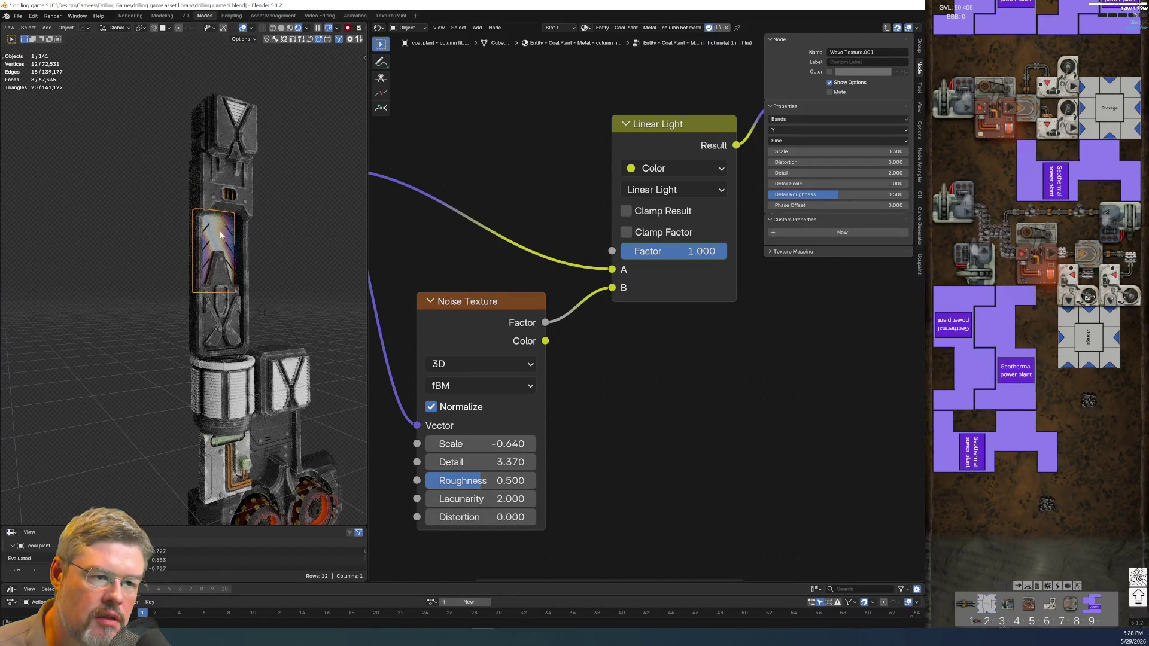
Set the Noise Texture Scale to -0.170 and the Wave Texture Scale to 0.330, checking the panel's bands.
{"action": "key", "text": "KP_Decimal"}
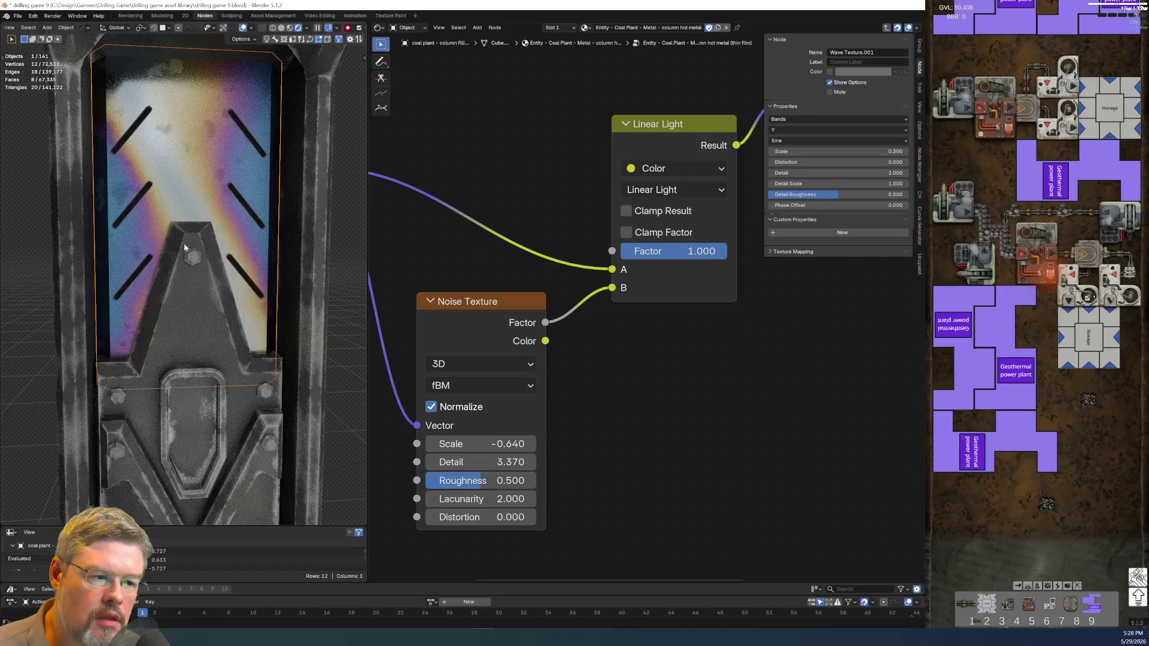
{"action": "mouse_move", "coordinate": [509, 443]}
{"action": "left_mouse_down"}
{"action": "mouse_move", "coordinate": [526, 444]}
{"action": "mouse_move", "coordinate": [480, 443]}
{"action": "mouse_move", "coordinate": [502, 443]}
{"action": "left_mouse_up"}
{"action": "mouse_move", "coordinate": [756, 380]}
{"action": "middle_mouse_down"}
{"action": "mouse_move", "coordinate": [590, 479]}
{"action": "mouse_move", "coordinate": [562, 526]}
{"action": "middle_mouse_up"}
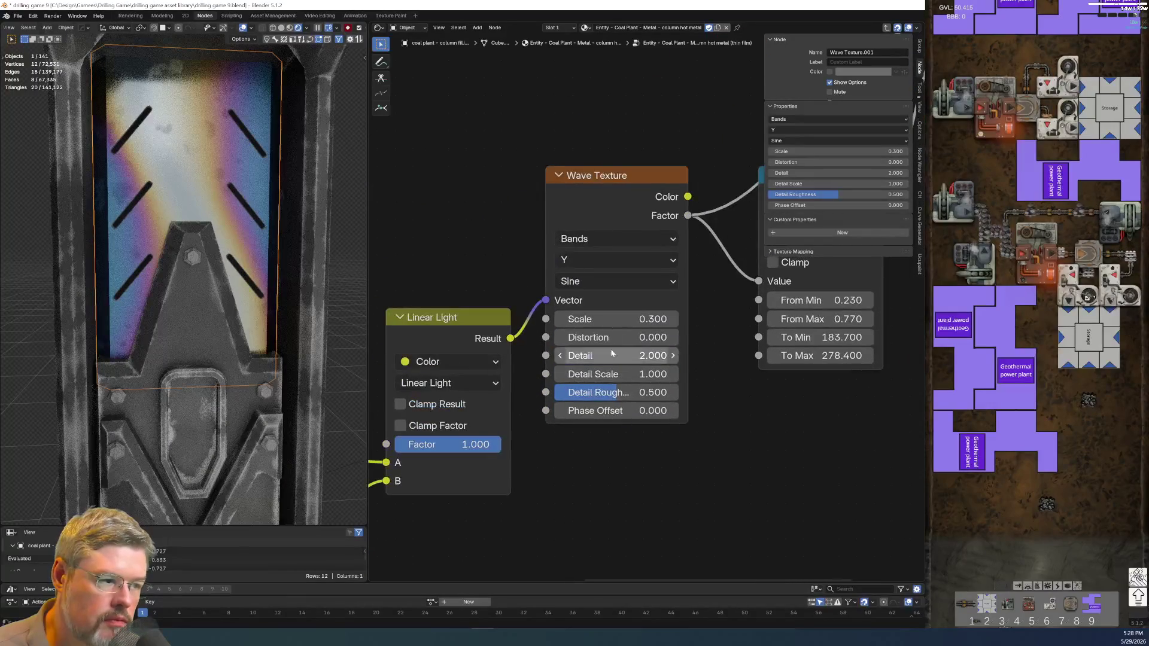
{"action": "mouse_move", "coordinate": [612, 324]}
{"action": "left_mouse_down"}
{"action": "mouse_move", "coordinate": [603, 319]}
{"action": "mouse_move", "coordinate": [614, 319]}
{"action": "left_mouse_up"}
{"action": "scroll", "coordinate": [241, 303], "scroll_direction": "down", "scroll_amount": 6}
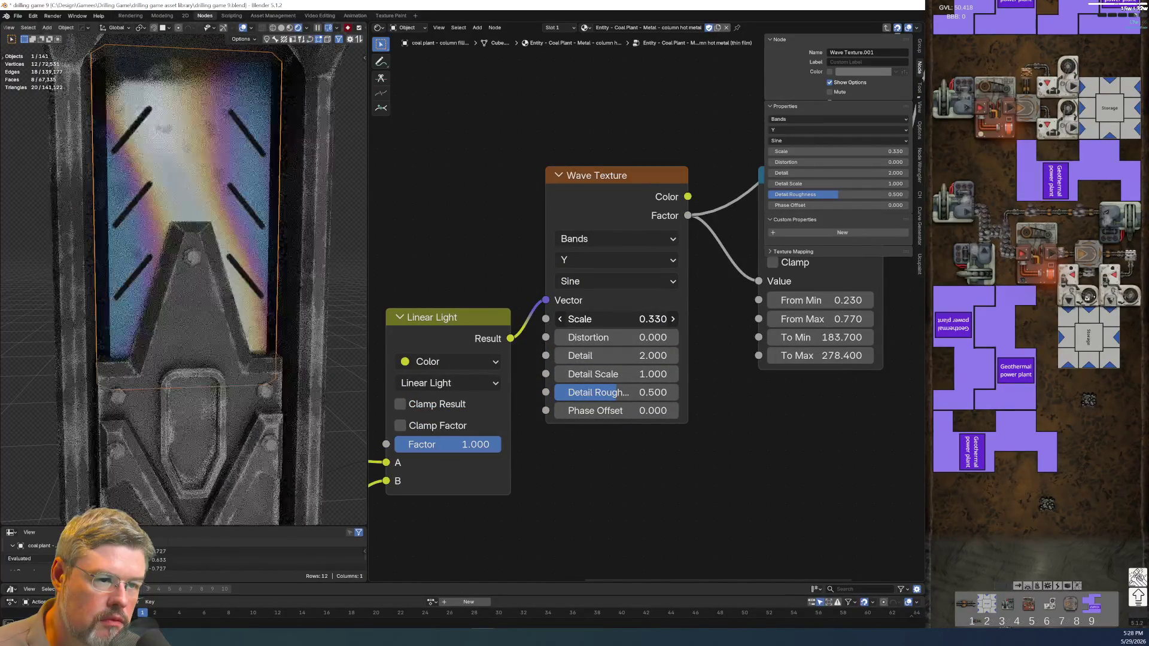
{"action": "scroll", "coordinate": [198, 245], "scroll_direction": "up", "scroll_amount": 6}
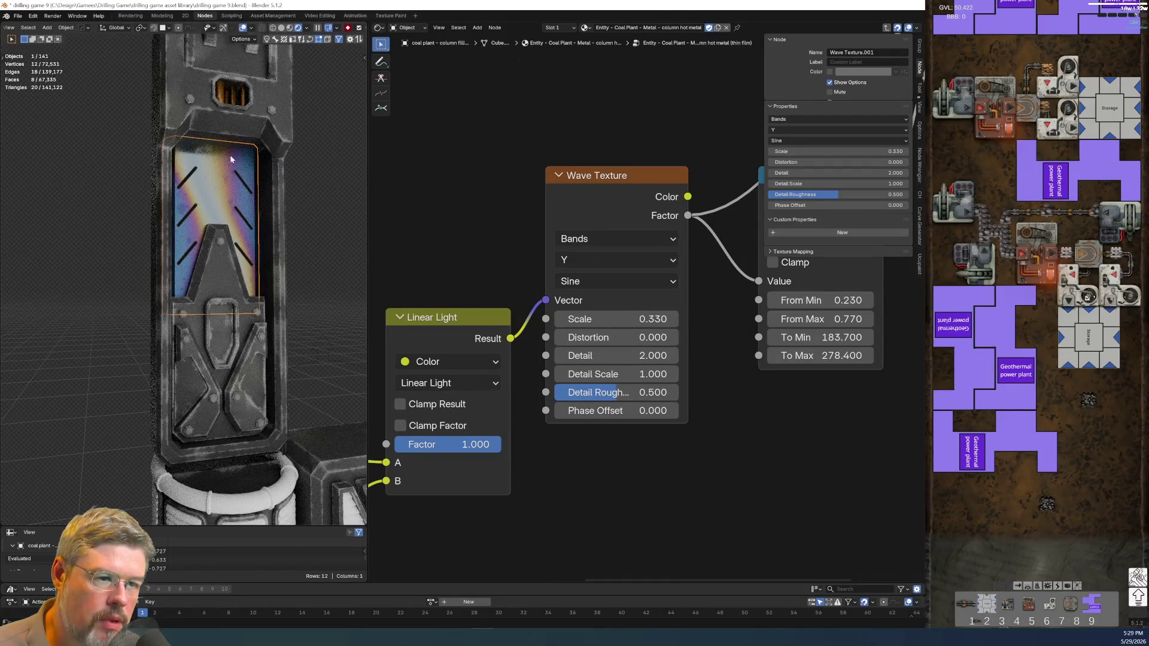
{"action": "mouse_move", "coordinate": [479, 475]}
{"action": "middle_mouse_down"}
{"action": "mouse_move", "coordinate": [718, 365]}
{"action": "mouse_move", "coordinate": [569, 409]}
{"action": "middle_mouse_up"}
{"action": "mouse_move", "coordinate": [569, 401]}
{"action": "left_mouse_down"}
{"action": "mouse_move", "coordinate": [528, 401]}
{"action": "mouse_move", "coordinate": [585, 401]}
{"action": "left_mouse_up"}
{"action": "mouse_move", "coordinate": [425, 230]}
{"action": "middle_mouse_down"}
{"action": "mouse_move", "coordinate": [605, 362]}
{"action": "mouse_move", "coordinate": [485, 308]}
{"action": "middle_mouse_up"}
{"action": "scroll", "coordinate": [393, 358], "scroll_direction": "down", "scroll_amount": 2}
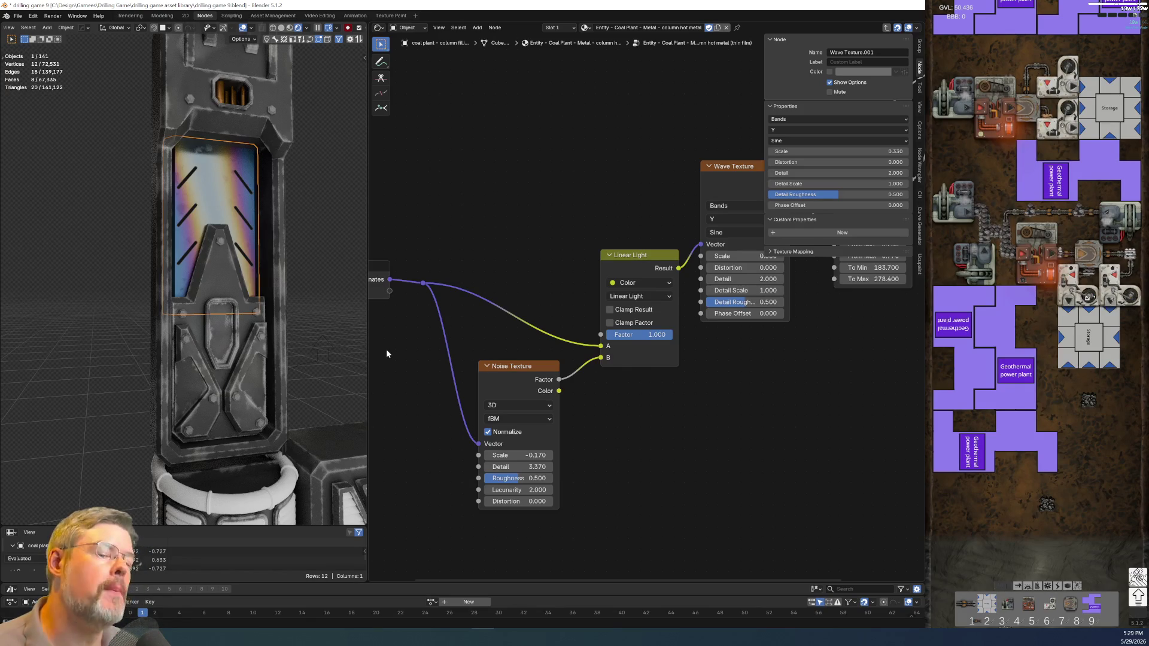
Raise the Wave Texture Scale from 0.330 to 0.410, leaving Noise Scale at -0.170.
{"action": "scroll", "coordinate": [403, 332], "scroll_direction": "up", "scroll_amount": 1}
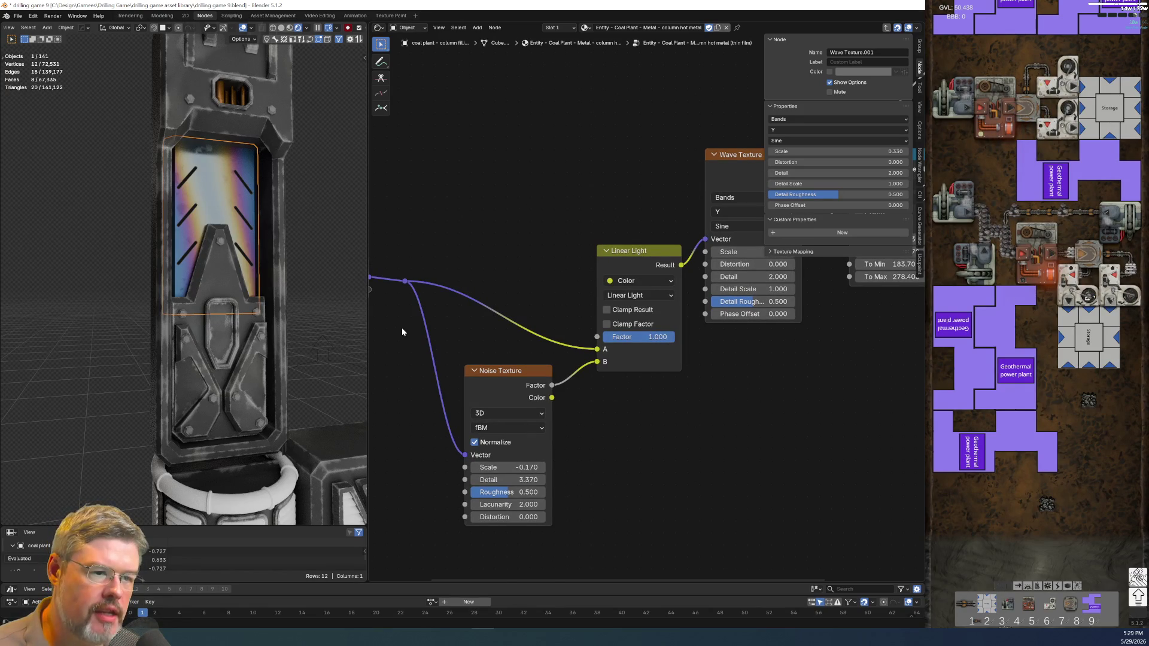
{"action": "scroll", "coordinate": [251, 296], "scroll_direction": "down", "scroll_amount": 3}
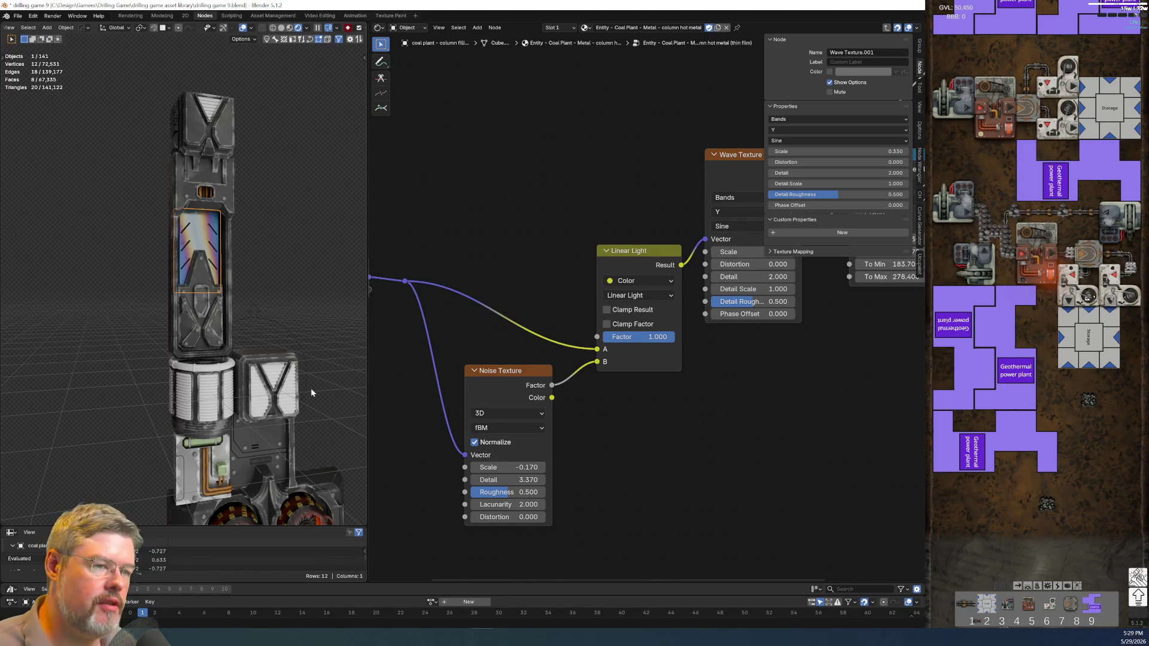
{"action": "mouse_move", "coordinate": [727, 454]}
{"action": "middle_mouse_down"}
{"action": "mouse_move", "coordinate": [501, 490]}
{"action": "mouse_move", "coordinate": [492, 503]}
{"action": "mouse_move", "coordinate": [687, 436]}
{"action": "mouse_move", "coordinate": [688, 365]}
{"action": "mouse_move", "coordinate": [676, 374]}
{"action": "mouse_move", "coordinate": [802, 378]}
{"action": "middle_mouse_up"}
{"action": "scroll", "coordinate": [724, 384], "scroll_direction": "up", "scroll_amount": 2}
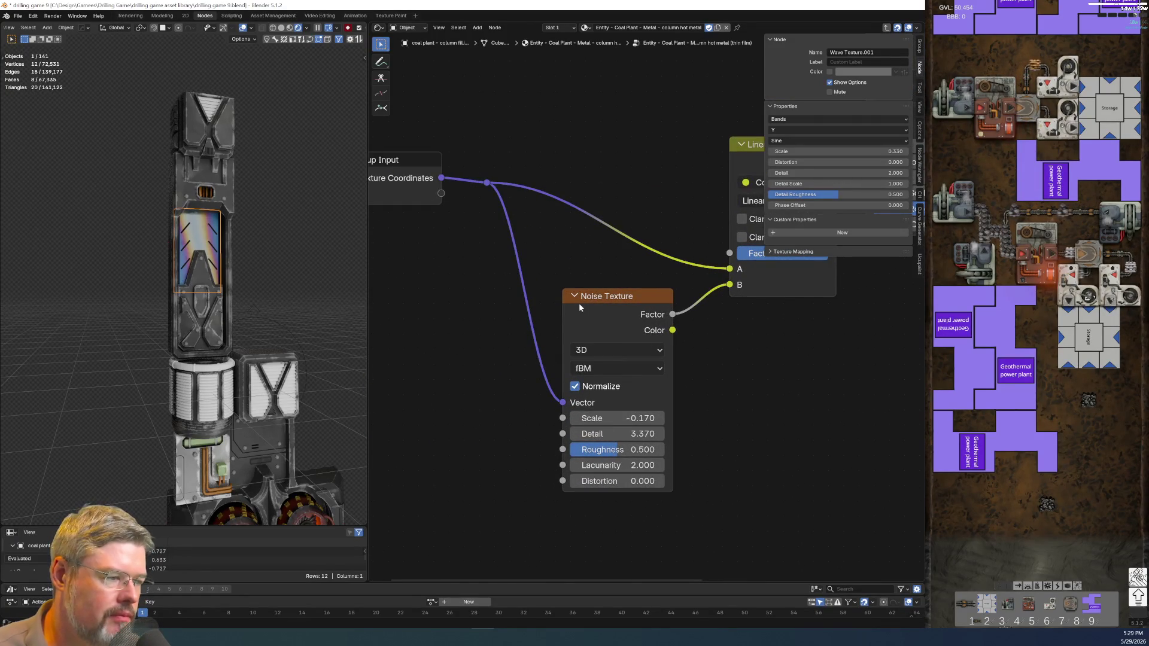
{"action": "left_click", "coordinate": [630, 367]}
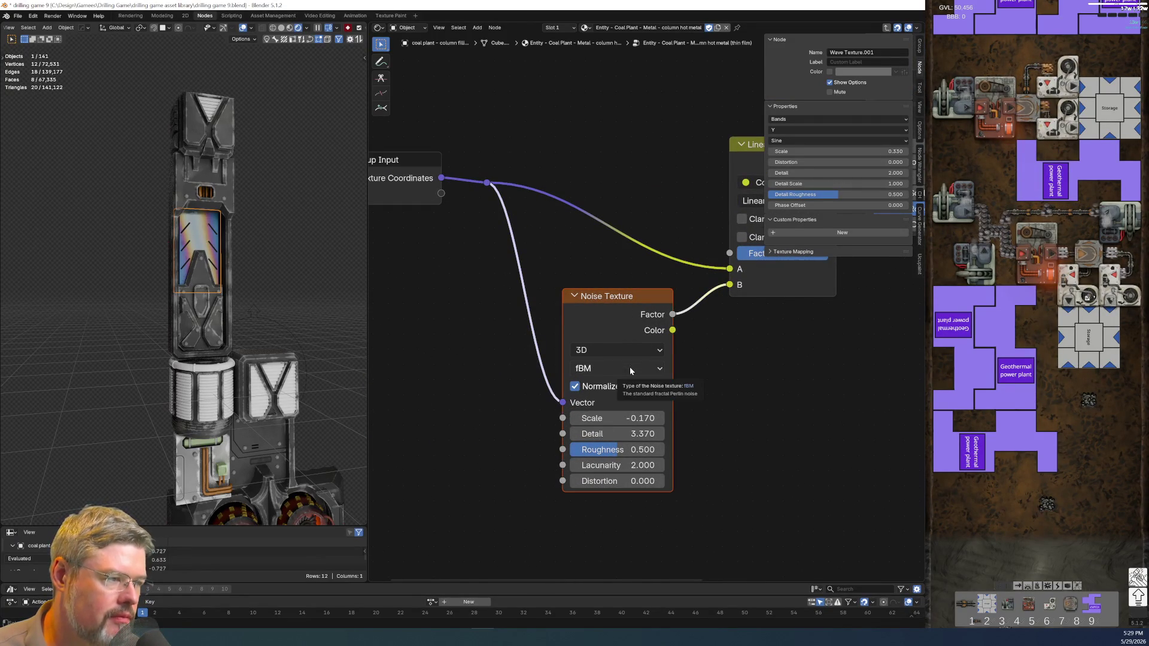
{"action": "scroll", "coordinate": [730, 383], "scroll_direction": "down", "scroll_amount": 2}
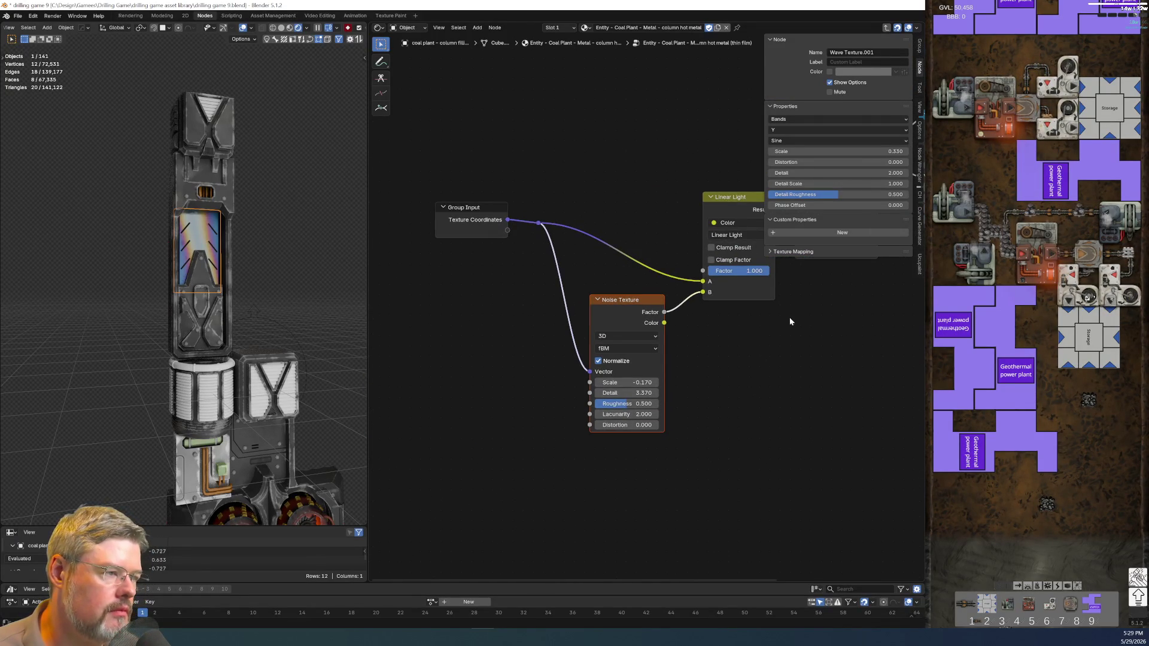
{"action": "middle_click_drag", "start_coordinate": [794, 310], "coordinate": [681, 420]}
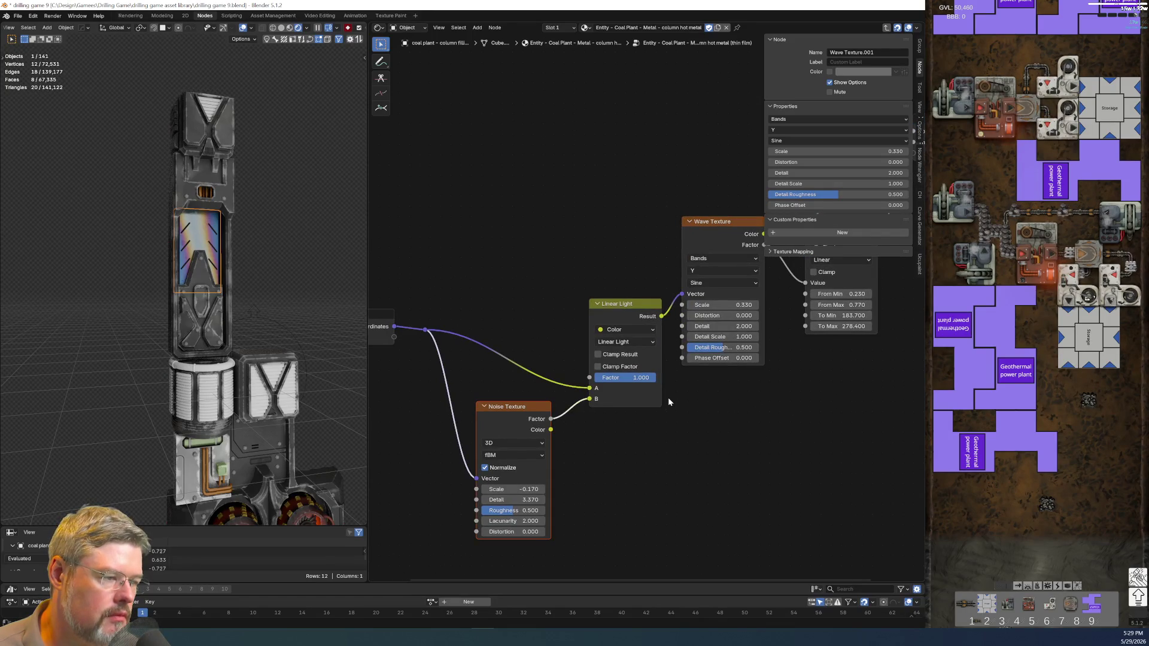
{"action": "scroll", "coordinate": [699, 402], "scroll_direction": "up", "scroll_amount": 3}
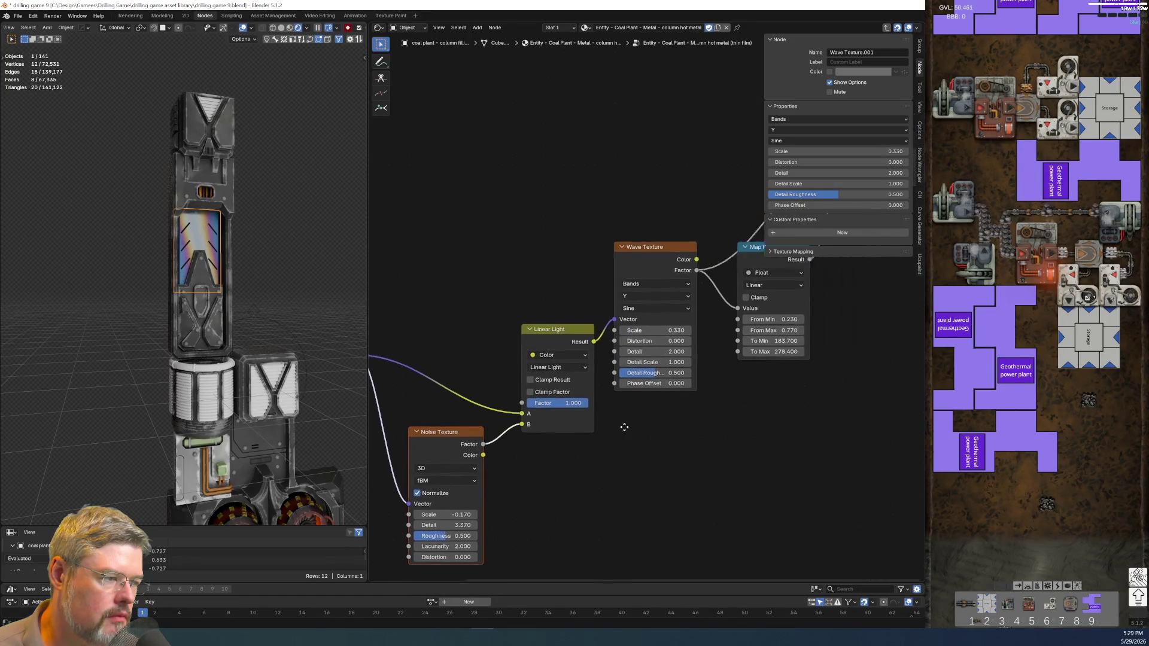
{"action": "mouse_move", "coordinate": [613, 347]}
{"action": "left_mouse_down"}
{"action": "mouse_move", "coordinate": [746, 348]}
{"action": "mouse_move", "coordinate": [607, 347]}
{"action": "mouse_move", "coordinate": [630, 347]}
{"action": "mouse_move", "coordinate": [618, 347]}
{"action": "left_mouse_up"}
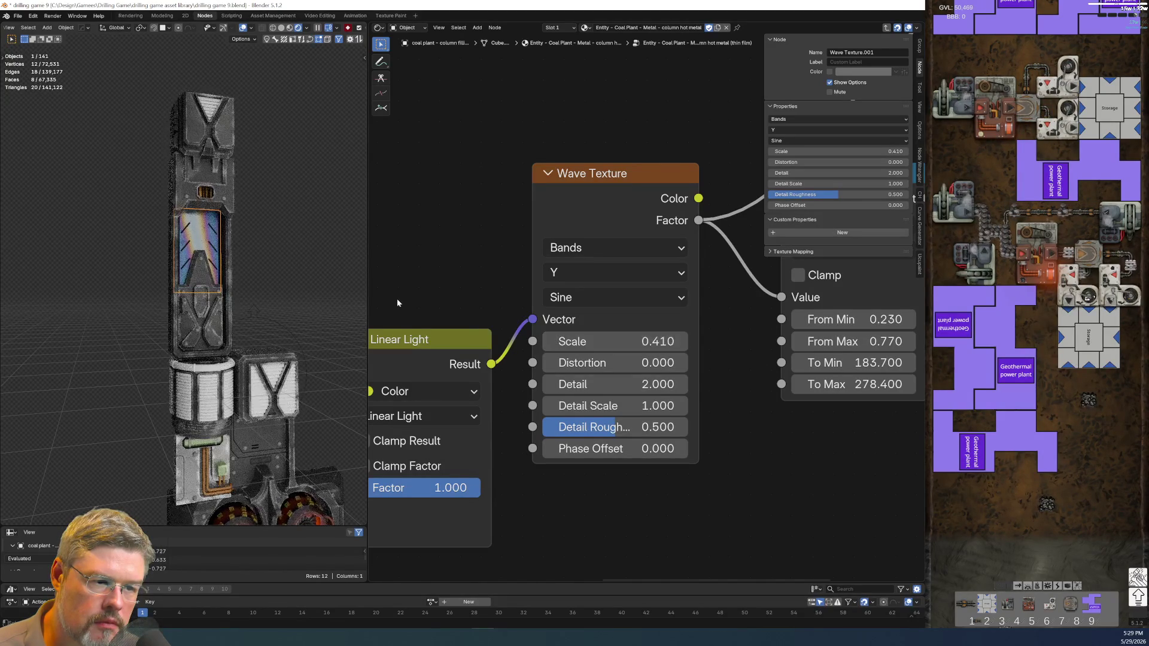
{"action": "middle_click_drag", "start_coordinate": [452, 282], "coordinate": [619, 134]}
Try higher Noise and Wave Texture Detail values, then undo the Wave Detail back to 2.000.
{"action": "scroll", "coordinate": [620, 135], "scroll_direction": "down", "scroll_amount": 1}
{"action": "middle_click_drag", "start_coordinate": [486, 477], "coordinate": [557, 338]}
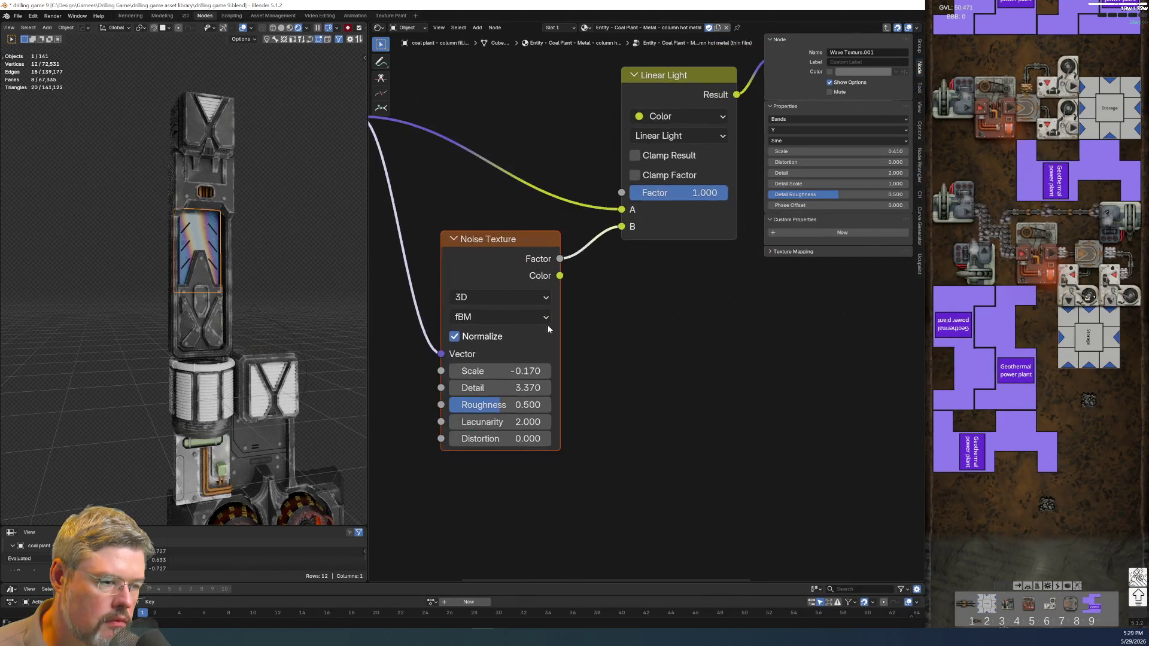
{"action": "left_click_drag", "start_coordinate": [499, 388], "coordinate": [570, 388]}
{"action": "scroll", "coordinate": [154, 232], "scroll_direction": "up", "scroll_amount": 5}
{"action": "scroll", "coordinate": [228, 257], "scroll_direction": "up", "scroll_amount": 3}
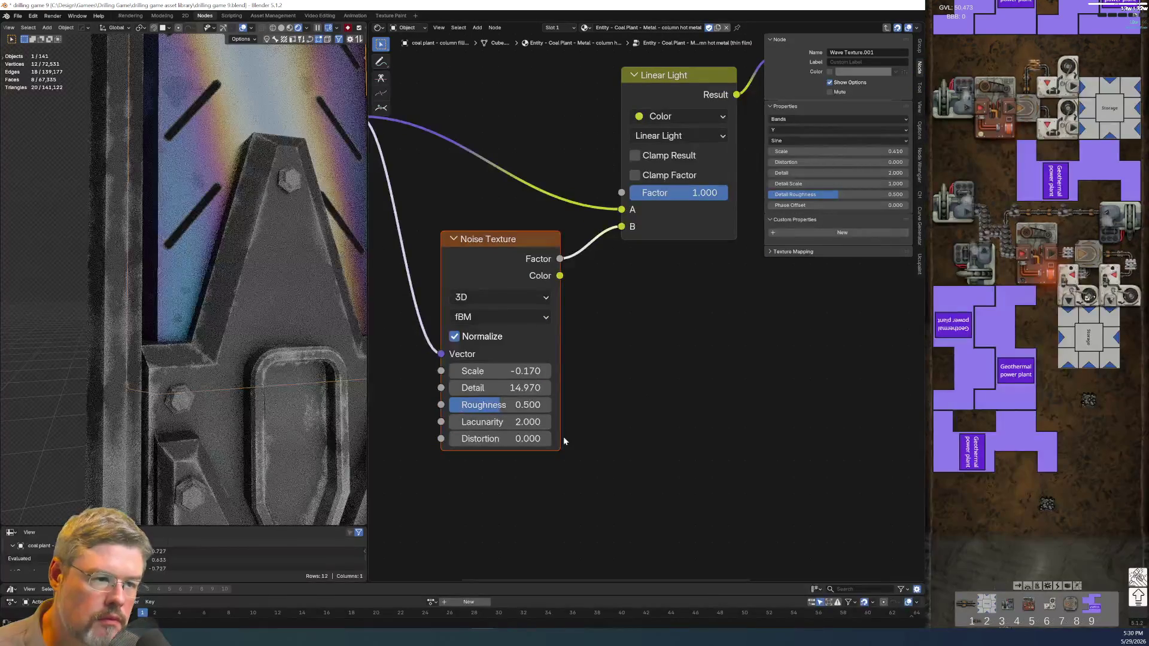
{"action": "key", "text": "KP_Decimal"}
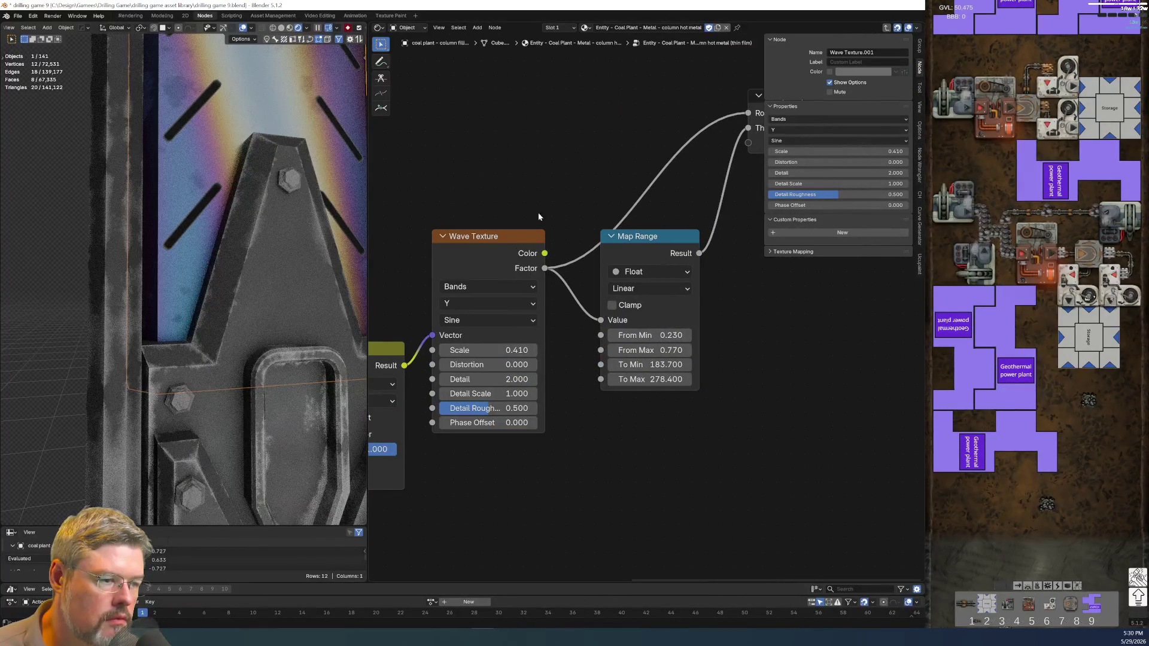
{"action": "left_click_drag", "start_coordinate": [473, 379], "coordinate": [527, 380]}
{"action": "key", "text": "Home"}
{"action": "scroll", "coordinate": [487, 403], "scroll_direction": "up", "scroll_amount": 2}
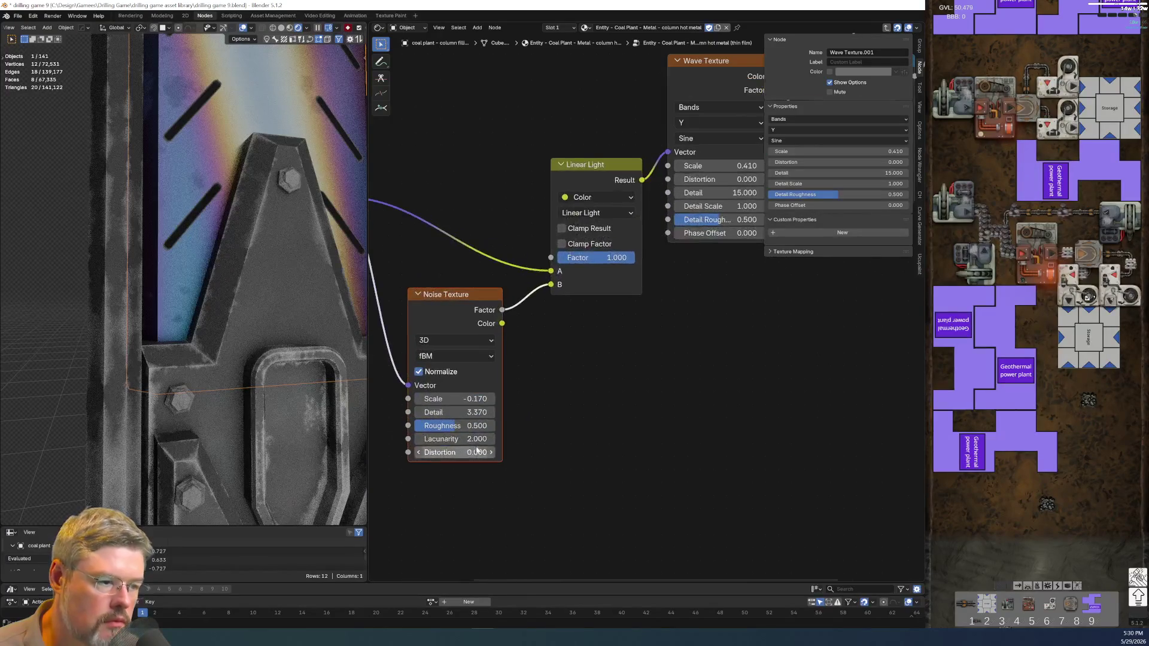
{"action": "key", "text": "ctrl+z"}
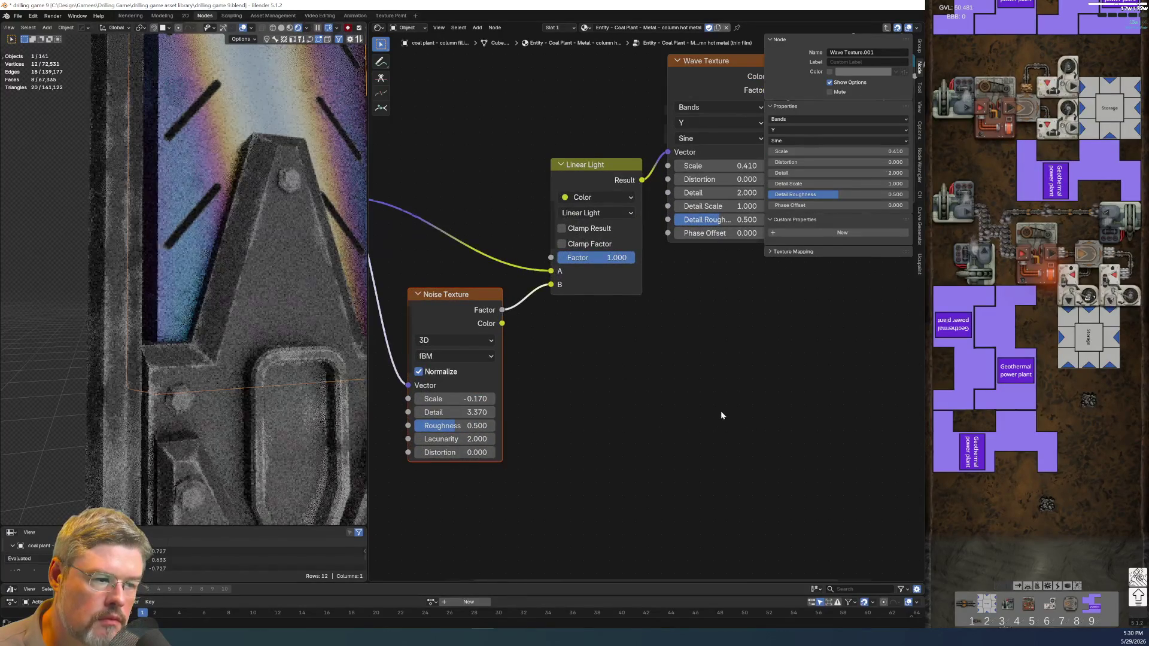
{"action": "scroll", "coordinate": [720, 410], "scroll_direction": "down", "scroll_amount": 2}
Move the Map Range and output nodes upward to make room in the tree.
{"action": "mouse_move", "coordinate": [238, 108]}
{"action": "middle_mouse_down"}
{"action": "mouse_move", "coordinate": [208, 199]}
{"action": "mouse_move", "coordinate": [208, 181]}
{"action": "middle_mouse_up"}
{"action": "scroll", "coordinate": [207, 181], "scroll_direction": "down", "scroll_amount": 3}
{"action": "scroll", "coordinate": [515, 402], "scroll_direction": "down", "scroll_amount": 1}
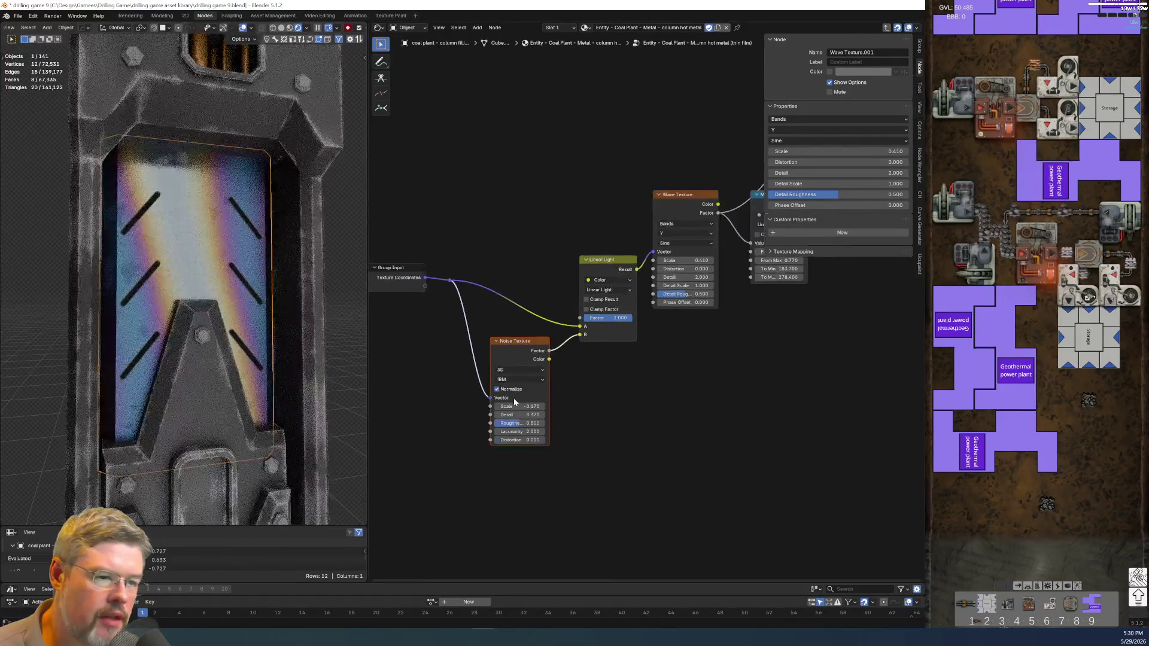
{"action": "scroll", "coordinate": [500, 355], "scroll_direction": "down", "scroll_amount": 2}
{"action": "left_click_drag", "start_coordinate": [698, 244], "coordinate": [773, 386]}
{"action": "key", "text": "g"}
{"action": "left_click", "coordinate": [769, 328]}
Move the Linear Light, Wave and Noise nodes further down and bring up the Add menu.
{"action": "left_click_drag", "start_coordinate": [530, 264], "coordinate": [626, 484]}
{"action": "key", "text": "g"}
{"action": "left_click", "coordinate": [608, 565]}
{"action": "key", "text": "shift+a"}
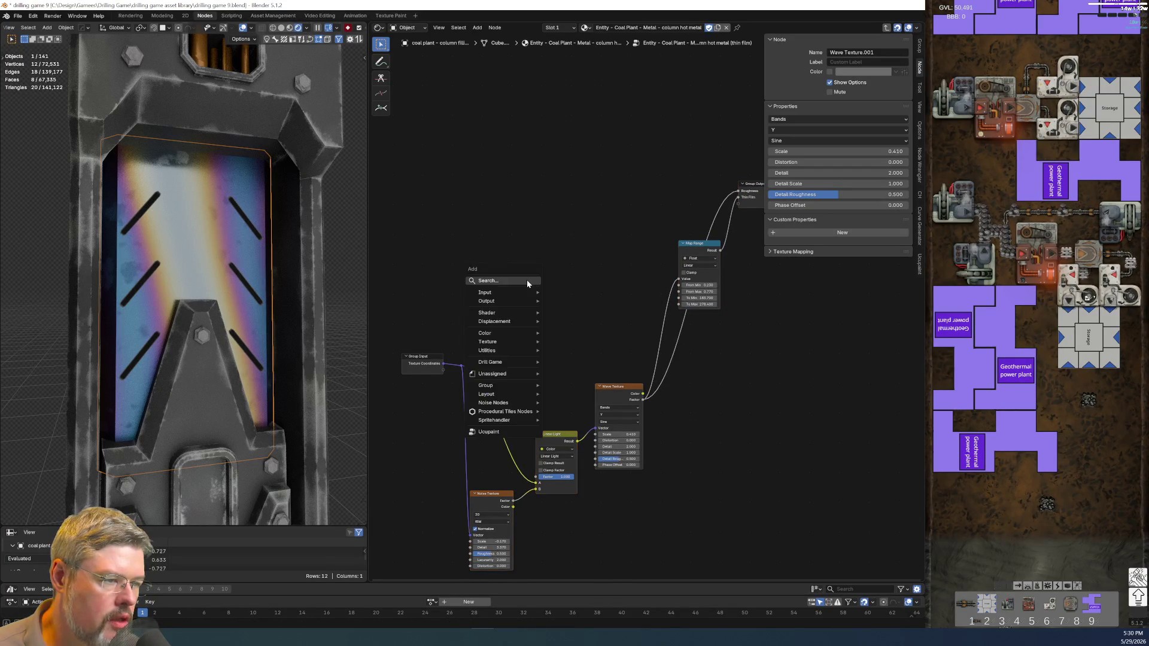
Search 'ed' and place a UTIL Edge Detect group node above the texture nodes.
{"action": "left_click", "coordinate": [528, 280]}
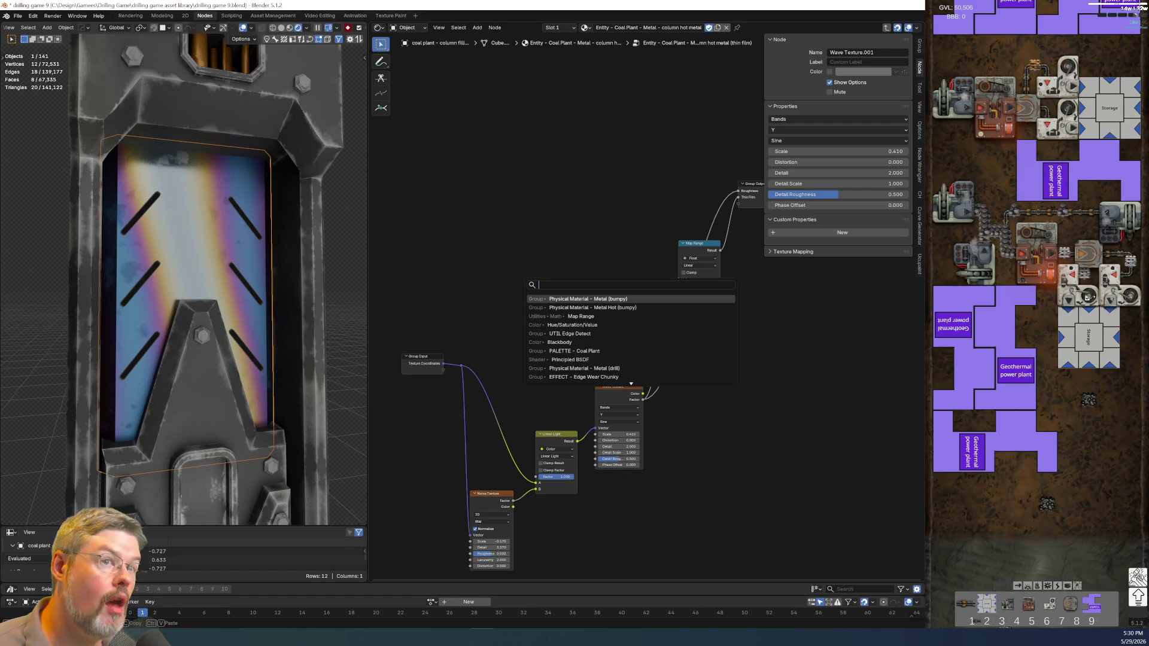
{"action": "key", "text": "Escape"}
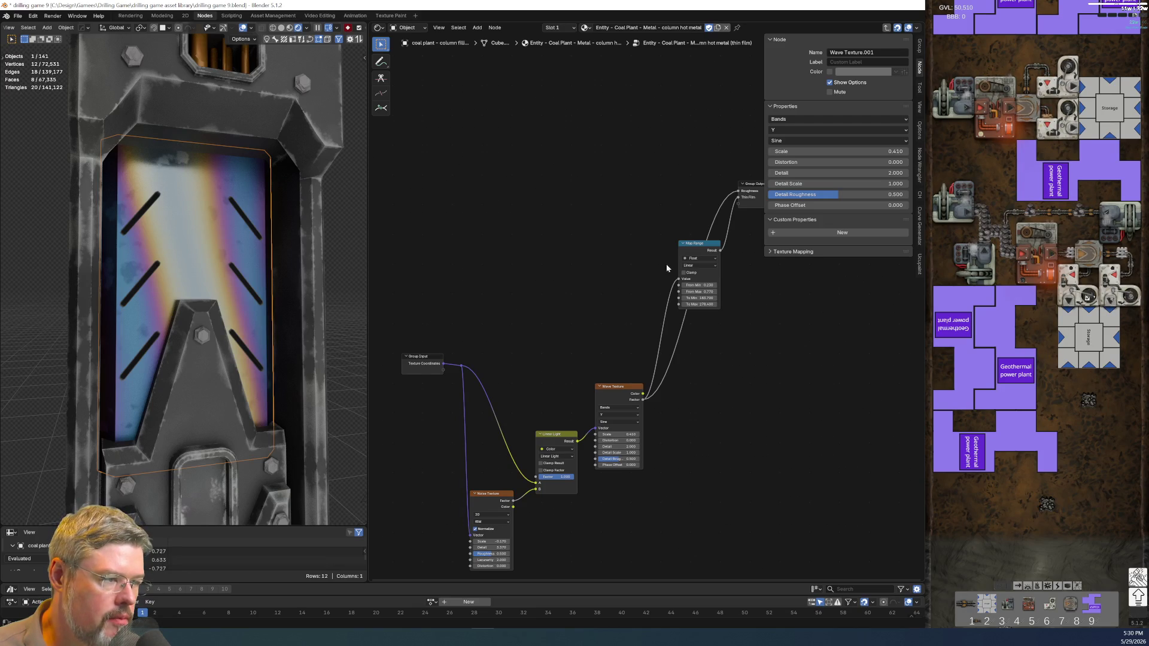
{"action": "key", "text": "shift+a"}
{"action": "type", "text": "ed"}
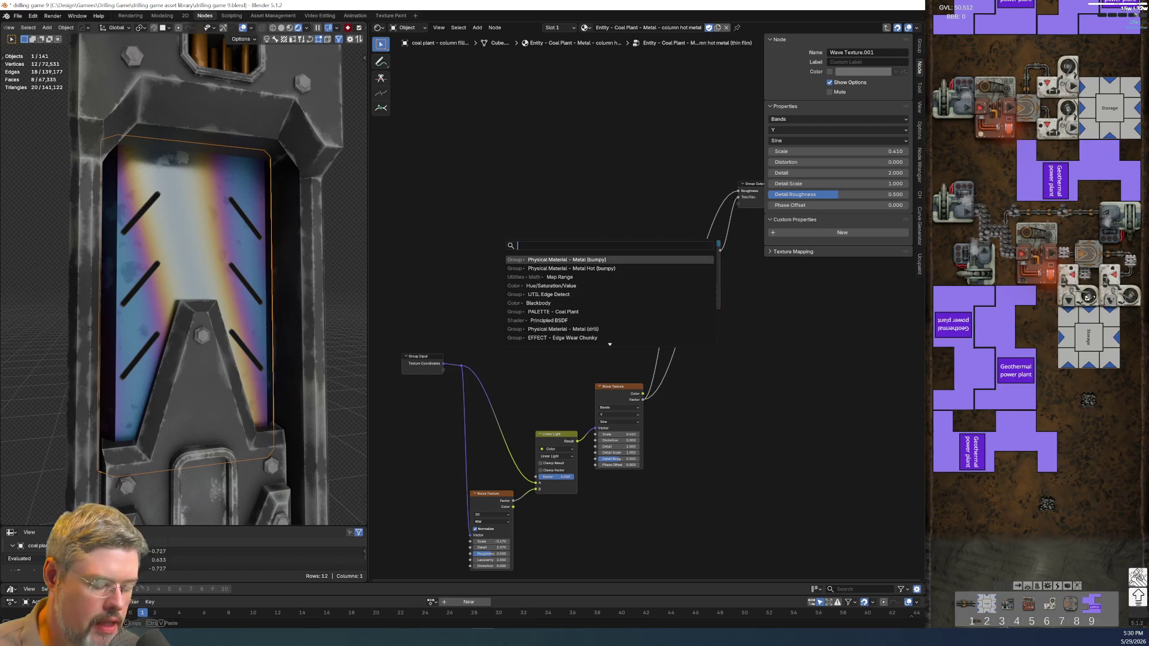
{"action": "left_click", "coordinate": [570, 258]}
{"action": "left_click", "coordinate": [570, 258]}
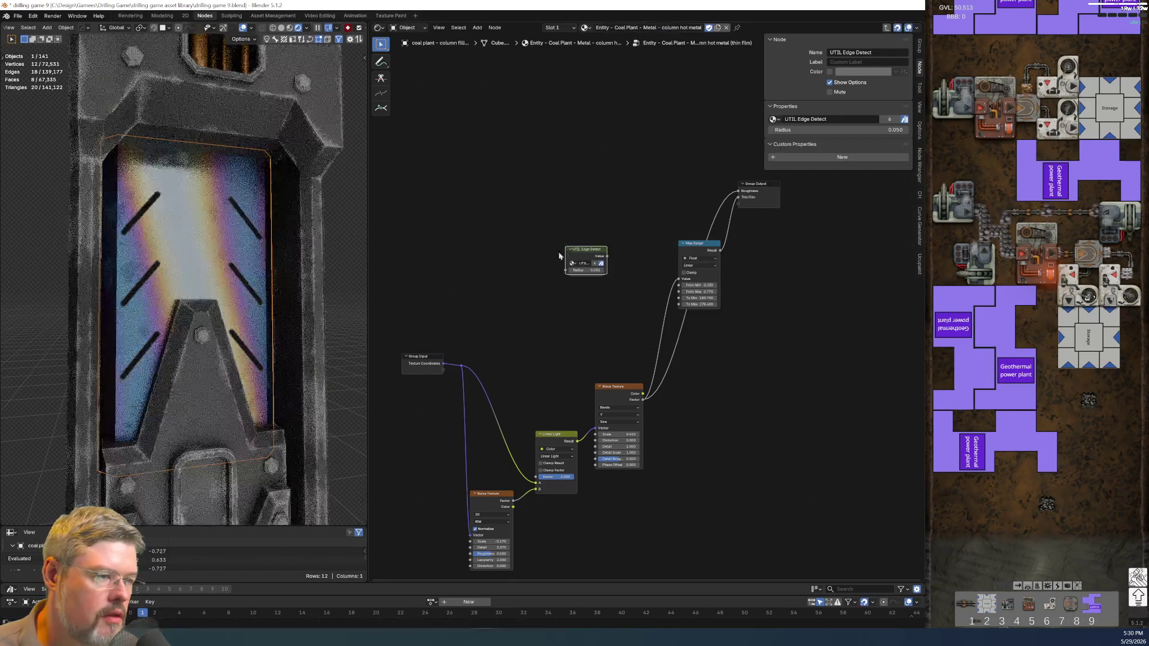
Link the Edge Detect output into Map Range's Value input and try a 0.880 radius.
{"action": "scroll", "coordinate": [422, 371], "scroll_direction": "up", "scroll_amount": 1}
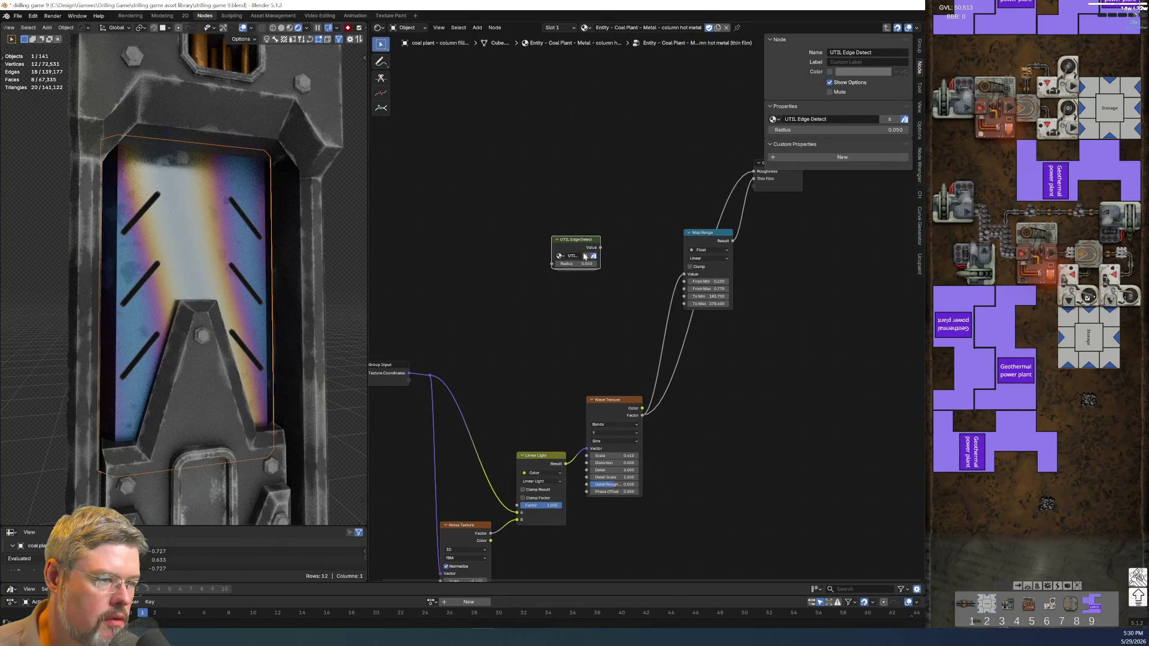
{"action": "mouse_move", "coordinate": [599, 247]}
{"action": "left_mouse_down"}
{"action": "mouse_move", "coordinate": [753, 174]}
{"action": "mouse_move", "coordinate": [740, 211]}
{"action": "mouse_move", "coordinate": [703, 212]}
{"action": "left_mouse_up"}
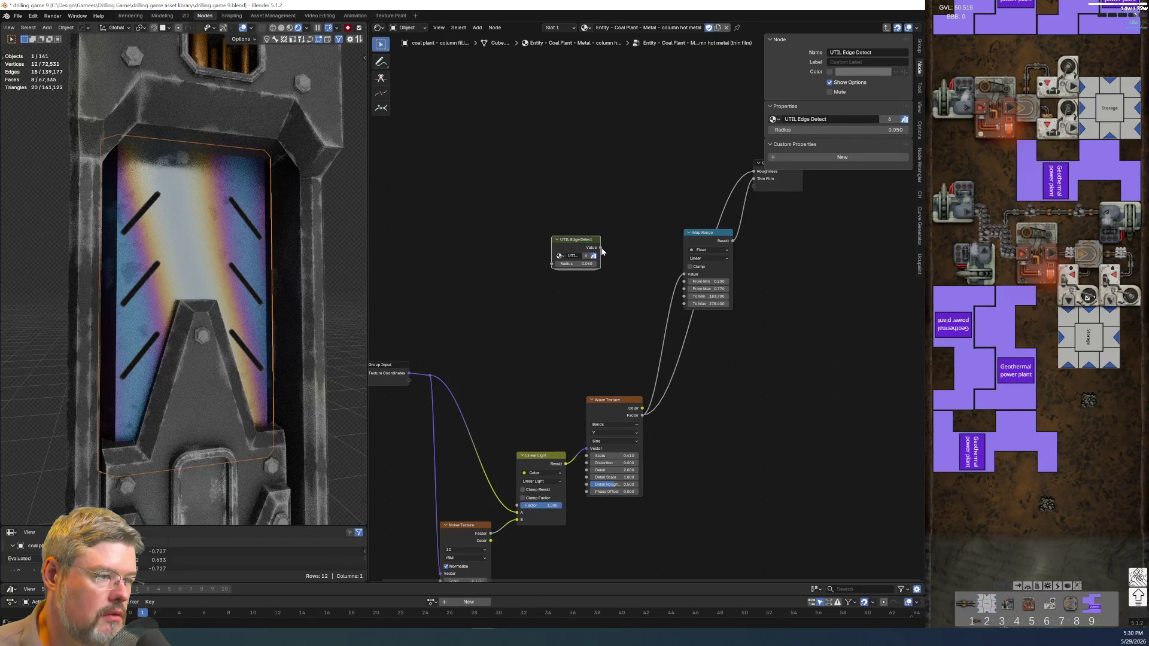
{"action": "left_click_drag", "start_coordinate": [599, 247], "coordinate": [684, 274]}
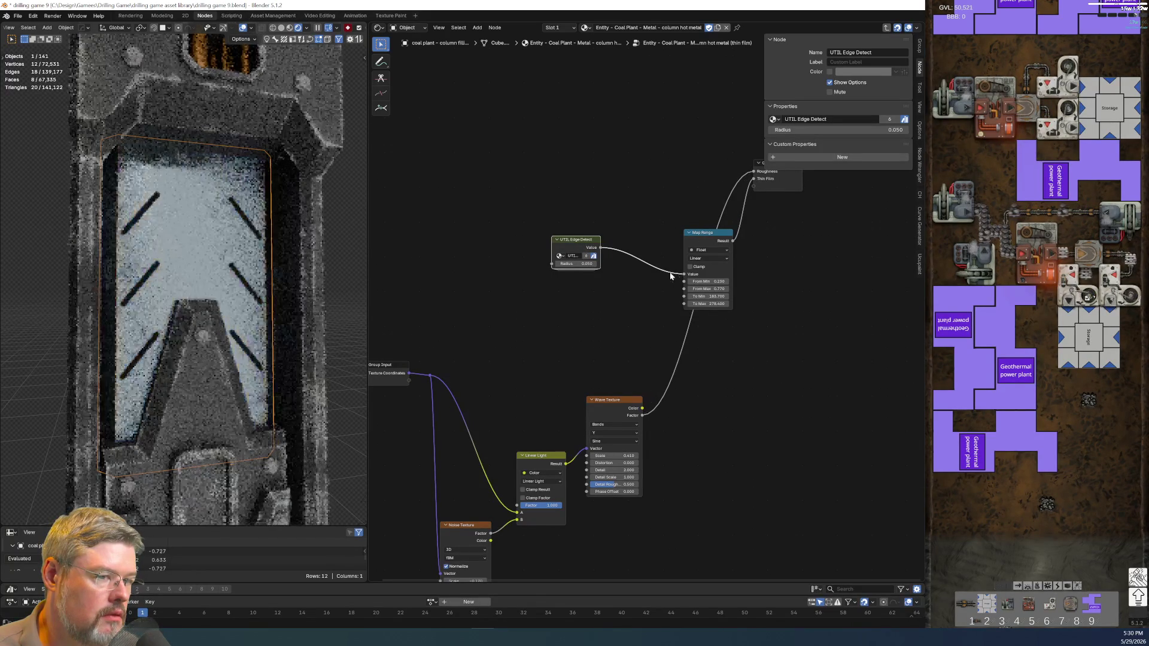
{"action": "scroll", "coordinate": [605, 303], "scroll_direction": "up", "scroll_amount": 2}
{"action": "scroll", "coordinate": [640, 326], "scroll_direction": "up", "scroll_amount": 1}
{"action": "mouse_move", "coordinate": [509, 226]}
{"action": "left_mouse_down"}
{"action": "mouse_move", "coordinate": [542, 226]}
{"action": "mouse_move", "coordinate": [507, 226]}
{"action": "left_mouse_up"}
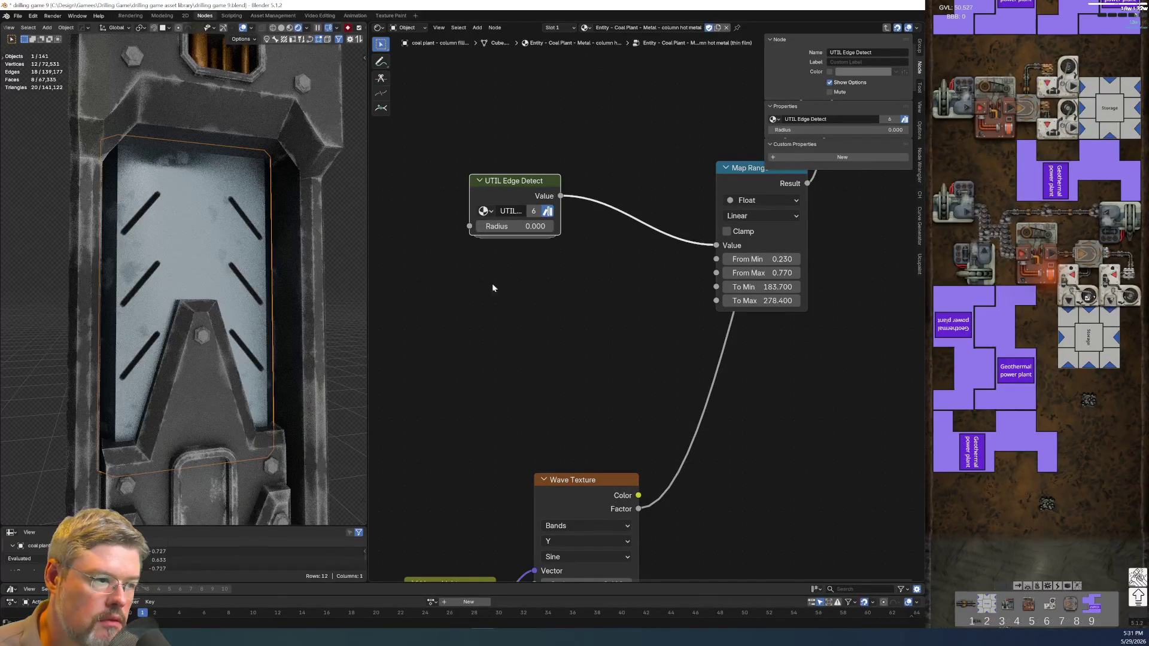
Set Map Range From Min 0 and From Max 1, and the Edge Detect radius to 0.750.
{"action": "left_click", "coordinate": [757, 259]}
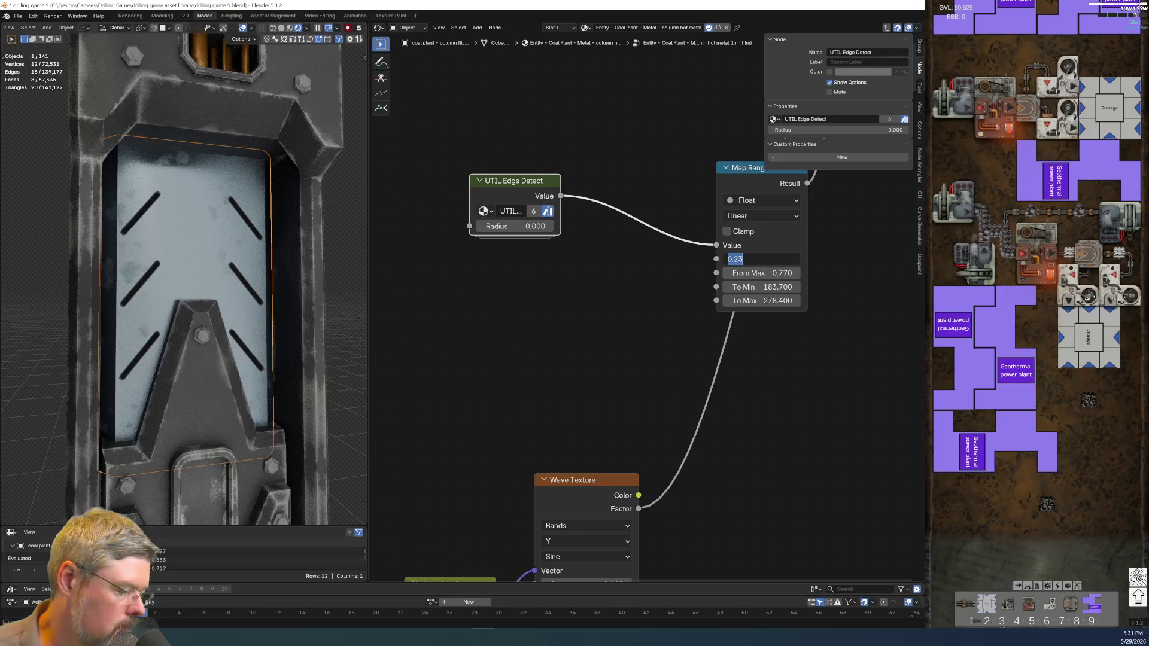
{"action": "type", "text": "0"}
{"action": "key", "text": "Tab"}
{"action": "type", "text": "1"}
{"action": "key", "text": "Return"}
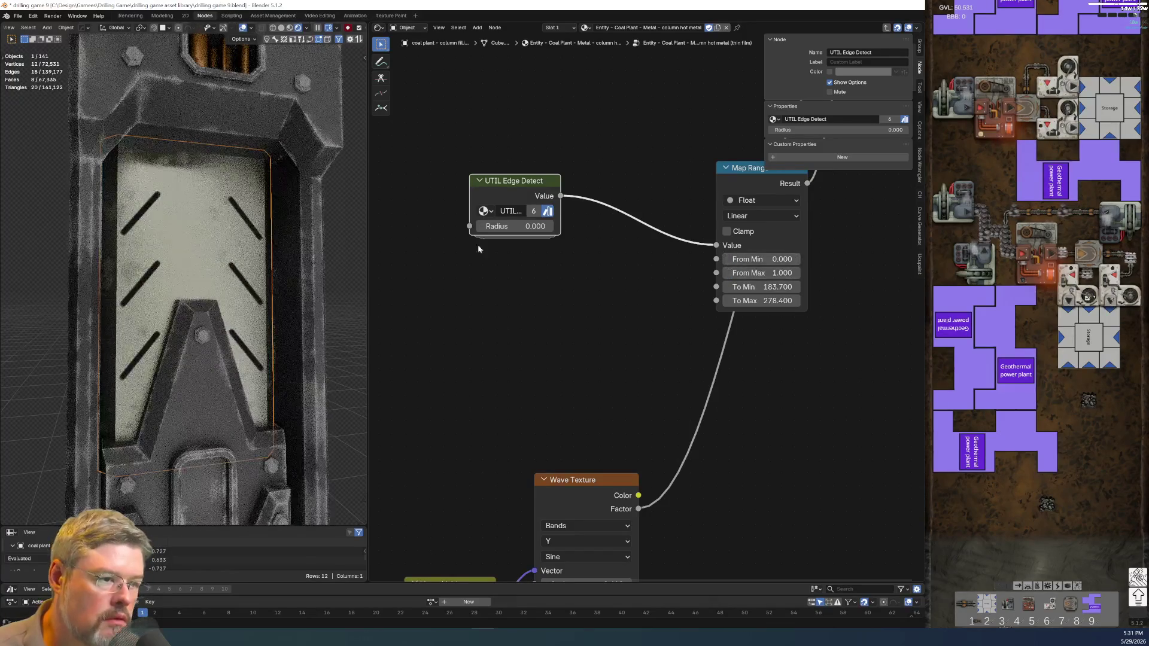
{"action": "left_click_drag", "start_coordinate": [521, 228], "coordinate": [577, 228]}
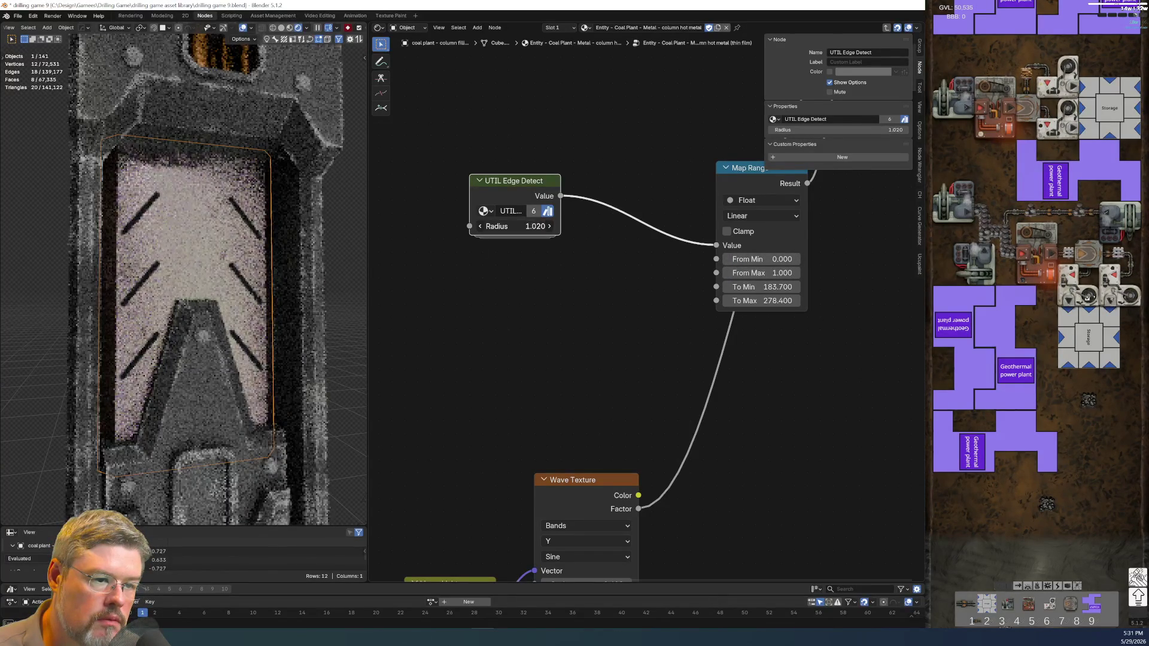
{"action": "key", "text": "Escape"}
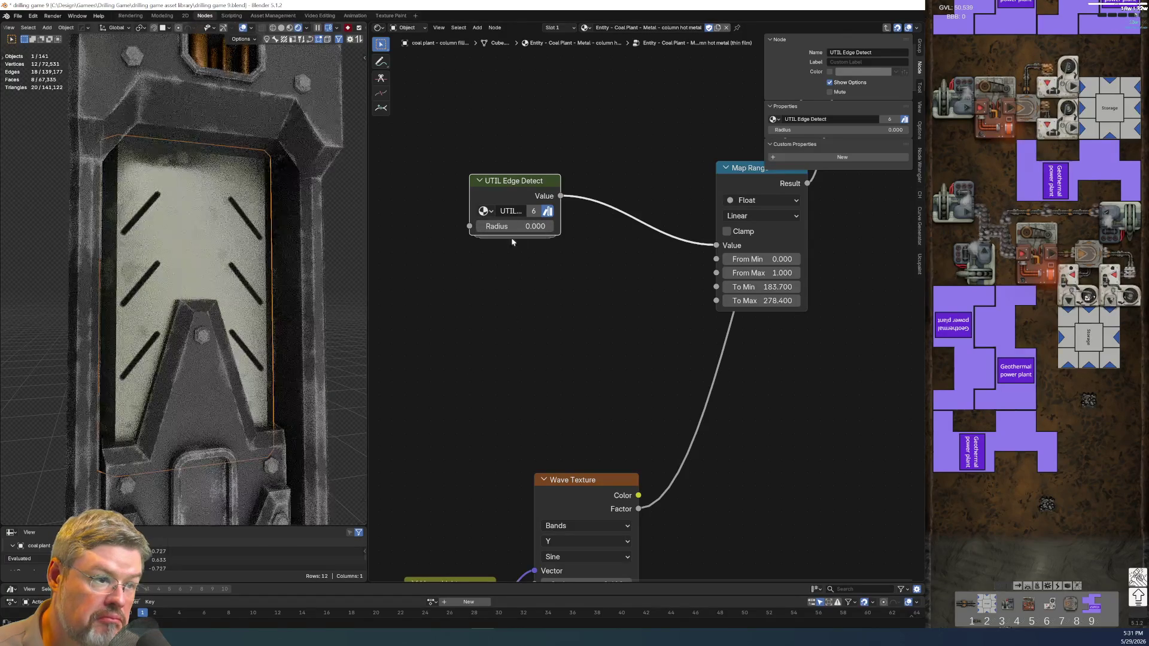
{"action": "left_click_drag", "start_coordinate": [520, 229], "coordinate": [565, 230]}
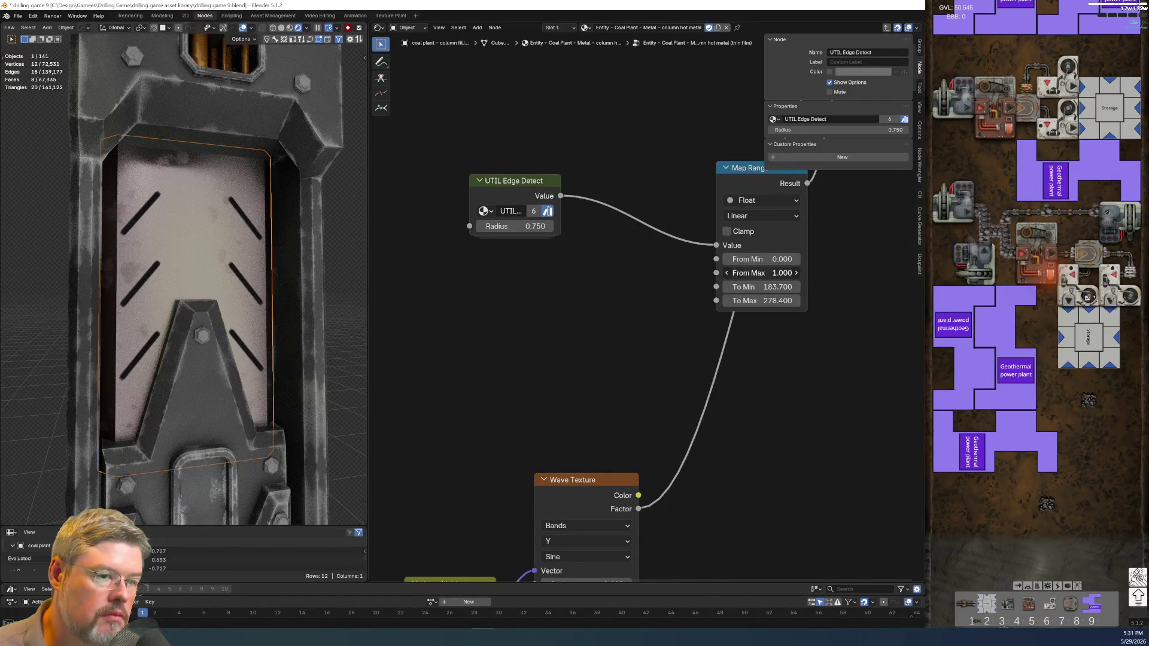
{"action": "mouse_move", "coordinate": [761, 273]}
{"action": "left_mouse_down"}
{"action": "mouse_move", "coordinate": [718, 273]}
{"action": "mouse_move", "coordinate": [778, 273]}
{"action": "left_mouse_up"}
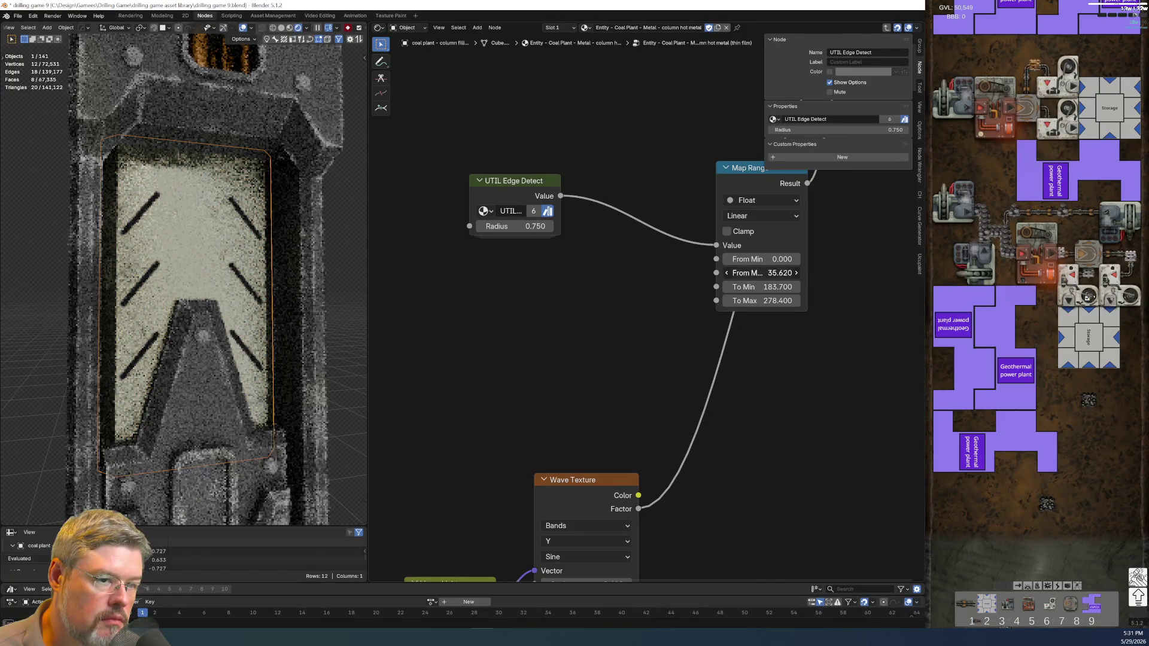
{"action": "key", "text": "Escape"}
Copy the Edge Detect and Map Range nodes and look inside the UTIL Edge Detect group.
{"action": "scroll", "coordinate": [609, 308], "scroll_direction": "down", "scroll_amount": 2}
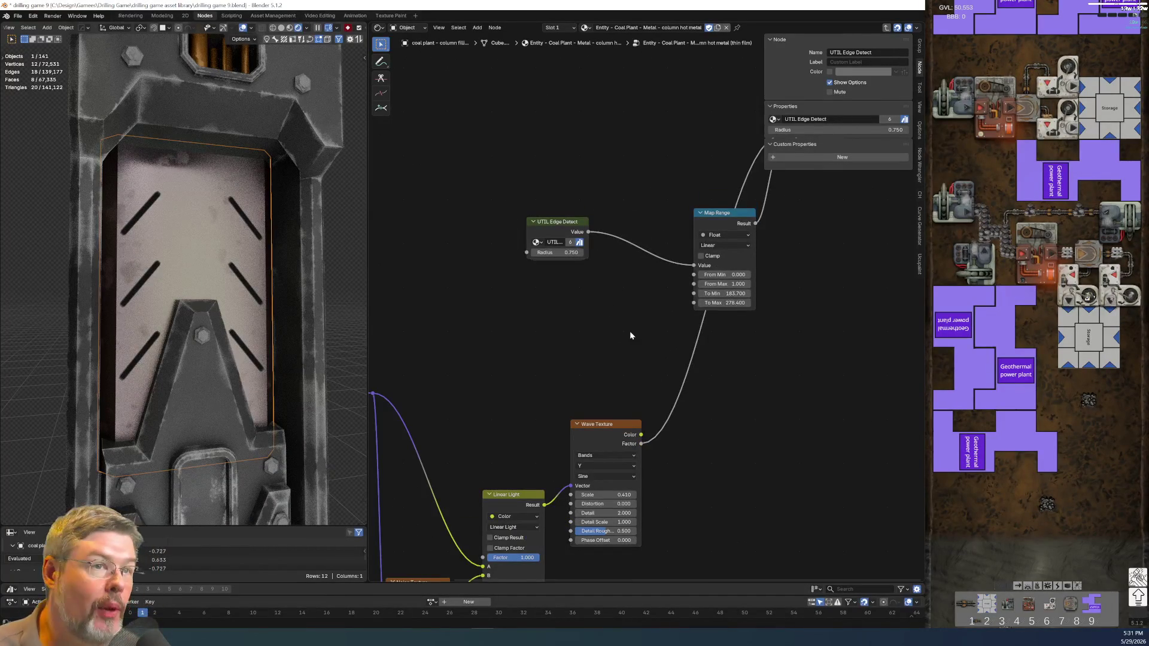
{"action": "scroll", "coordinate": [629, 332], "scroll_direction": "down", "scroll_amount": 3}
{"action": "mouse_move", "coordinate": [589, 235]}
{"action": "left_mouse_down"}
{"action": "mouse_move", "coordinate": [624, 281]}
{"action": "mouse_move", "coordinate": [687, 310]}
{"action": "left_mouse_up"}
{"action": "key", "text": "ctrl+c"}
{"action": "key", "text": "Tab"}
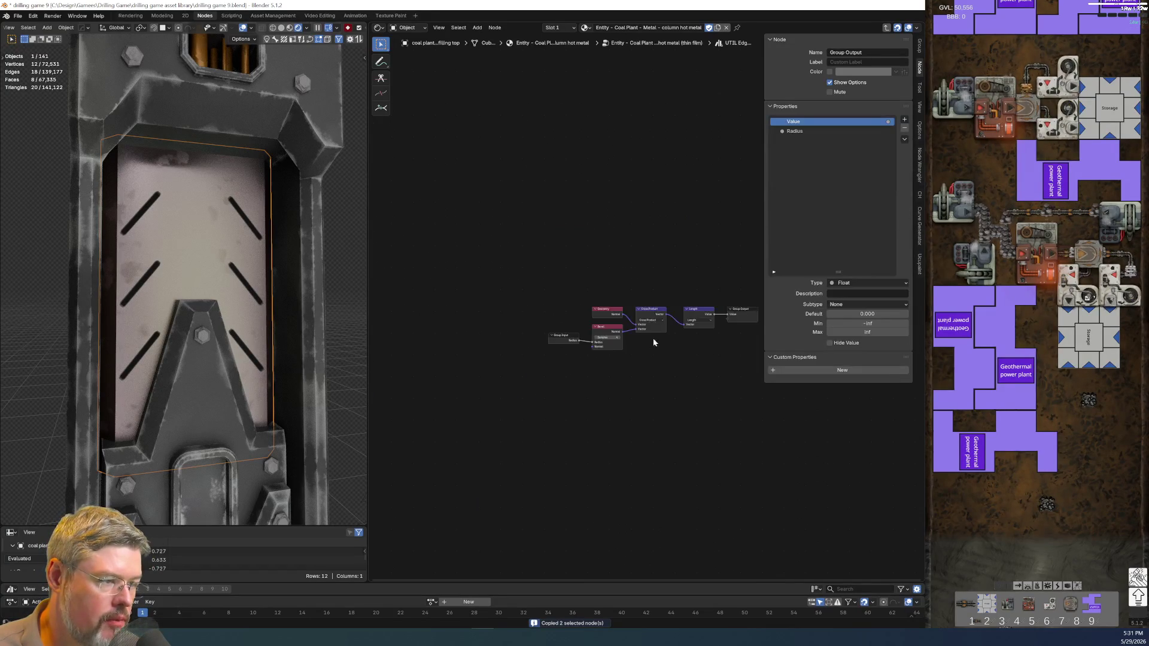
Paste the copied Edge Detect and Map Range into the material tree and preview Edge Detect on the model.
{"action": "key", "text": "Tab"}
{"action": "key", "text": "Tab"}
{"action": "mouse_move", "coordinate": [593, 390]}
{"action": "middle_mouse_down"}
{"action": "mouse_move", "coordinate": [607, 387]}
{"action": "mouse_move", "coordinate": [592, 415]}
{"action": "middle_mouse_up"}
{"action": "key", "text": "ctrl+v"}
{"action": "middle_click_drag", "start_coordinate": [651, 390], "coordinate": [556, 371]}
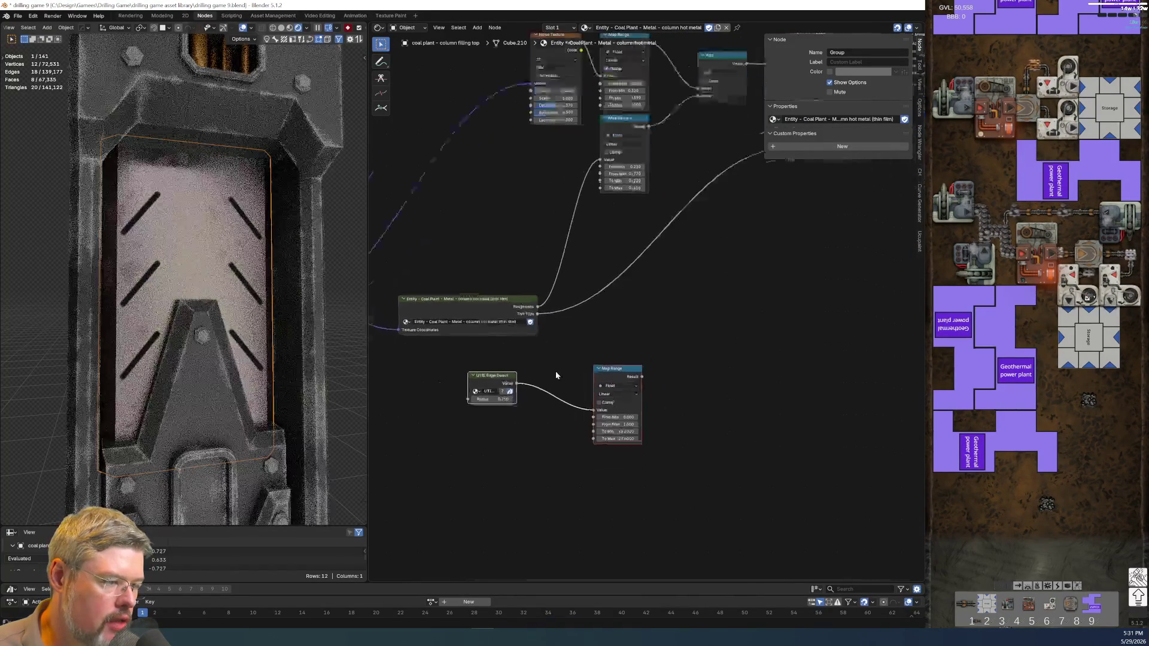
{"action": "scroll", "coordinate": [555, 371], "scroll_direction": "up", "scroll_amount": 2}
{"action": "left_click_drag", "start_coordinate": [476, 447], "coordinate": [534, 453]}
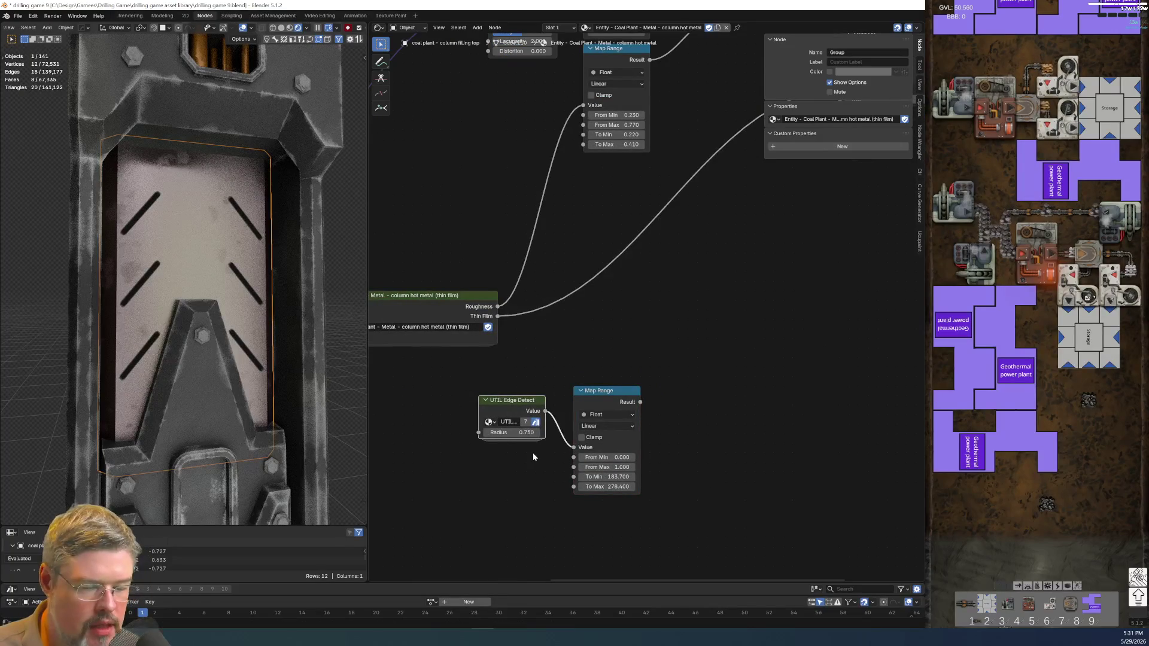
{"action": "mouse_move", "coordinate": [486, 410]}
{"action": "left_mouse_down"}
{"action": "mouse_move", "coordinate": [527, 399]}
{"action": "mouse_move", "coordinate": [496, 405]}
{"action": "mouse_move", "coordinate": [519, 407]}
{"action": "mouse_move", "coordinate": [496, 395]}
{"action": "mouse_move", "coordinate": [524, 394]}
{"action": "mouse_move", "coordinate": [448, 423]}
{"action": "left_mouse_up"}
{"action": "left_click", "coordinate": [506, 395], "text": "ctrl+shift"}
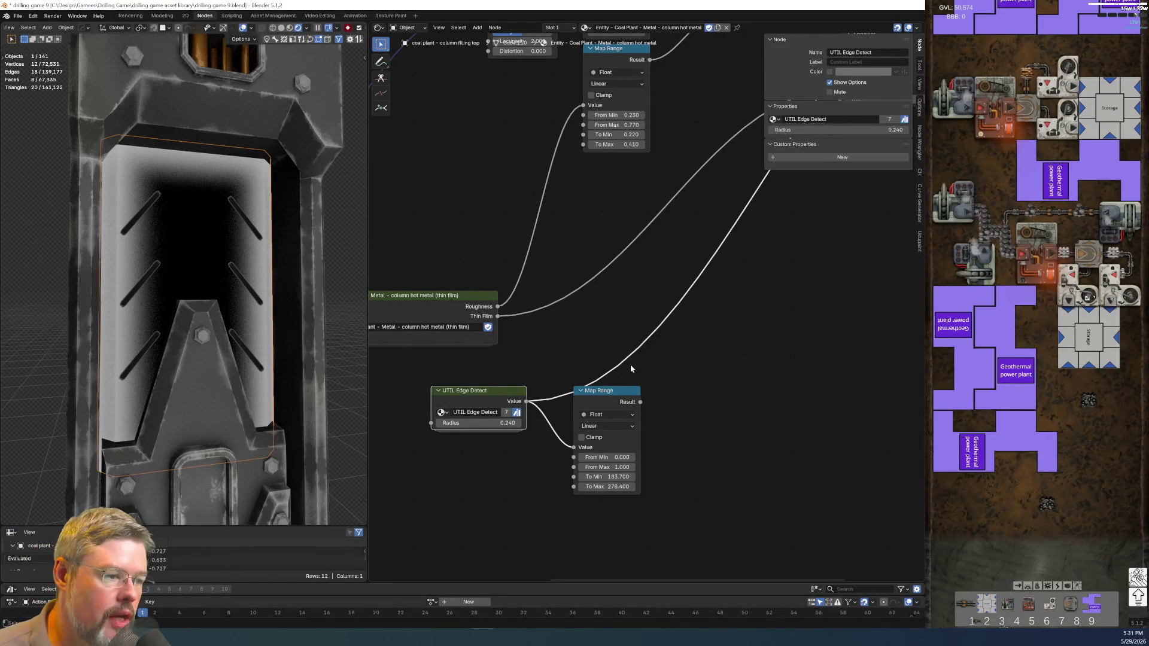
{"action": "scroll", "coordinate": [630, 364], "scroll_direction": "up", "scroll_amount": 1}
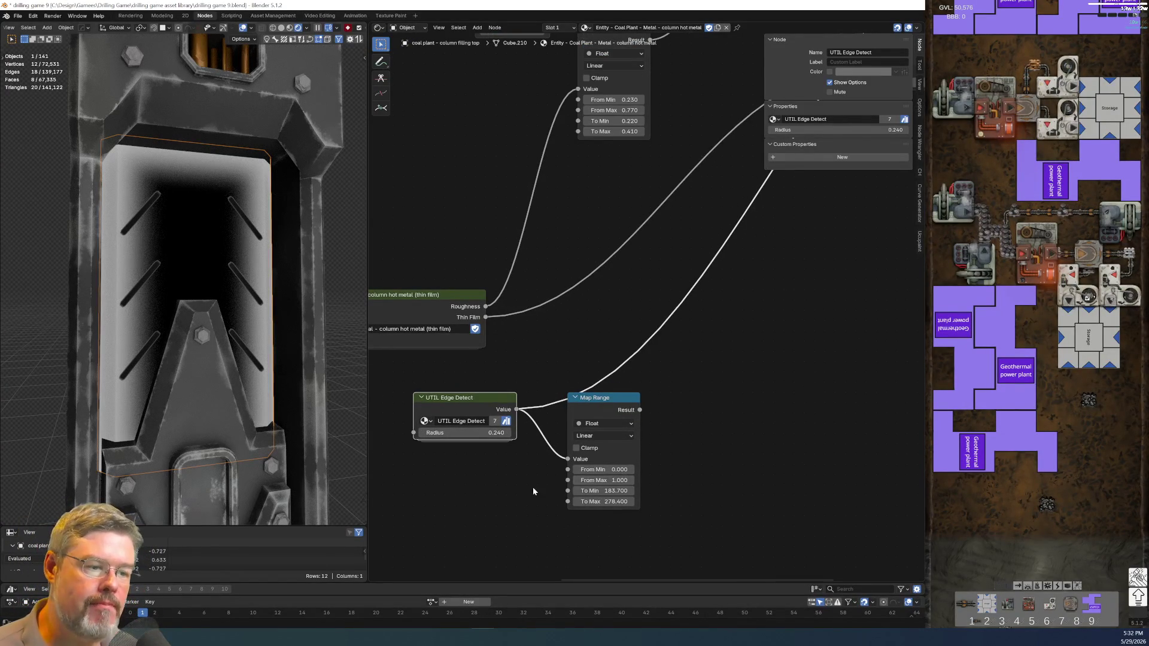
Move the Texture Coordinate and Mapping nodes down and to the left.
{"action": "middle_click_drag", "start_coordinate": [533, 492], "coordinate": [775, 487]}
{"action": "scroll", "coordinate": [660, 419], "scroll_direction": "down", "scroll_amount": 2}
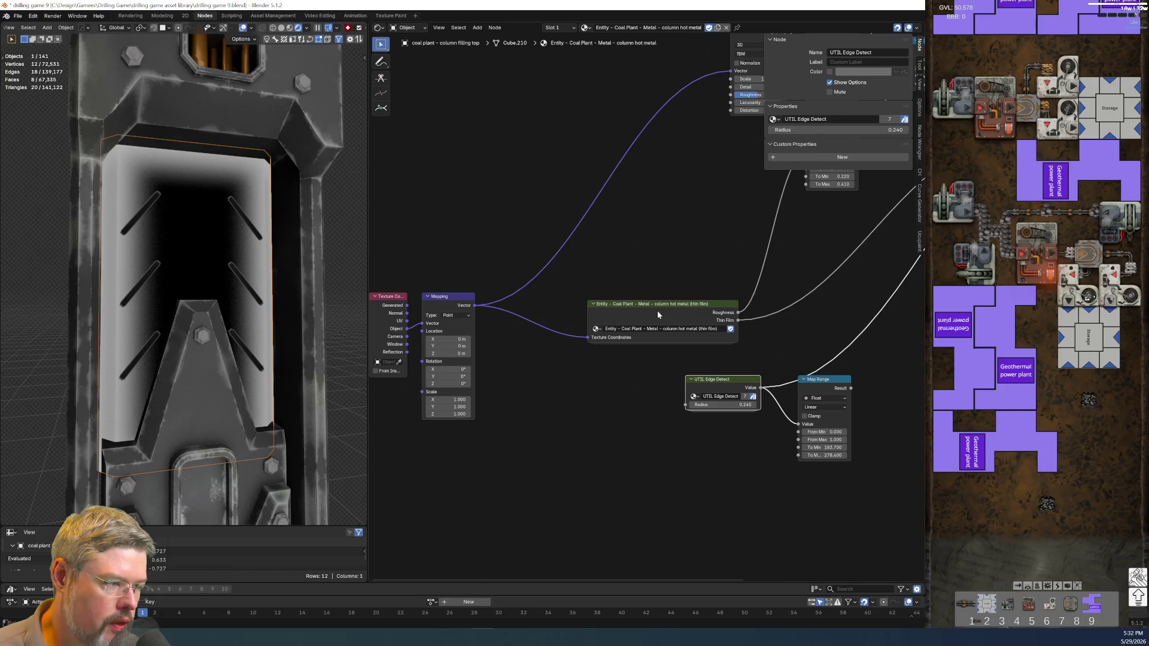
{"action": "middle_click_drag", "start_coordinate": [576, 319], "coordinate": [633, 285]}
{"action": "left_click_drag", "start_coordinate": [378, 247], "coordinate": [503, 392]}
{"action": "key", "text": "g"}
{"action": "left_click", "coordinate": [479, 472]}
Enter the thin-film group, start moving its three texture nodes, then cancel and leave.
{"action": "key", "text": "Tab"}
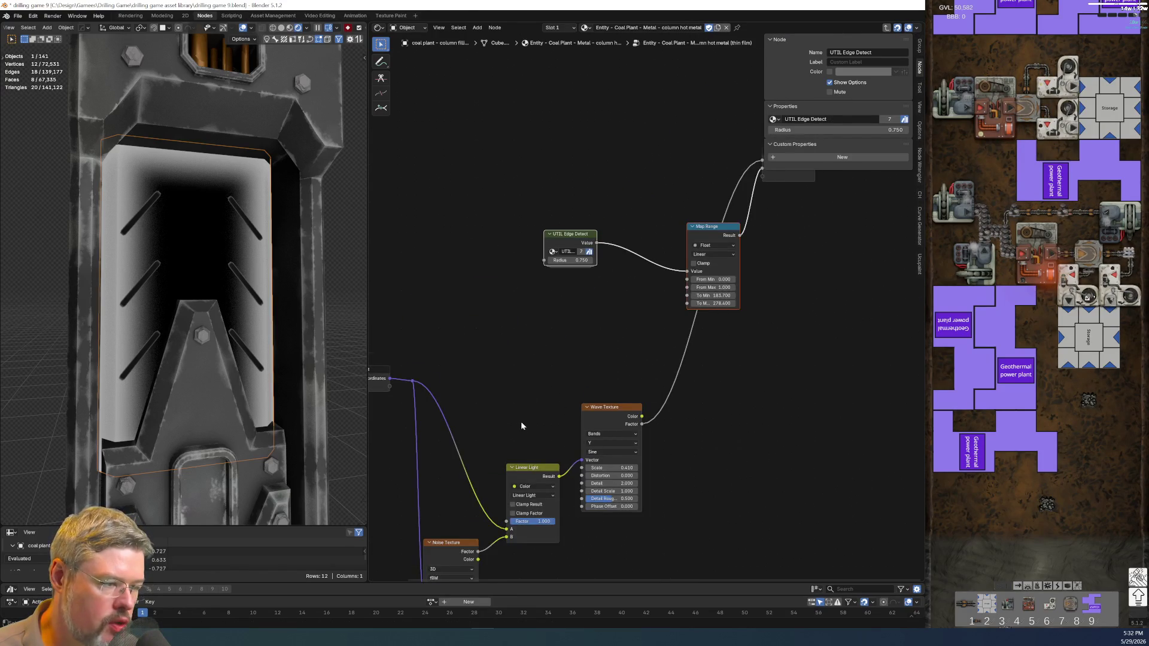
{"action": "middle_click_drag", "start_coordinate": [522, 427], "coordinate": [575, 310]}
{"action": "mouse_move", "coordinate": [492, 299]}
{"action": "left_mouse_down"}
{"action": "mouse_move", "coordinate": [608, 528]}
{"action": "mouse_move", "coordinate": [663, 530]}
{"action": "left_mouse_up"}
{"action": "key", "text": "g"}
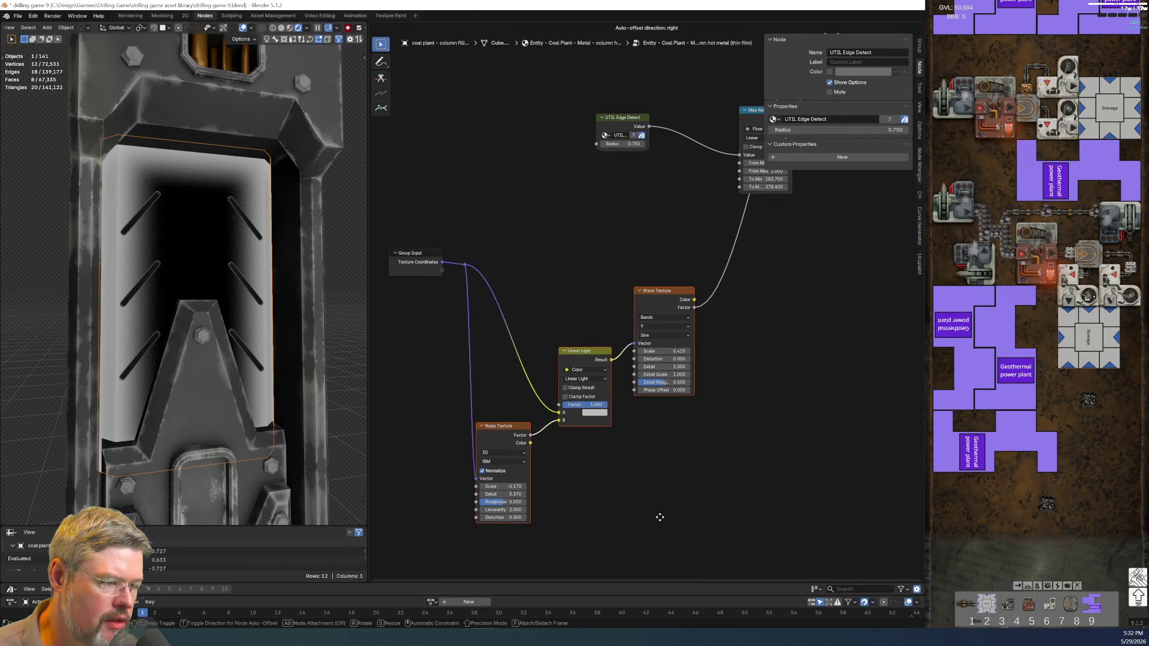
{"action": "right_click", "coordinate": [824, 518]}
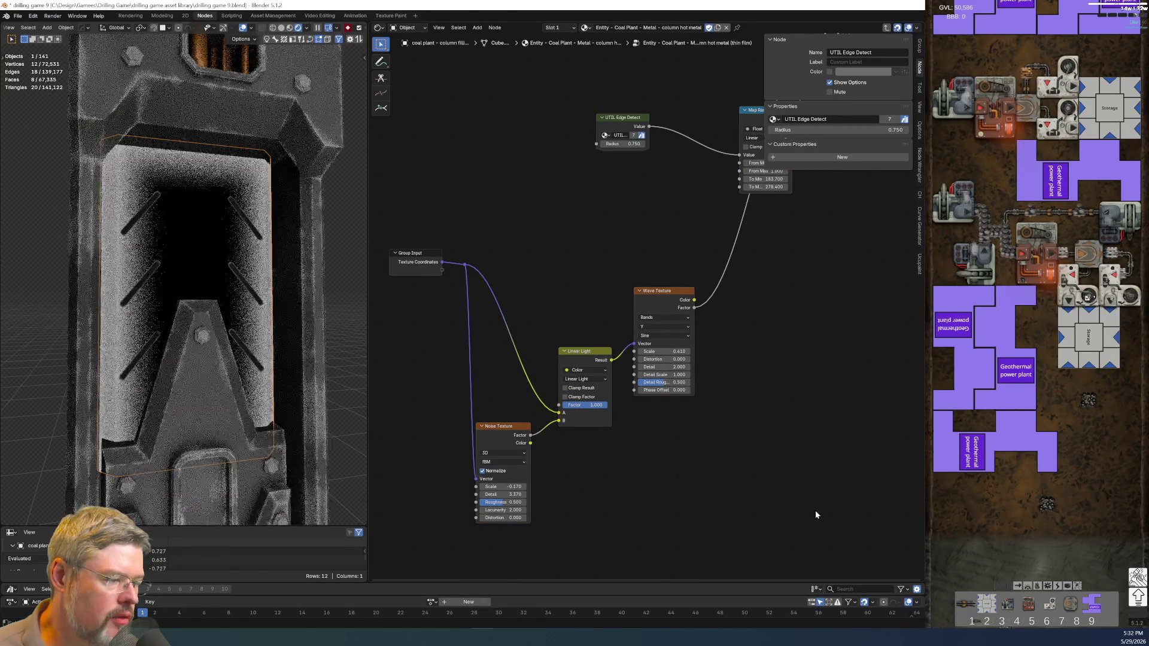
{"action": "key", "text": "Tab"}
{"action": "key", "text": "Tab"}
{"action": "key", "text": "Tab"}
Delete the pasted Edge Detect and Map Range, then reopen the thin-film group and select its texture nodes.
{"action": "mouse_move", "coordinate": [662, 474]}
{"action": "middle_mouse_down"}
{"action": "mouse_move", "coordinate": [647, 449]}
{"action": "mouse_move", "coordinate": [608, 458]}
{"action": "middle_mouse_up"}
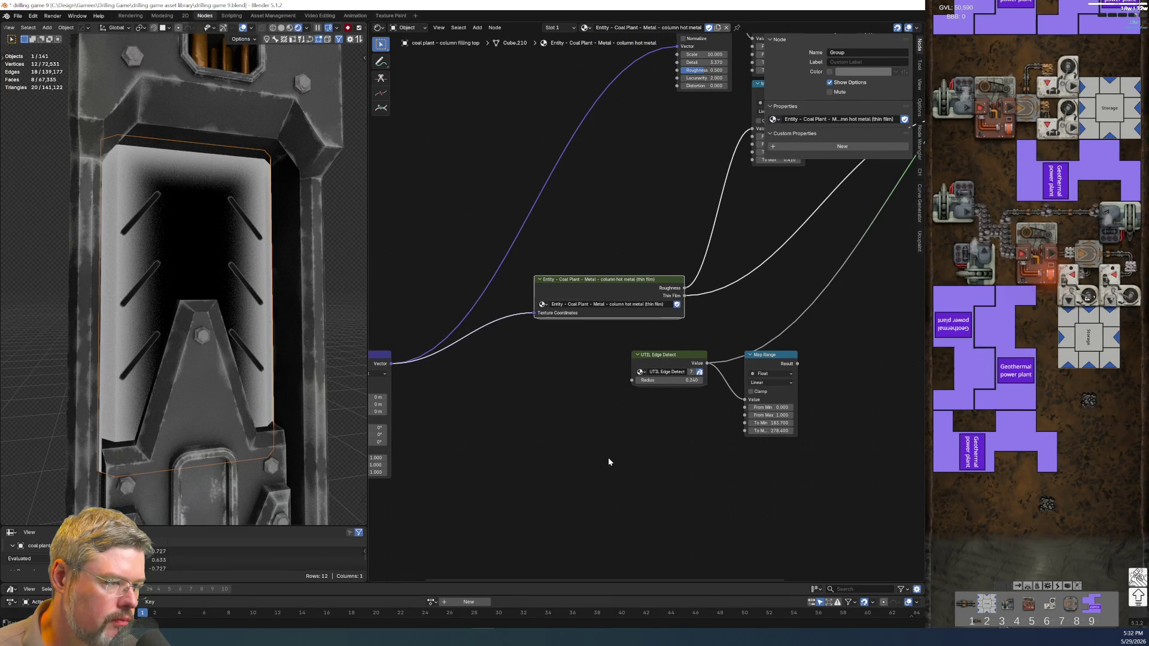
{"action": "left_click_drag", "start_coordinate": [649, 335], "coordinate": [776, 477]}
{"action": "key", "text": "x"}
{"action": "left_click", "coordinate": [650, 284]}
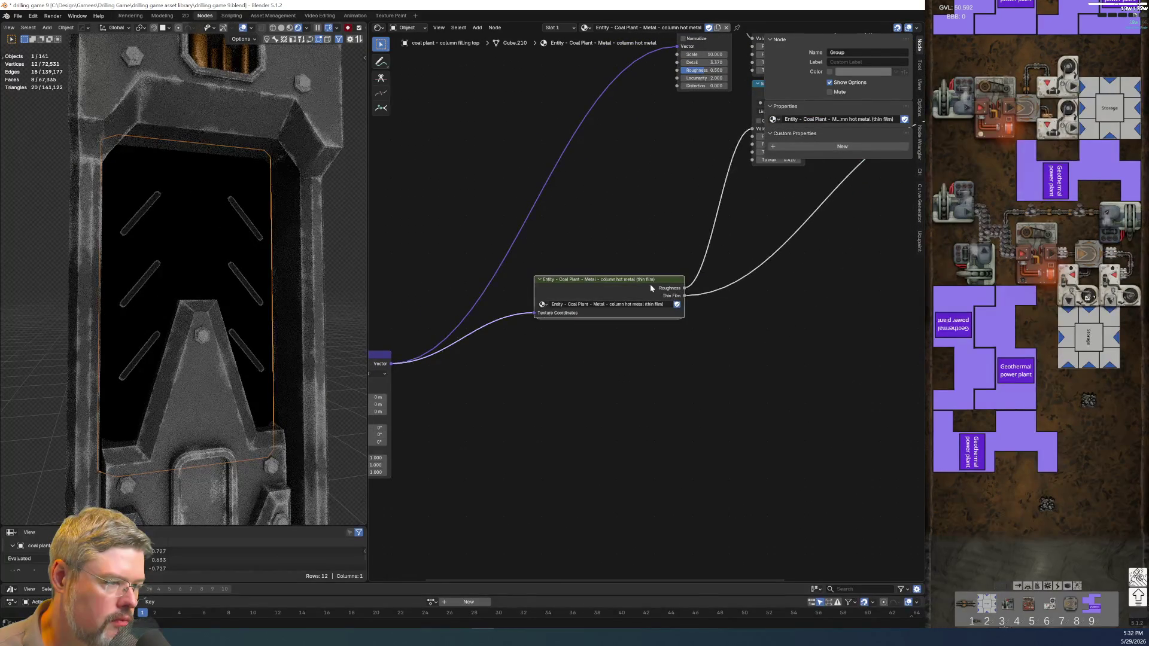
{"action": "key", "text": "Tab"}
{"action": "key", "text": "Tab"}
{"action": "key", "text": "Tab"}
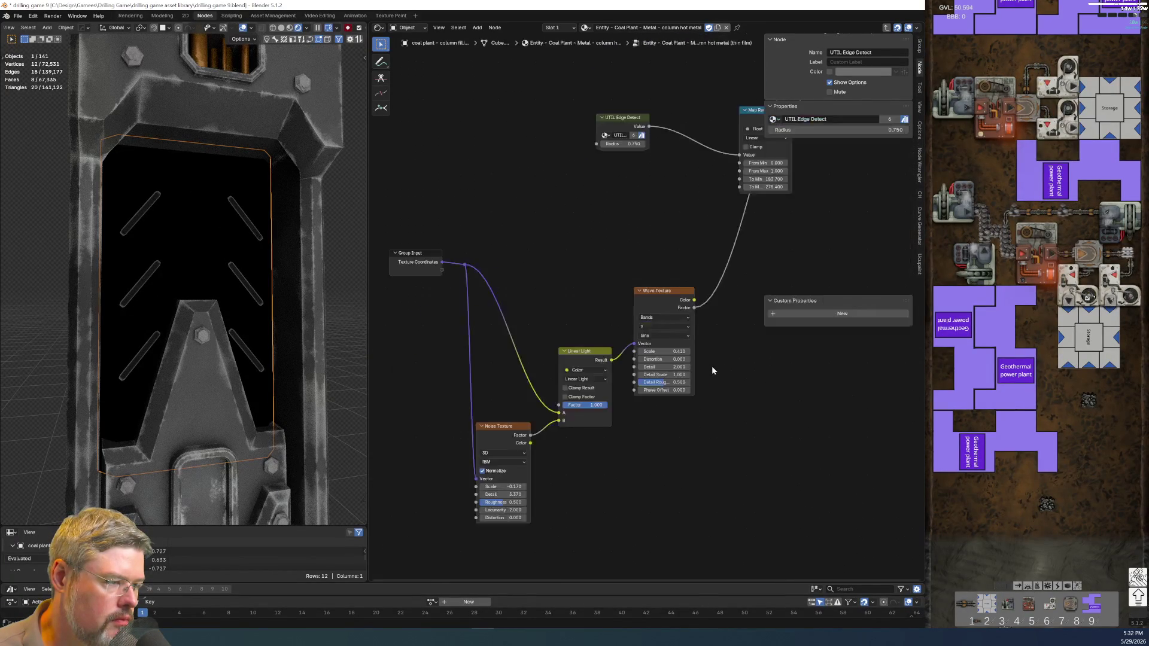
{"action": "key", "text": "Tab"}
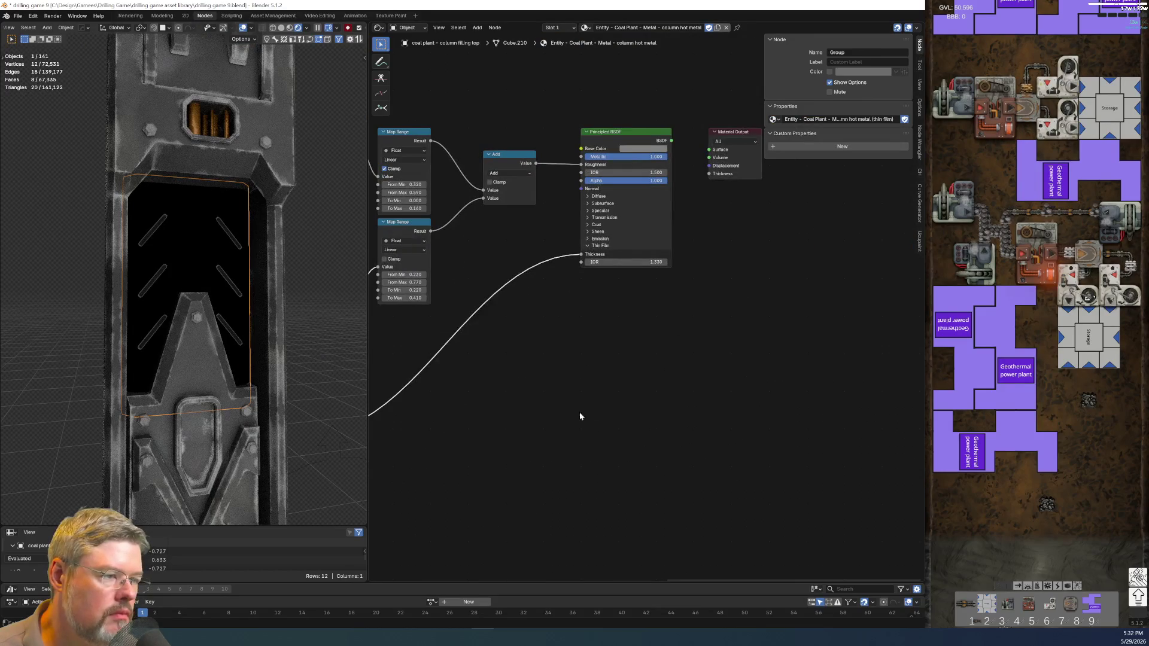
{"action": "key", "text": "Tab"}
{"action": "key", "text": "Tab"}
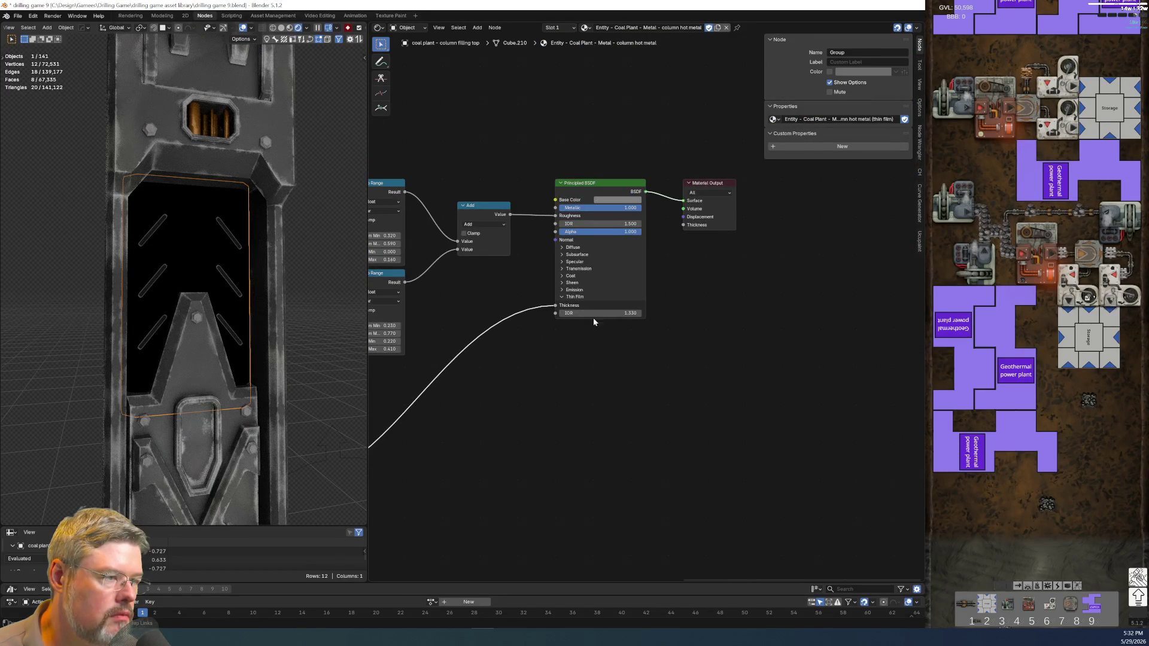
{"action": "key", "text": "Tab"}
{"action": "key", "text": "Tab"}
{"action": "key", "text": "Home"}
{"action": "mouse_move", "coordinate": [485, 331]}
{"action": "left_mouse_down"}
{"action": "mouse_move", "coordinate": [544, 522]}
{"action": "mouse_move", "coordinate": [684, 518]}
{"action": "left_mouse_up"}
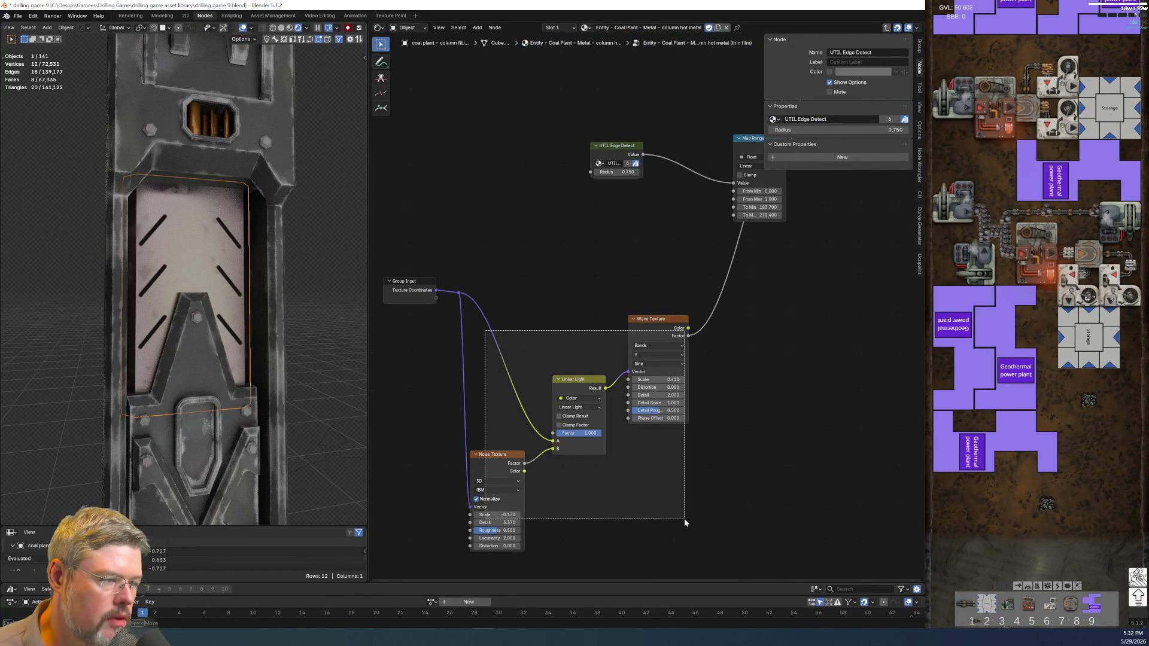
Lift the texture nodes higher and move Map Range and Group Output right and down.
{"action": "key", "text": "g"}
{"action": "left_click", "coordinate": [699, 391]}
{"action": "middle_click_drag", "start_coordinate": [766, 118], "coordinate": [585, 276]}
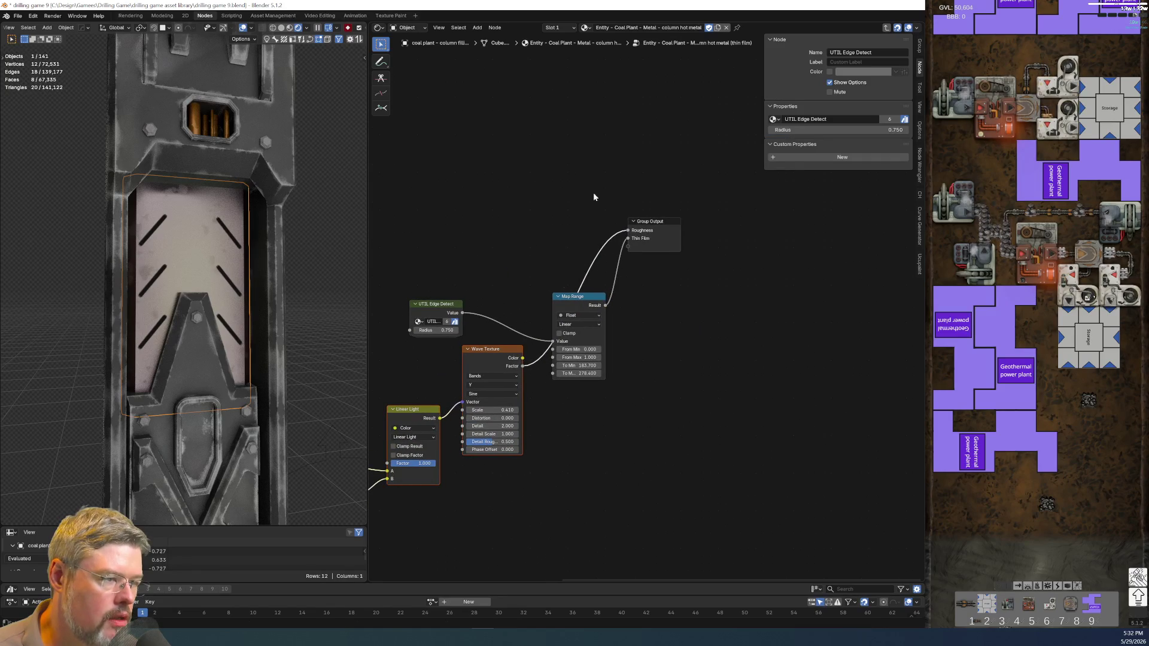
{"action": "left_click_drag", "start_coordinate": [594, 197], "coordinate": [726, 359]}
{"action": "key", "text": "g"}
{"action": "left_click", "coordinate": [809, 382]}
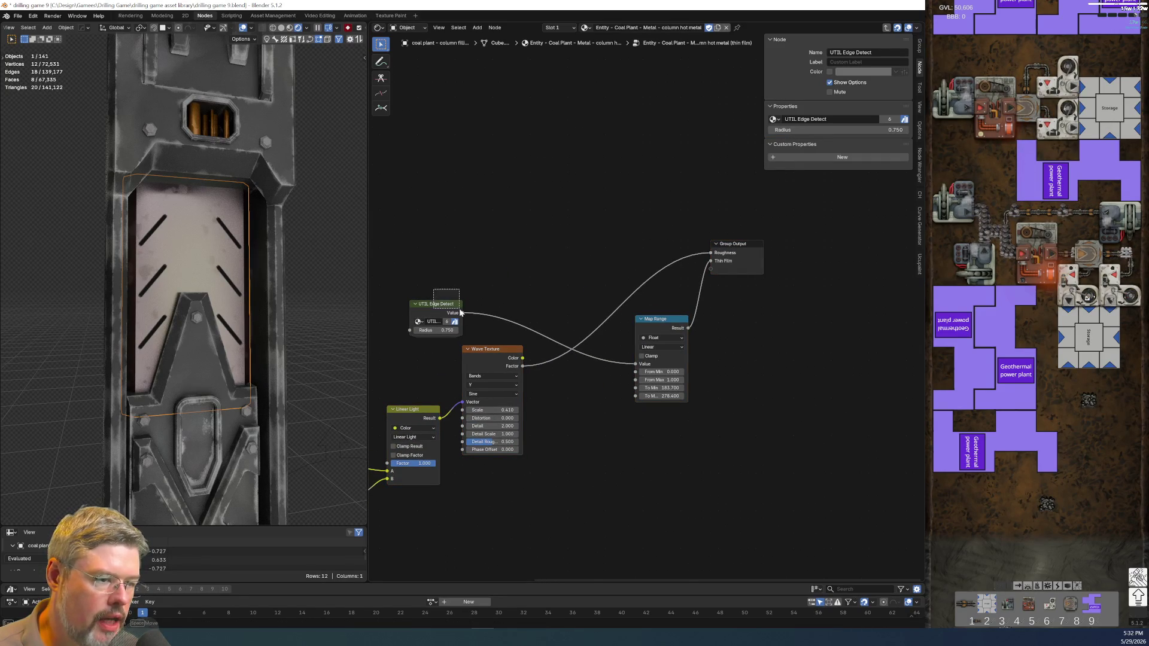
Place Edge Detect between Wave Texture and Map Range, linking Wave Factor to its Radius.
{"action": "left_click_drag", "start_coordinate": [460, 312], "coordinate": [461, 313]}
{"action": "key", "text": "g"}
{"action": "left_click", "coordinate": [611, 395]}
{"action": "left_click_drag", "start_coordinate": [522, 367], "coordinate": [570, 421]}
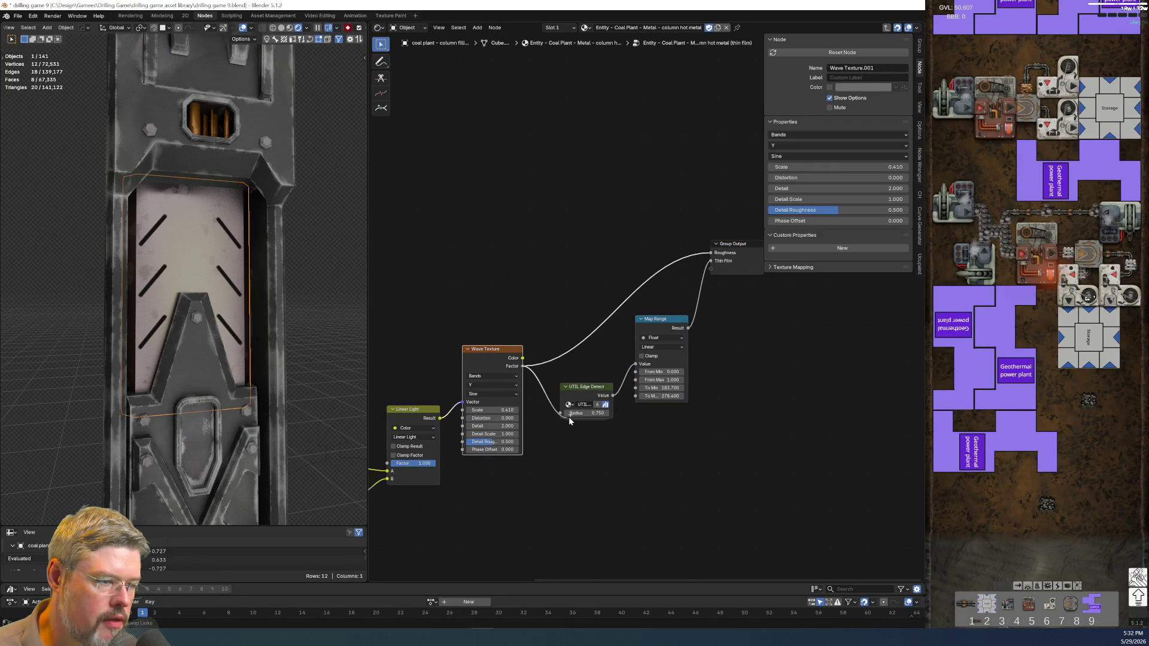
{"action": "scroll", "coordinate": [660, 359], "scroll_direction": "up", "scroll_amount": 2}
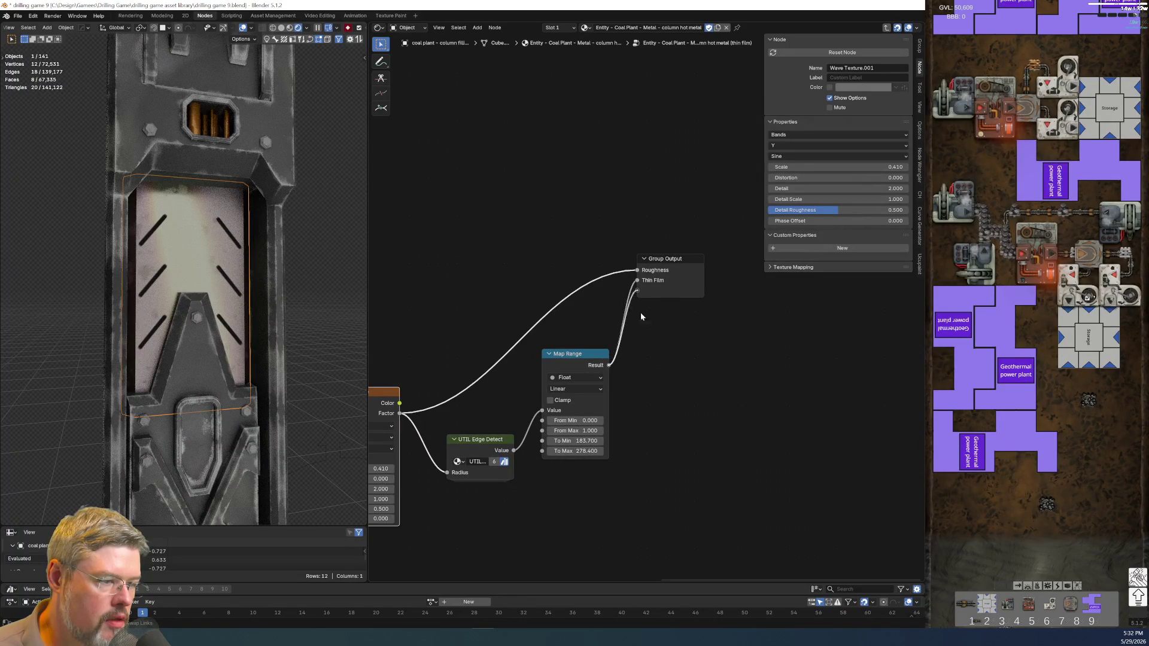
{"action": "middle_click_drag", "start_coordinate": [636, 310], "coordinate": [700, 193]}
{"action": "scroll", "coordinate": [529, 435], "scroll_direction": "up", "scroll_amount": 2}
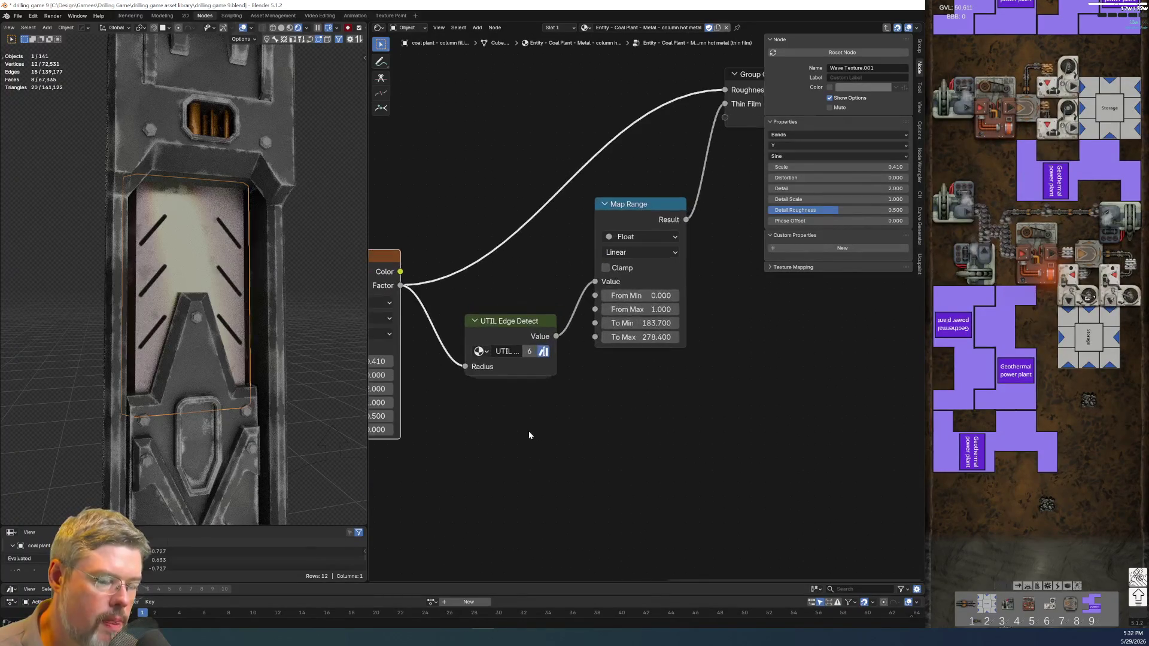
{"action": "middle_click_drag", "start_coordinate": [451, 451], "coordinate": [610, 442]}
{"action": "scroll", "coordinate": [594, 403], "scroll_direction": "down", "scroll_amount": 1}
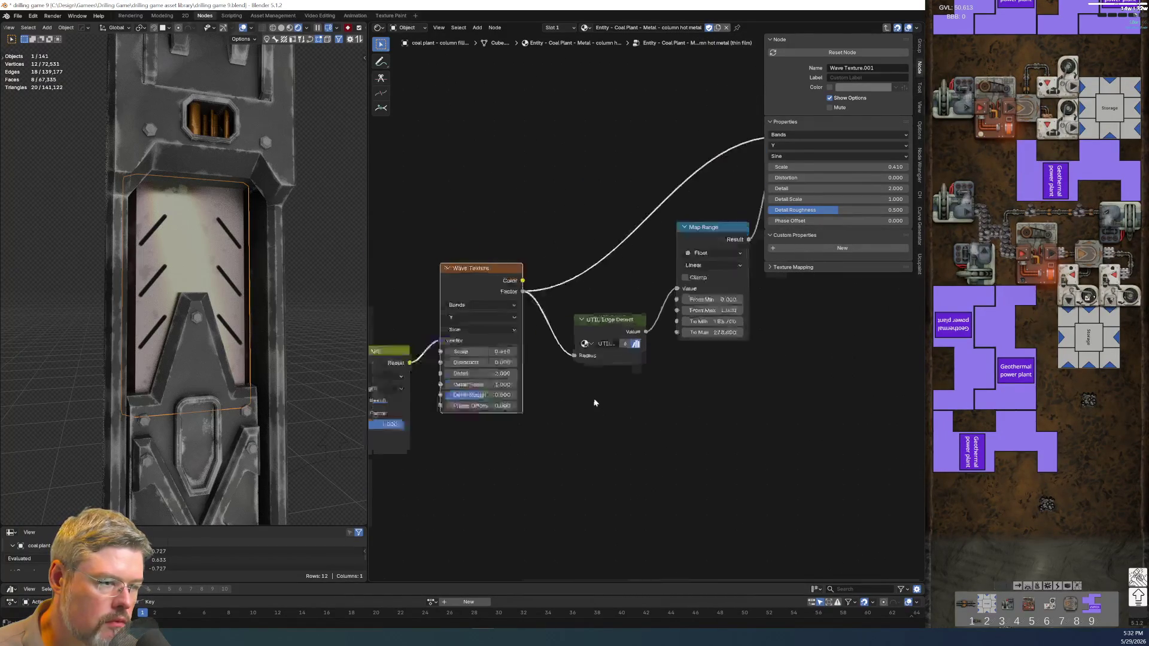
{"action": "scroll", "coordinate": [594, 403], "scroll_direction": "down", "scroll_amount": 2}
Reposition Edge Detect, Map Range and Group Output, and add a reroute on the Wave Texture links.
{"action": "left_click_drag", "start_coordinate": [519, 228], "coordinate": [713, 456]}
{"action": "key", "text": "g"}
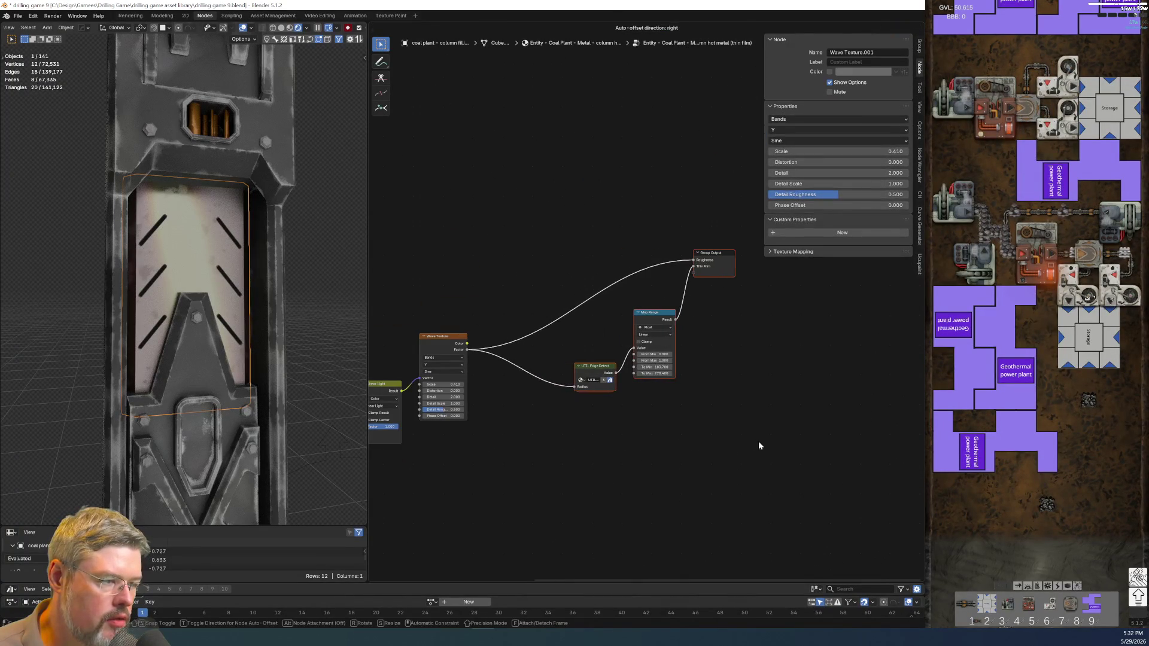
{"action": "left_click", "coordinate": [759, 446]}
{"action": "right_click_drag", "start_coordinate": [489, 413], "coordinate": [490, 413], "text": "shift"}
{"action": "key", "text": "g"}
{"action": "left_click", "coordinate": [457, 316]}
Insert a duplicate Map Range before Edge Detect with To Min 0 and To Max 1.
{"action": "left_click", "coordinate": [652, 312]}
{"action": "key", "text": "shift+d"}
{"action": "left_click", "coordinate": [544, 437]}
{"action": "scroll", "coordinate": [545, 437], "scroll_direction": "up", "scroll_amount": 2}
{"action": "scroll", "coordinate": [690, 413], "scroll_direction": "up", "scroll_amount": 2}
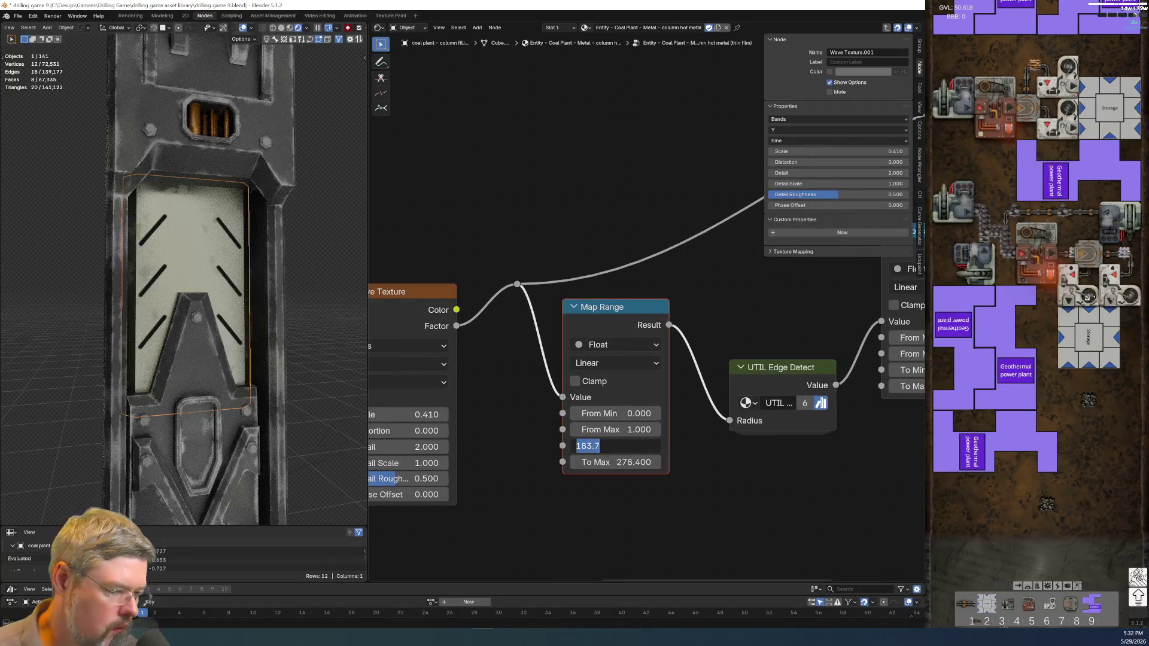
{"action": "key", "text": "Tab"}
{"action": "type", "text": "1"}
{"action": "key", "text": "Return"}
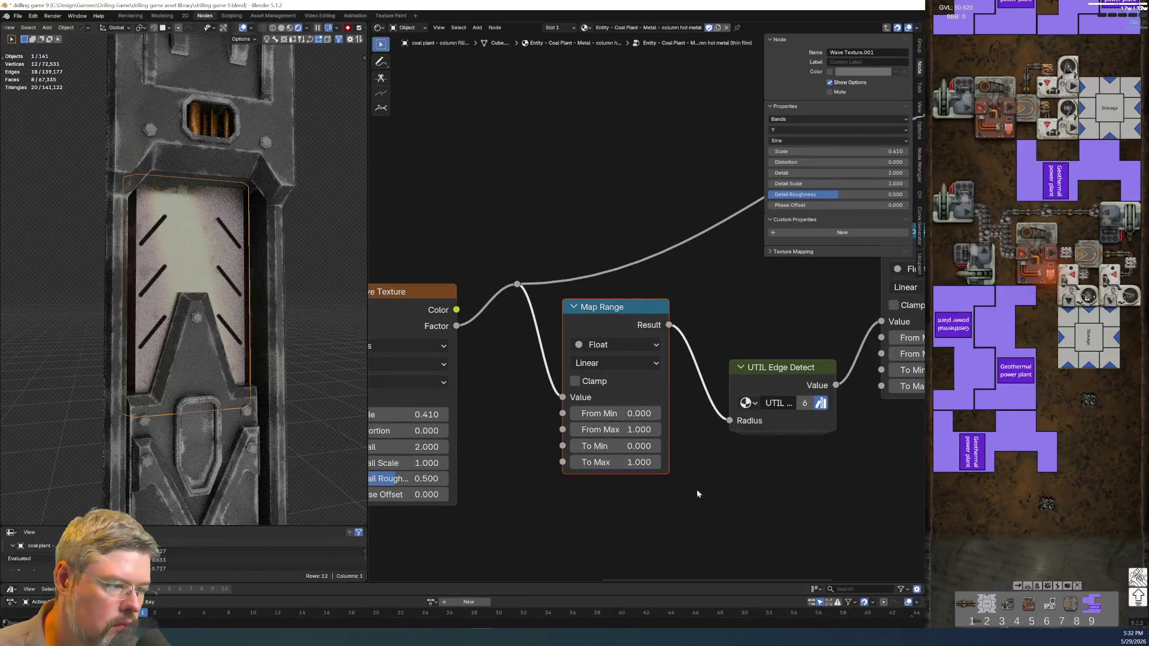
Set the first Map Range's To Max to 0.860 and reposition the UTIL Edge Detect node.
{"action": "mouse_move", "coordinate": [620, 466]}
{"action": "left_mouse_down"}
{"action": "mouse_move", "coordinate": [539, 467]}
{"action": "mouse_move", "coordinate": [734, 468]}
{"action": "left_mouse_up"}
{"action": "middle_click_drag", "start_coordinate": [747, 421], "coordinate": [529, 413]}
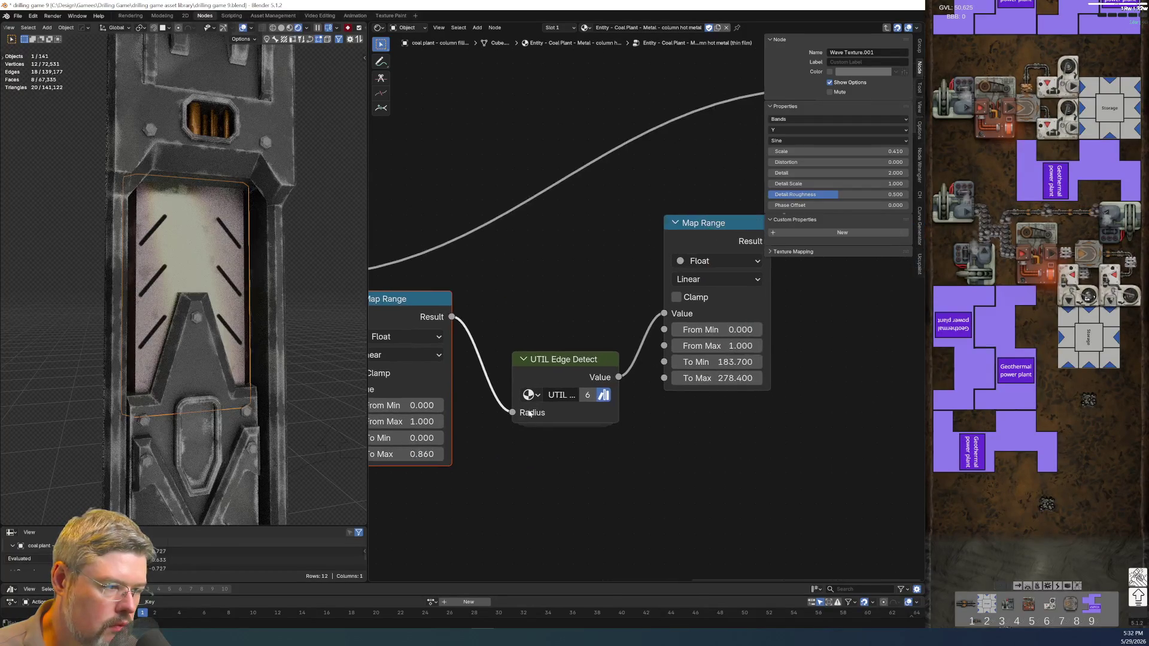
{"action": "left_click_drag", "start_coordinate": [590, 401], "coordinate": [558, 342]}
{"action": "middle_click_drag", "start_coordinate": [710, 436], "coordinate": [587, 437]}
{"action": "scroll", "coordinate": [587, 437], "scroll_direction": "up", "scroll_amount": 2}
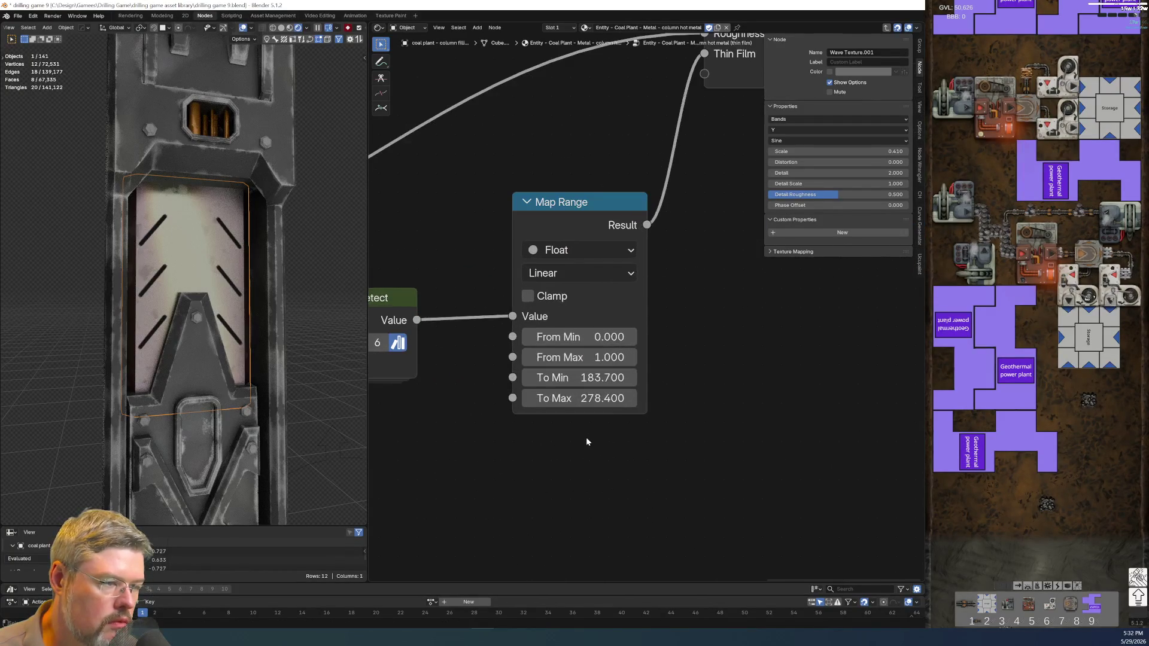
{"action": "mouse_move", "coordinate": [481, 433]}
{"action": "middle_mouse_down"}
{"action": "mouse_move", "coordinate": [633, 437]}
{"action": "mouse_move", "coordinate": [673, 409]}
{"action": "mouse_move", "coordinate": [585, 401]}
{"action": "middle_mouse_up"}
Try lowering the second Map Range's From Max, then undo back to the earlier node layout.
{"action": "left_click_drag", "start_coordinate": [716, 389], "coordinate": [694, 389]}
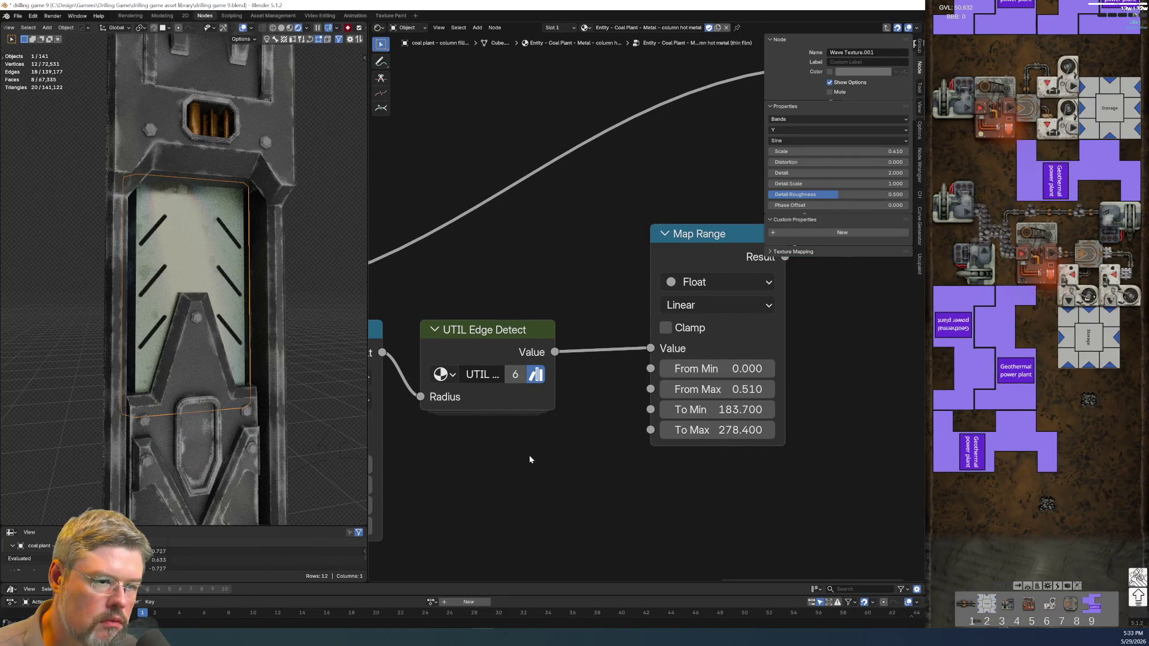
{"action": "key", "text": "ctrl+z"}
{"action": "key", "text": "ctrl+z"}
{"action": "middle_click_drag", "start_coordinate": [498, 480], "coordinate": [504, 476]}
{"action": "key", "text": "ctrl+z"}
{"action": "middle_click_drag", "start_coordinate": [570, 405], "coordinate": [676, 399]}
{"action": "mouse_move", "coordinate": [676, 386]}
{"action": "left_mouse_down"}
{"action": "mouse_move", "coordinate": [736, 386]}
{"action": "mouse_move", "coordinate": [658, 386]}
{"action": "mouse_move", "coordinate": [723, 387]}
{"action": "mouse_move", "coordinate": [703, 385]}
{"action": "left_mouse_up"}
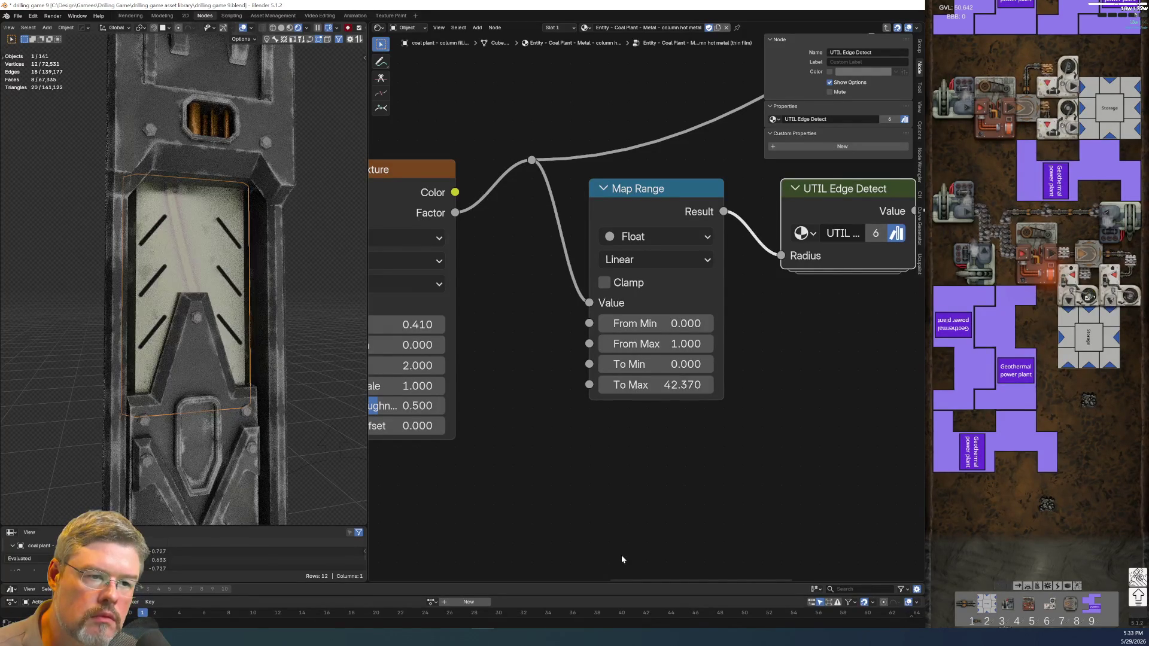
{"action": "key", "text": "ctrl+z"}
{"action": "key", "text": "ctrl+z"}
{"action": "scroll", "coordinate": [574, 455], "scroll_direction": "up", "scroll_amount": 3}
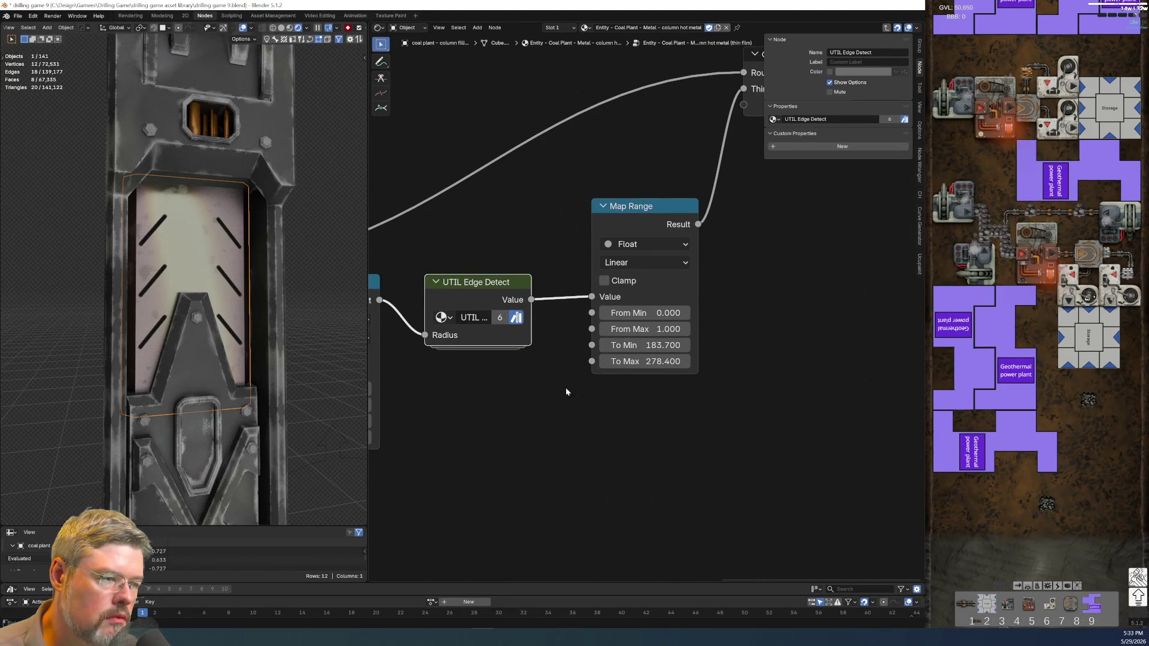
Test a negative From Min on Map Range, undo it, and frame the whole node tree.
{"action": "mouse_move", "coordinate": [644, 313]}
{"action": "left_mouse_down"}
{"action": "mouse_move", "coordinate": [593, 313]}
{"action": "mouse_move", "coordinate": [632, 313]}
{"action": "left_mouse_up"}
{"action": "key", "text": "ctrl+z"}
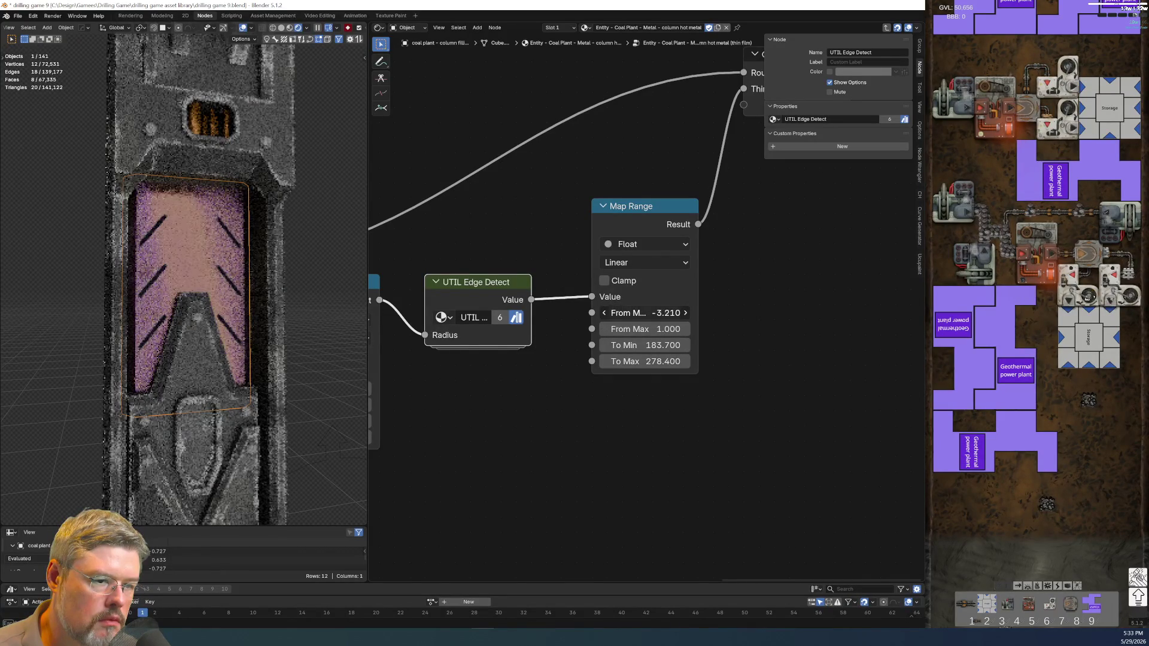
{"action": "key", "text": "ctrl+z"}
{"action": "key", "text": "Home"}
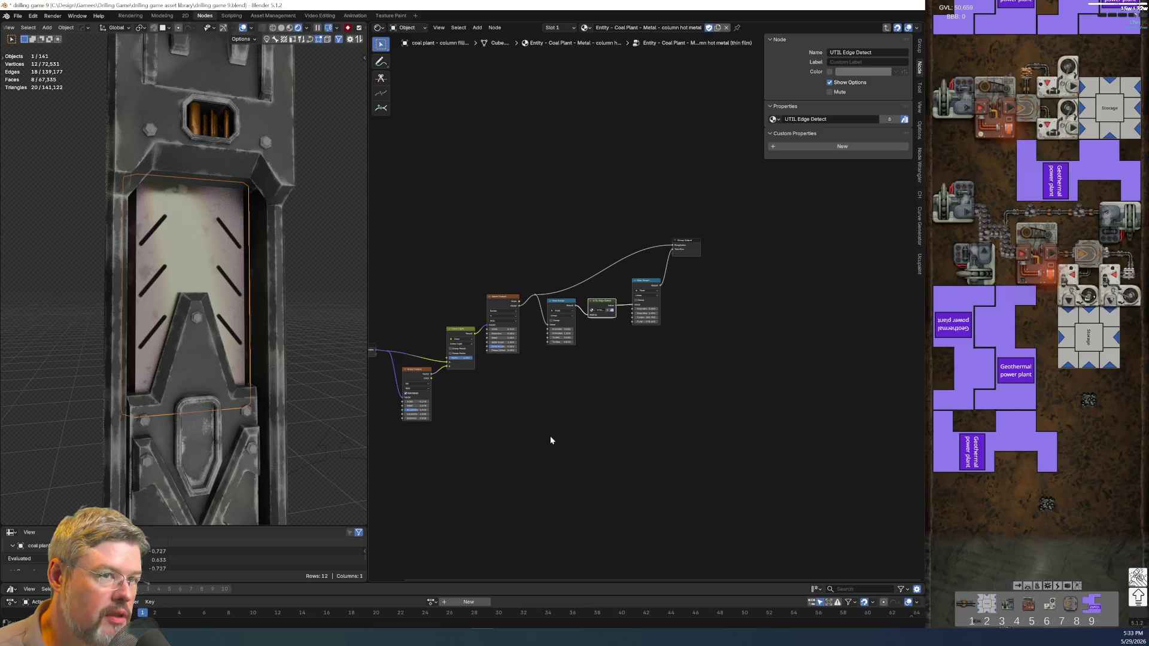
{"action": "scroll", "coordinate": [551, 441], "scroll_direction": "up", "scroll_amount": 3}
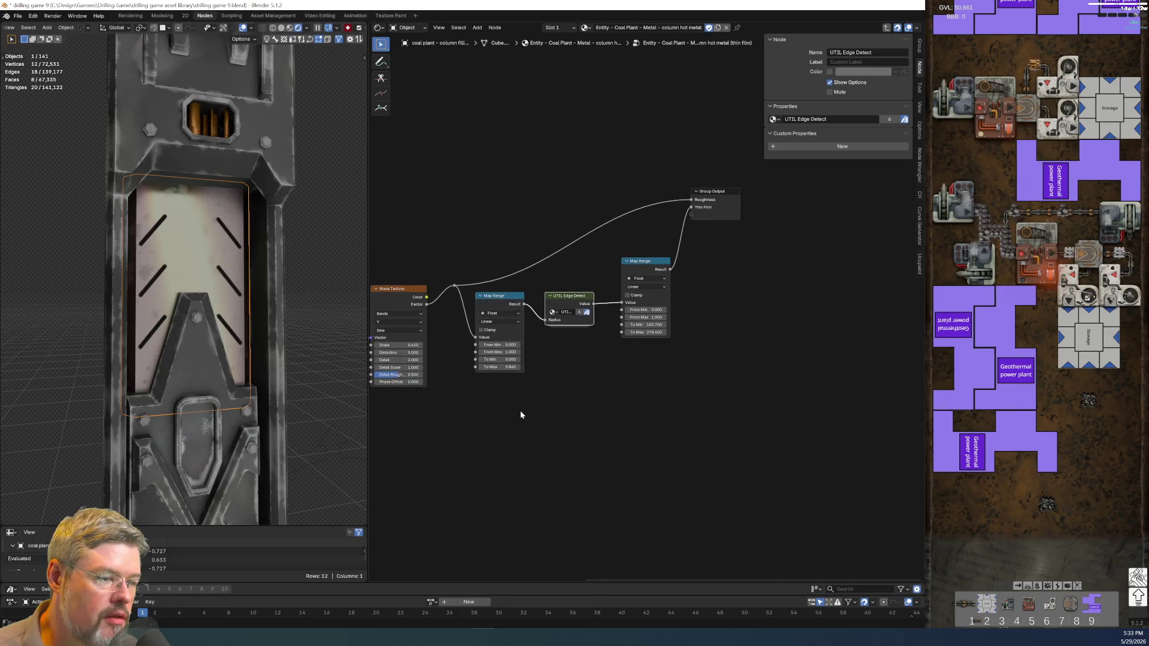
{"action": "scroll", "coordinate": [520, 415], "scroll_direction": "up", "scroll_amount": 1}
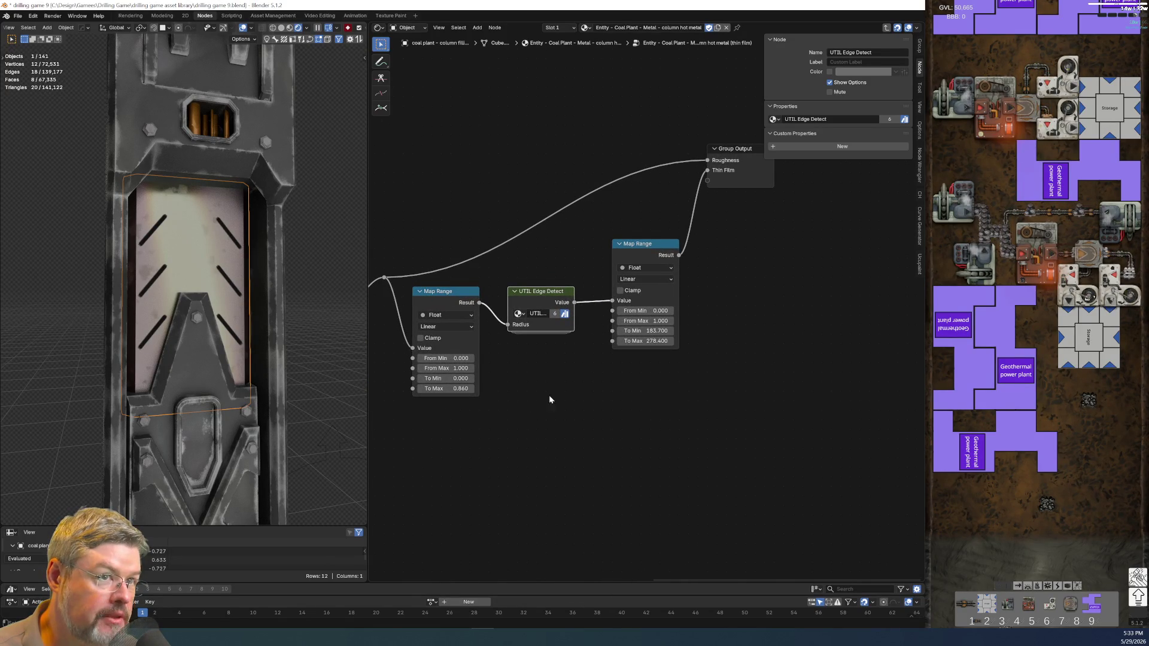
{"action": "scroll", "coordinate": [548, 396], "scroll_direction": "up", "scroll_amount": 3}
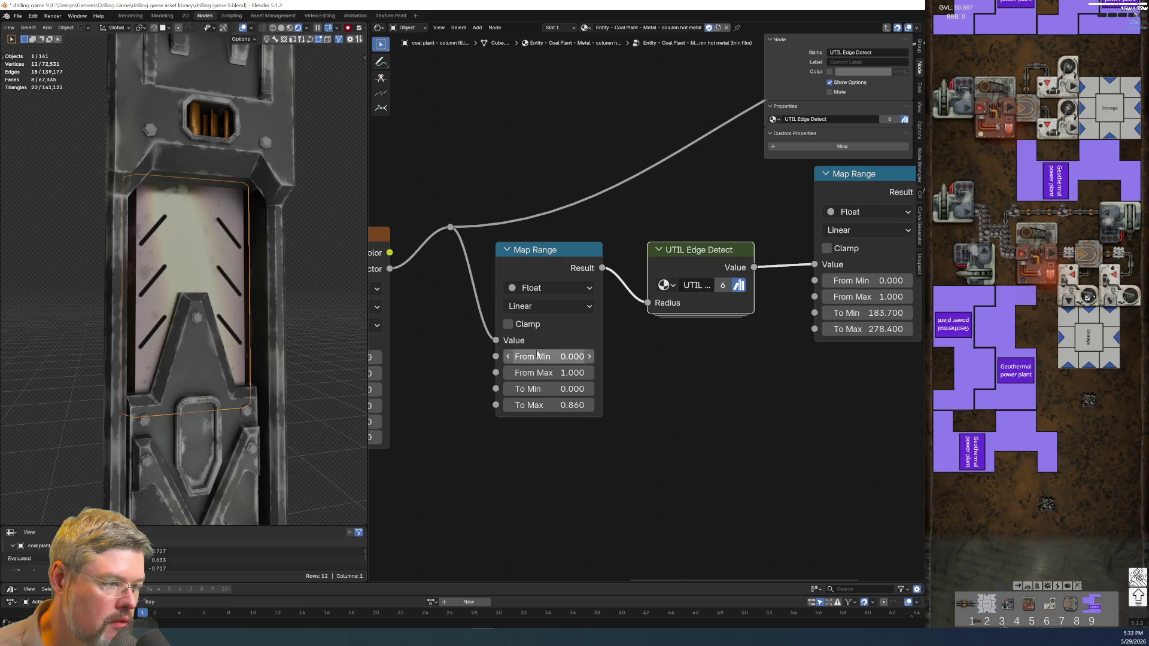
{"action": "type", "text": ".23"}
{"action": "key", "text": "Tab"}
{"action": "type", "text": ".77"}
{"action": "key", "text": "Return"}
{"action": "mouse_move", "coordinate": [526, 405]}
{"action": "left_mouse_down"}
{"action": "mouse_move", "coordinate": [500, 405]}
{"action": "mouse_move", "coordinate": [538, 405]}
{"action": "left_mouse_up"}
{"action": "scroll", "coordinate": [651, 306], "scroll_direction": "down", "scroll_amount": 1}
{"action": "scroll", "coordinate": [168, 255], "scroll_direction": "down", "scroll_amount": 5}
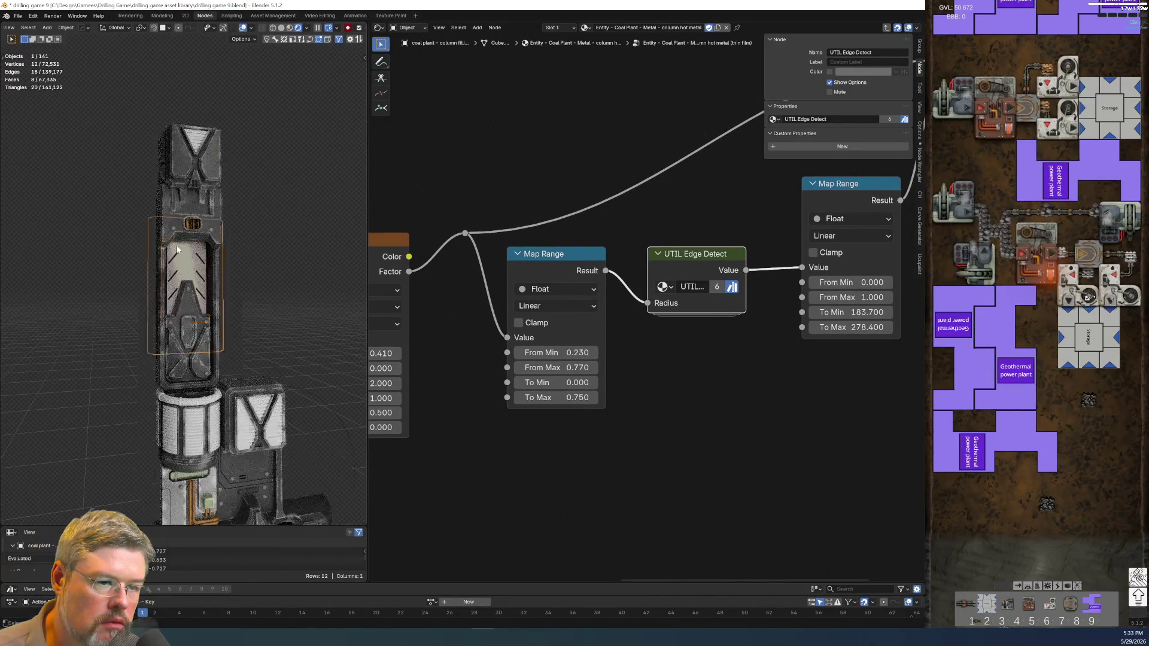
{"action": "scroll", "coordinate": [168, 255], "scroll_direction": "up", "scroll_amount": 3}
{"action": "middle_click_drag", "start_coordinate": [772, 364], "coordinate": [628, 450]}
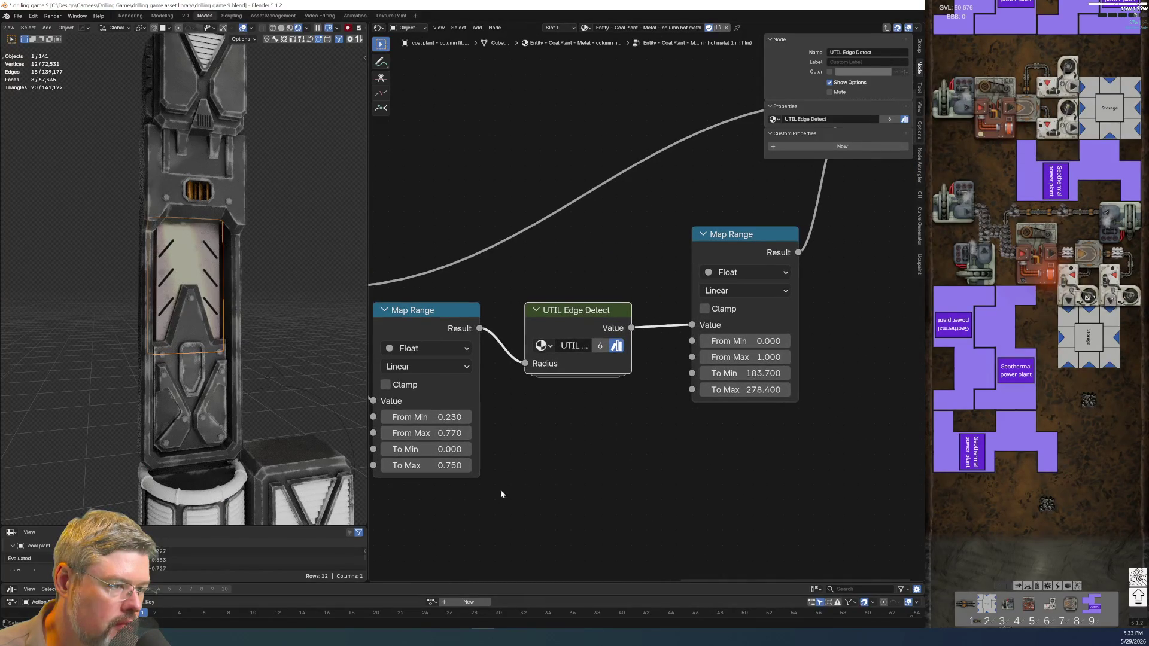
{"action": "scroll", "coordinate": [631, 290], "scroll_direction": "down", "scroll_amount": 4}
{"action": "scroll", "coordinate": [630, 289], "scroll_direction": "up", "scroll_amount": 2}
{"action": "left_click_drag", "start_coordinate": [513, 295], "coordinate": [760, 425]}
{"action": "key", "text": "x"}
{"action": "mouse_move", "coordinate": [464, 298]}
{"action": "middle_mouse_down", "text": "ctrl"}
{"action": "mouse_move", "coordinate": [563, 363]}
{"action": "mouse_move", "coordinate": [380, 336]}
{"action": "mouse_move", "coordinate": [462, 329]}
{"action": "mouse_move", "coordinate": [459, 313]}
{"action": "middle_mouse_up", "text": "ctrl"}
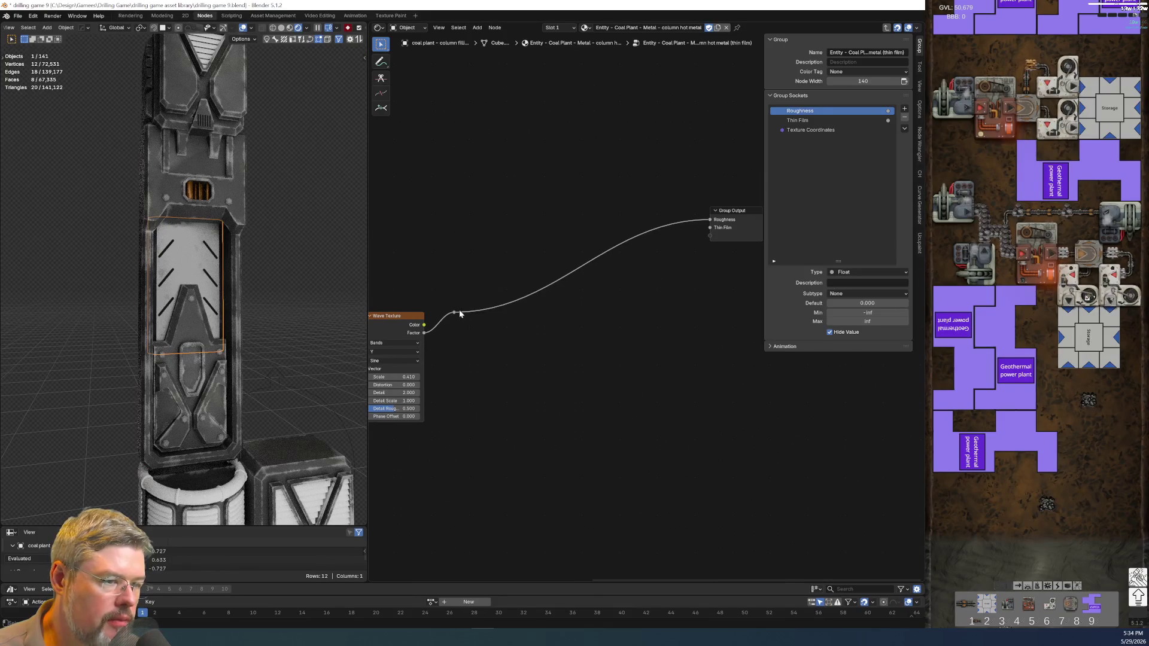
{"action": "left_click", "coordinate": [715, 222]}
{"action": "key", "text": "g"}
{"action": "left_click", "coordinate": [537, 376]}
{"action": "mouse_move", "coordinate": [537, 376]}
{"action": "middle_mouse_down"}
{"action": "mouse_move", "coordinate": [615, 346]}
{"action": "mouse_move", "coordinate": [631, 360]}
{"action": "middle_mouse_up"}
{"action": "scroll", "coordinate": [632, 429], "scroll_direction": "down", "scroll_amount": 1}
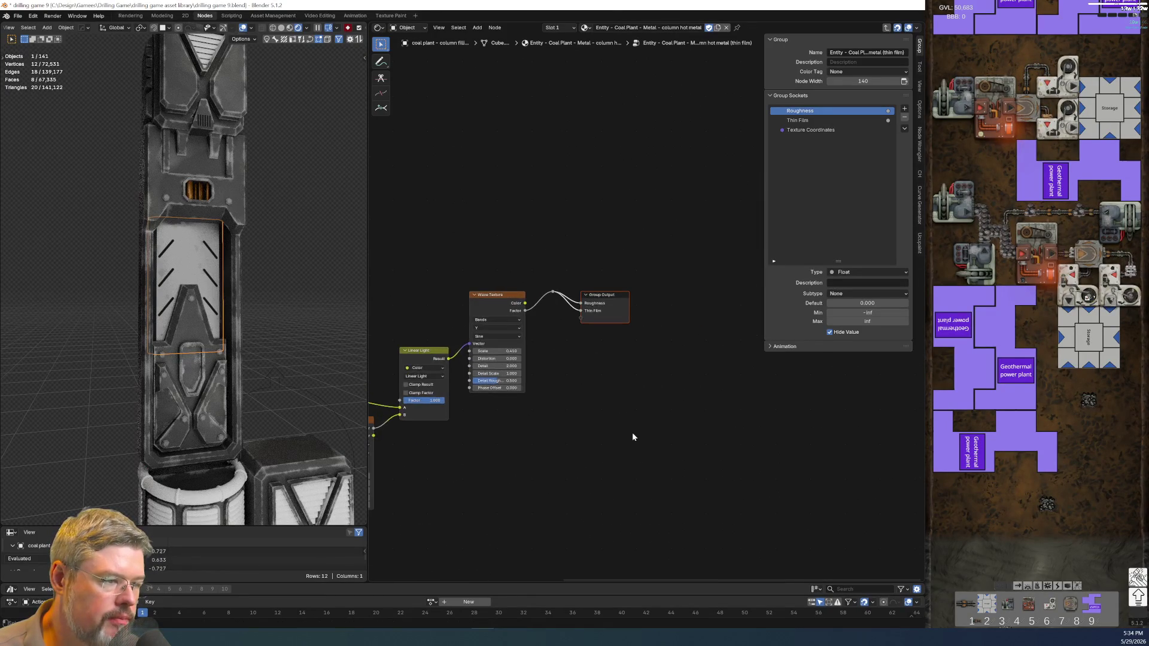
{"action": "key", "text": "ctrl+z"}
{"action": "key", "text": "ctrl+z"}
{"action": "key", "text": "ctrl+z"}
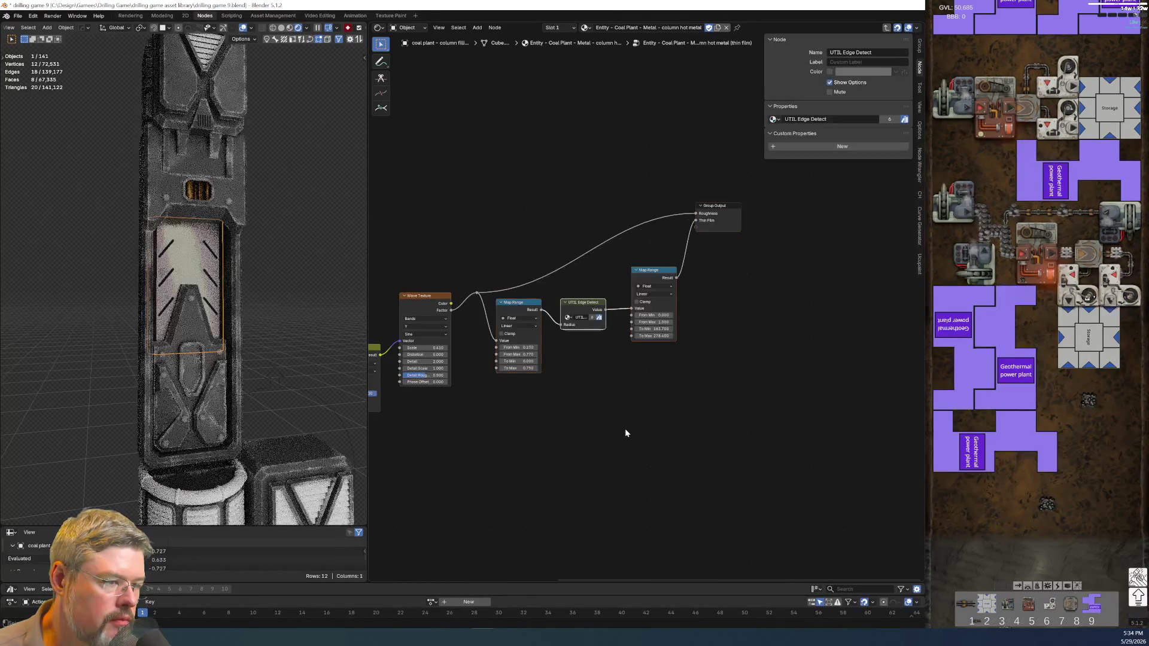
{"action": "key", "text": "ctrl+z"}
{"action": "scroll", "coordinate": [539, 365], "scroll_direction": "up", "scroll_amount": 1}
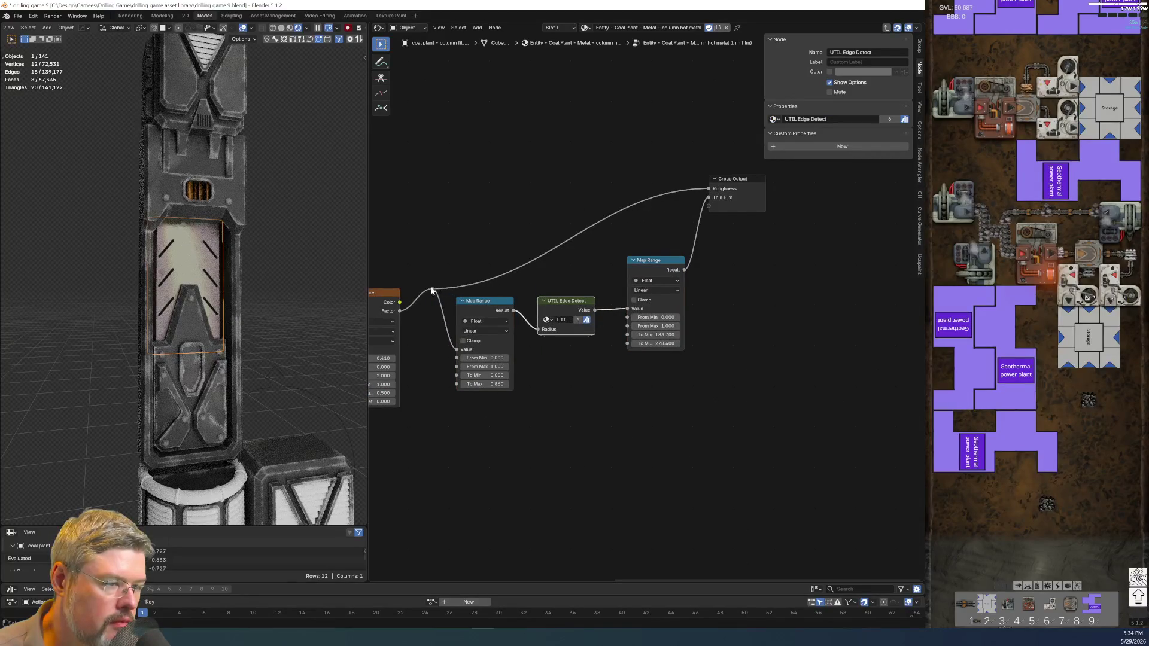
Link the wave reroute into Map Range Value, delete the Edge Detect chain, and set From Min/Max to 0.230/0.770.
{"action": "left_click_drag", "start_coordinate": [432, 291], "coordinate": [628, 301]}
{"action": "left_click_drag", "start_coordinate": [563, 332], "coordinate": [455, 421]}
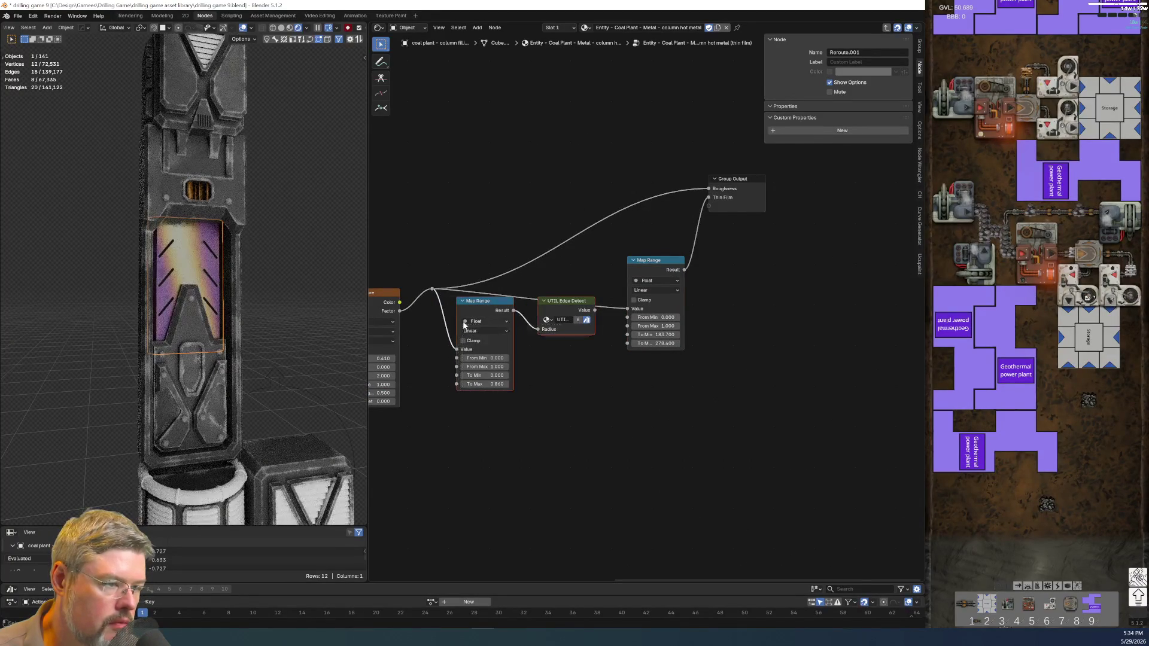
{"action": "key", "text": "x"}
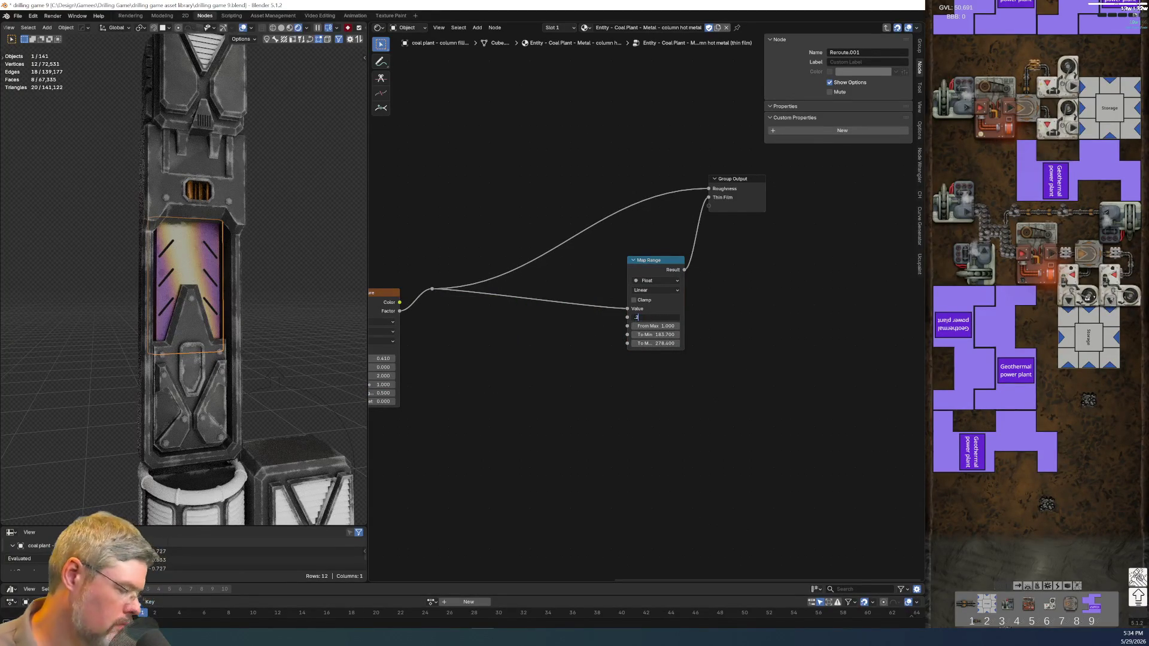
{"action": "type", "text": "3"}
{"action": "key", "text": "Tab"}
{"action": "type", "text": ".77"}
{"action": "key", "text": "Return"}
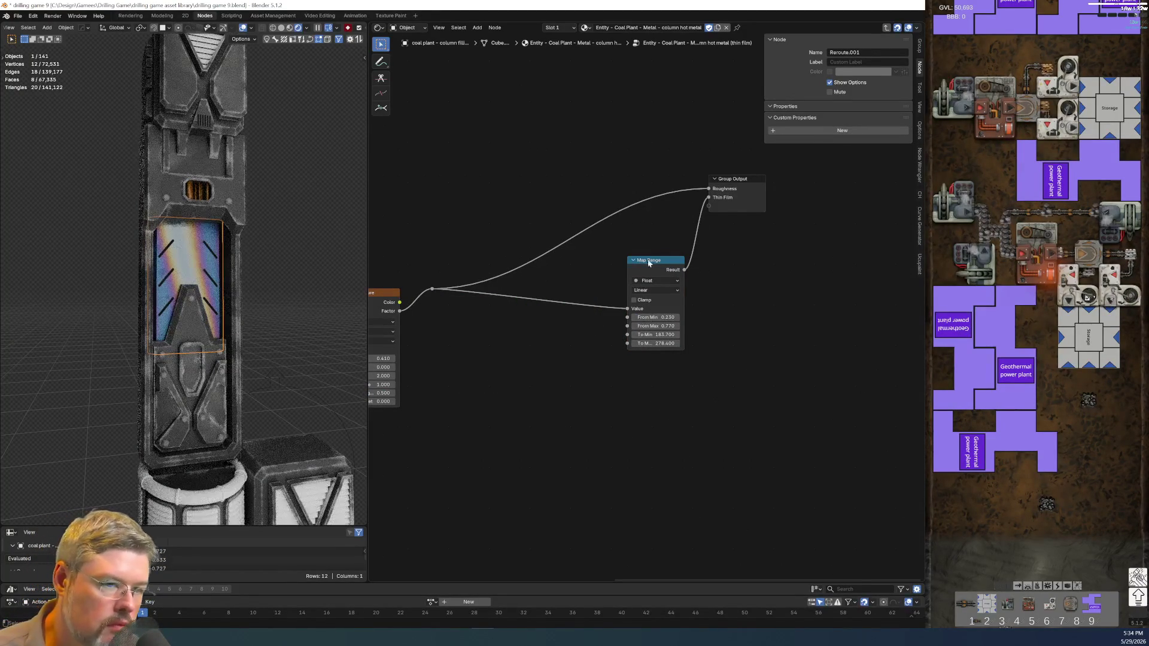
Move Map Range closer to the Wave Texture and place Group Output beside it.
{"action": "mouse_move", "coordinate": [649, 260]}
{"action": "left_mouse_down"}
{"action": "mouse_move", "coordinate": [492, 302]}
{"action": "mouse_move", "coordinate": [520, 292]}
{"action": "mouse_move", "coordinate": [581, 326]}
{"action": "mouse_move", "coordinate": [583, 302]}
{"action": "mouse_move", "coordinate": [560, 278]}
{"action": "left_mouse_up"}
{"action": "scroll", "coordinate": [548, 360], "scroll_direction": "left", "scroll_amount": 5, "text": "ctrl"}
{"action": "scroll", "coordinate": [548, 277], "scroll_direction": "up", "scroll_amount": 2}
{"action": "left_click", "coordinate": [920, 45]}
{"action": "scroll", "coordinate": [582, 308], "scroll_direction": "down", "scroll_amount": 2}
{"action": "scroll", "coordinate": [598, 269], "scroll_direction": "right", "scroll_amount": 5, "text": "ctrl"}
{"action": "left_click_drag", "start_coordinate": [536, 144], "coordinate": [681, 230]}
{"action": "left_click_drag", "start_coordinate": [650, 186], "coordinate": [527, 282]}
{"action": "scroll", "coordinate": [507, 291], "scroll_direction": "up", "scroll_amount": 1}
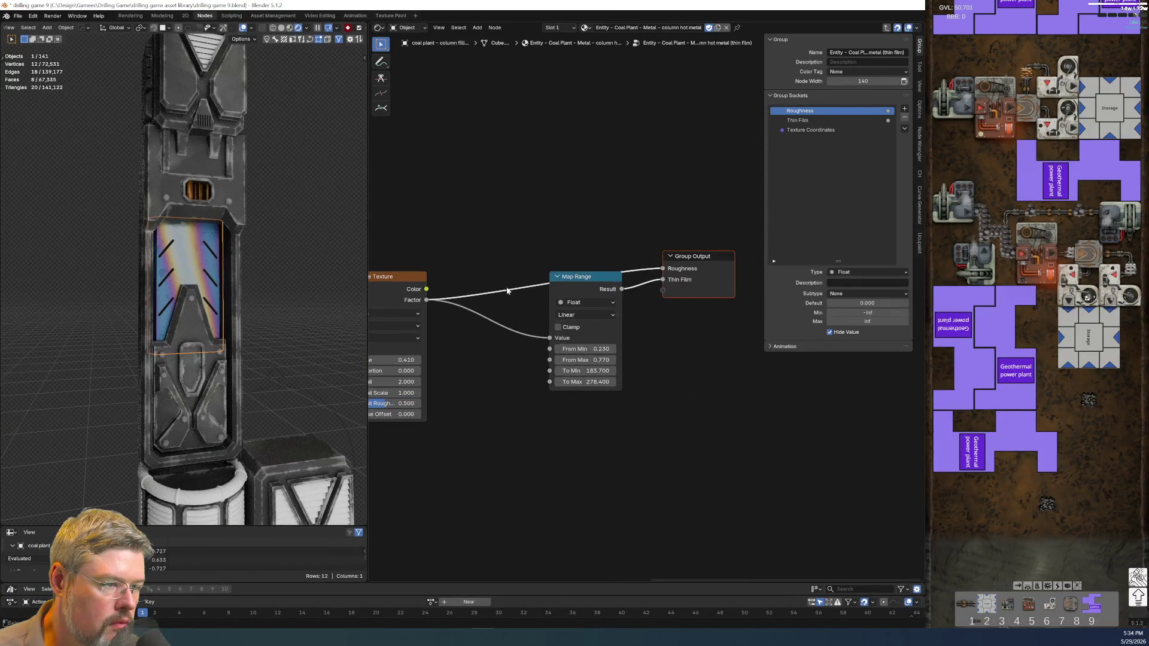
Add two reroutes on the Roughness link and shift Map Range, Group Output and reroutes toward Wave Texture.
{"action": "right_click_drag", "start_coordinate": [506, 216], "coordinate": [539, 182], "text": "shift"}
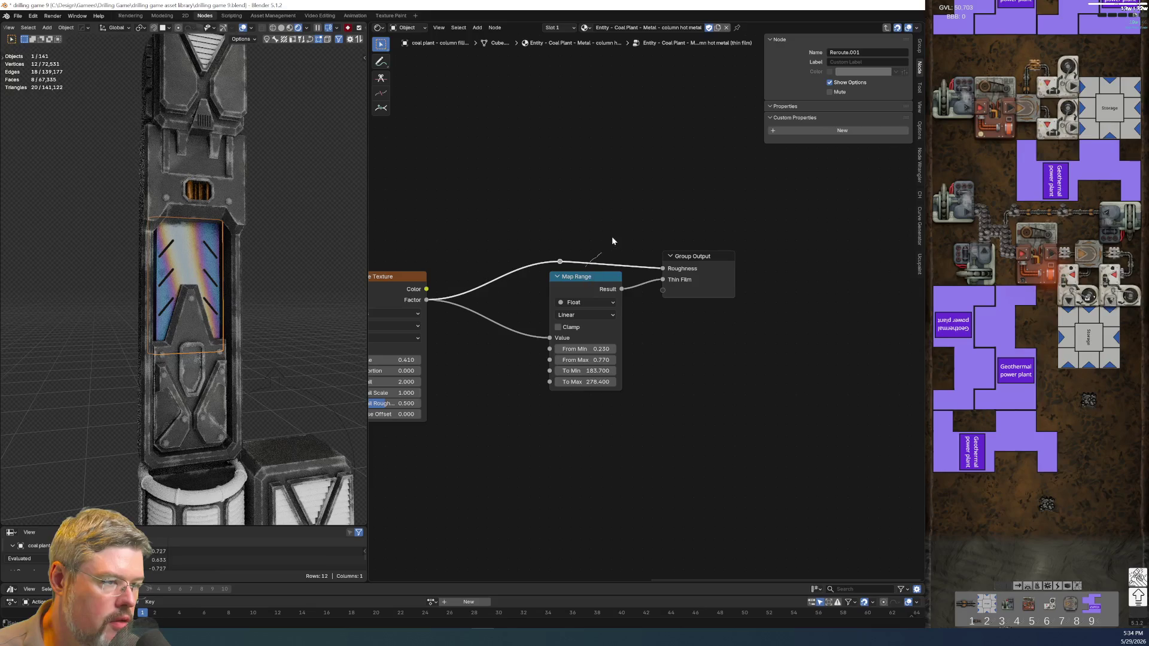
{"action": "right_click_drag", "start_coordinate": [612, 241], "coordinate": [614, 239], "text": "shift"}
{"action": "key", "text": "g"}
{"action": "left_click", "coordinate": [631, 232]}
{"action": "left_click_drag", "start_coordinate": [536, 228], "coordinate": [564, 255]}
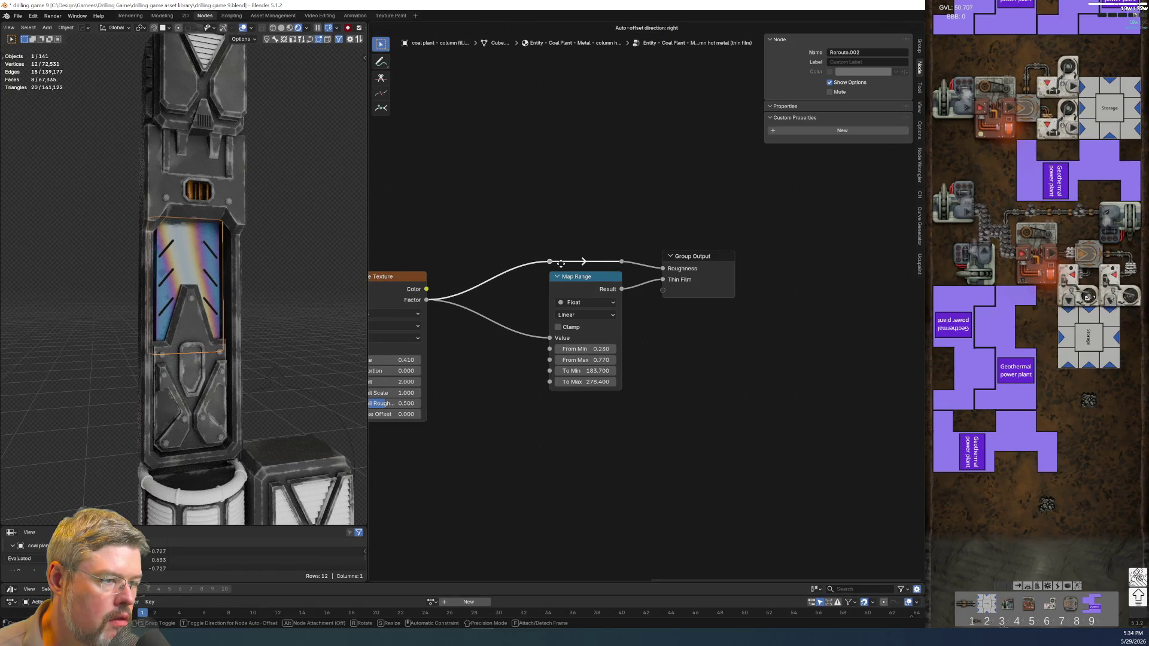
{"action": "left_click_drag", "start_coordinate": [519, 237], "coordinate": [723, 411]}
{"action": "key", "text": "g"}
{"action": "left_click", "coordinate": [655, 412]}
{"action": "scroll", "coordinate": [641, 449], "scroll_direction": "left", "scroll_amount": 10}
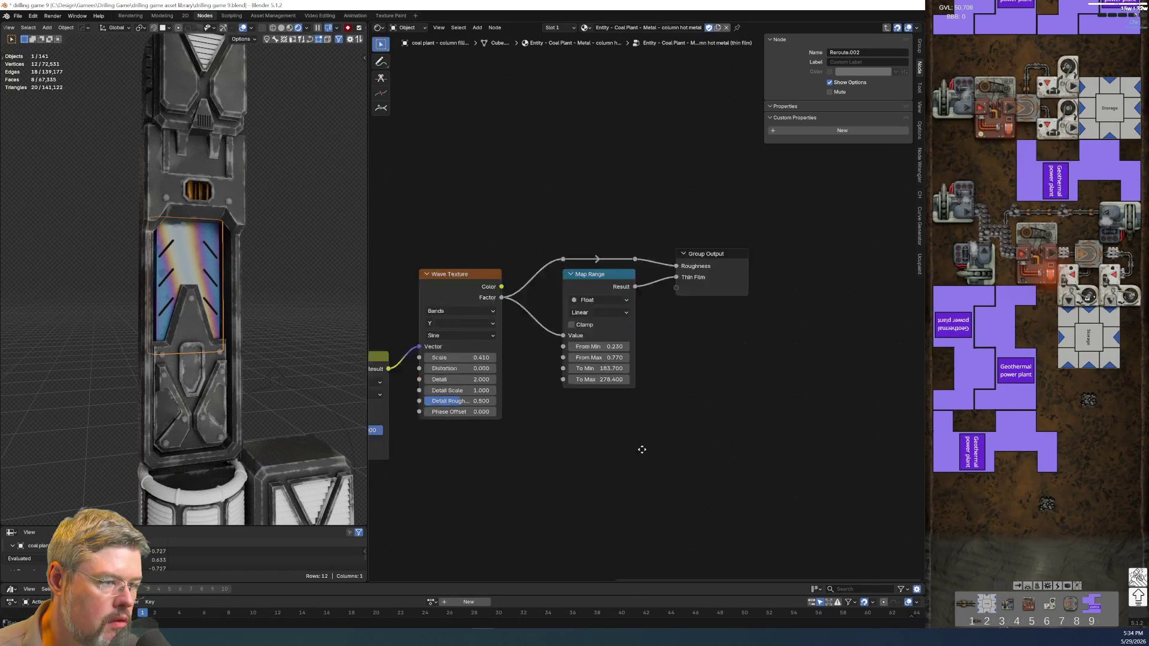
Add a reroute on the Texture Coordinates link, move Group Input down-left, and select Group Output.
{"action": "right_click_drag", "start_coordinate": [667, 267], "coordinate": [671, 323], "text": "shift"}
{"action": "key", "text": "g"}
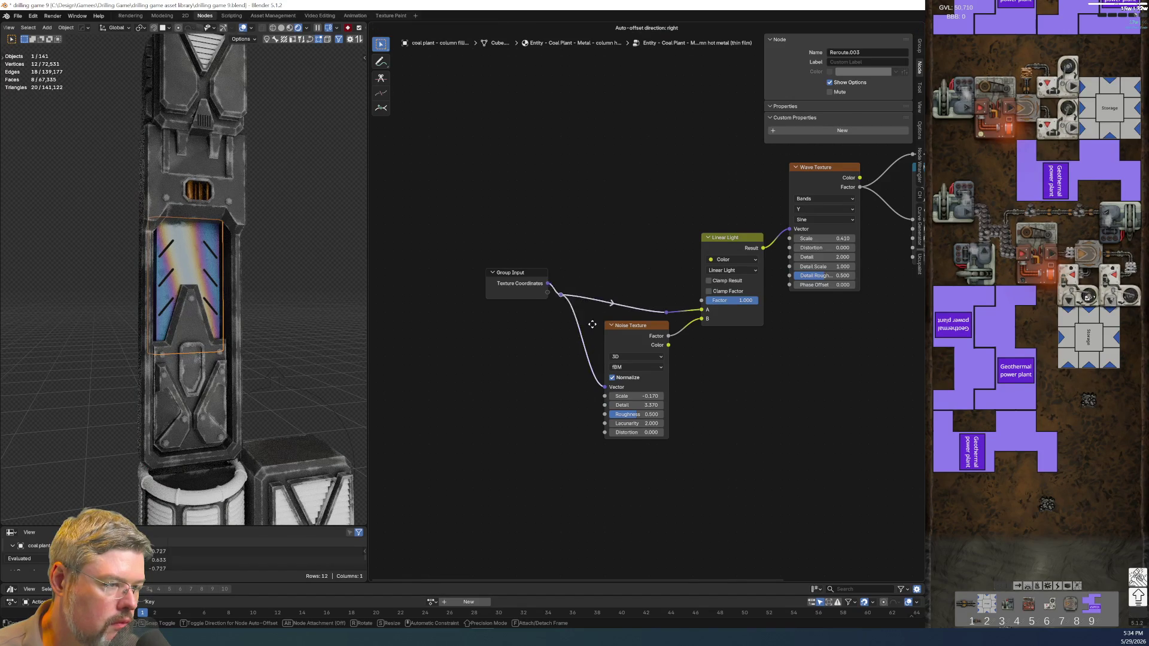
{"action": "left_click", "coordinate": [597, 339]}
{"action": "left_click_drag", "start_coordinate": [519, 253], "coordinate": [522, 304]}
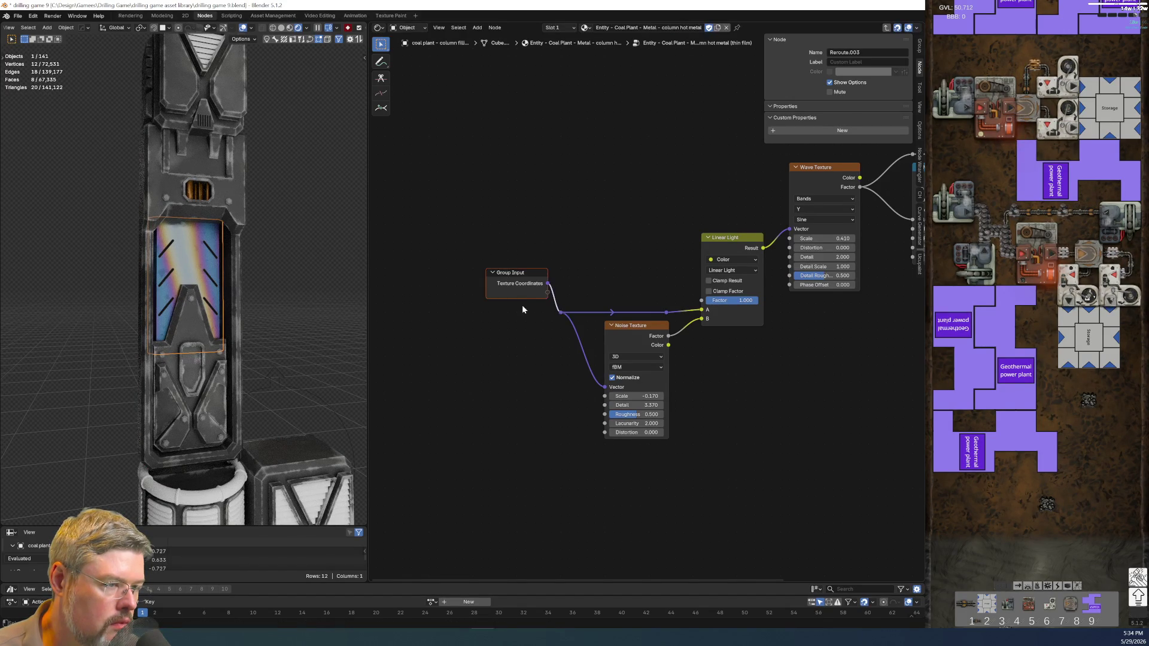
{"action": "key", "text": "g"}
{"action": "left_click", "coordinate": [505, 342]}
{"action": "scroll", "coordinate": [762, 431], "scroll_direction": "up", "scroll_amount": 5, "text": "shift"}
{"action": "scroll", "coordinate": [518, 531], "scroll_direction": "right", "scroll_amount": 10, "text": "ctrl"}
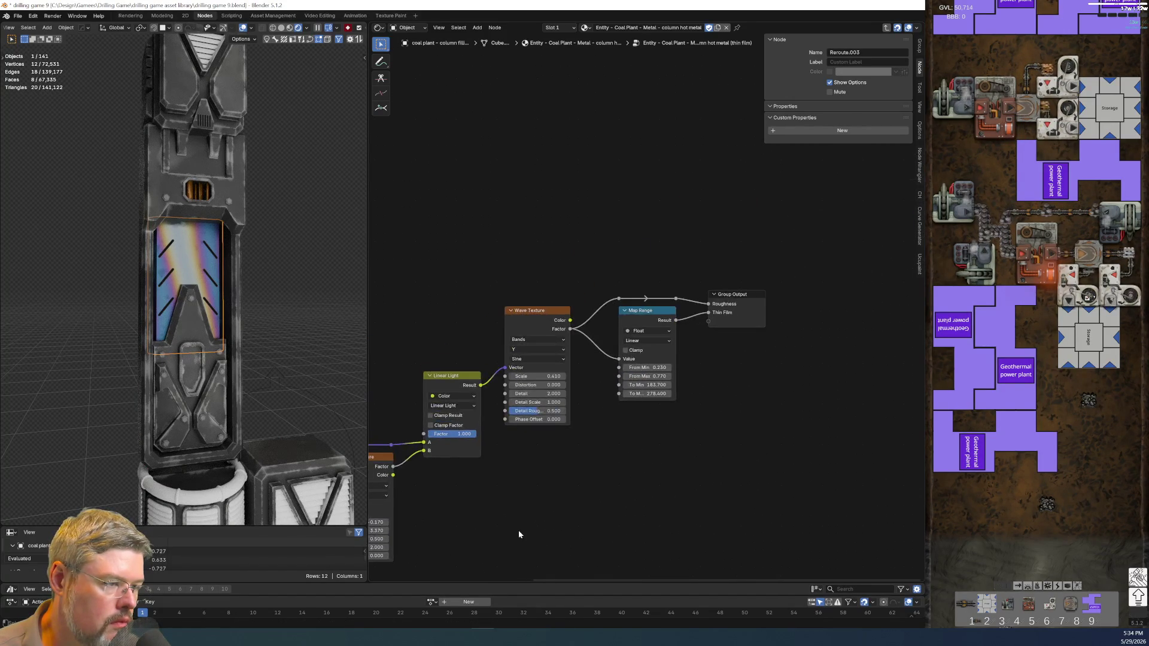
{"action": "left_click", "coordinate": [763, 297]}
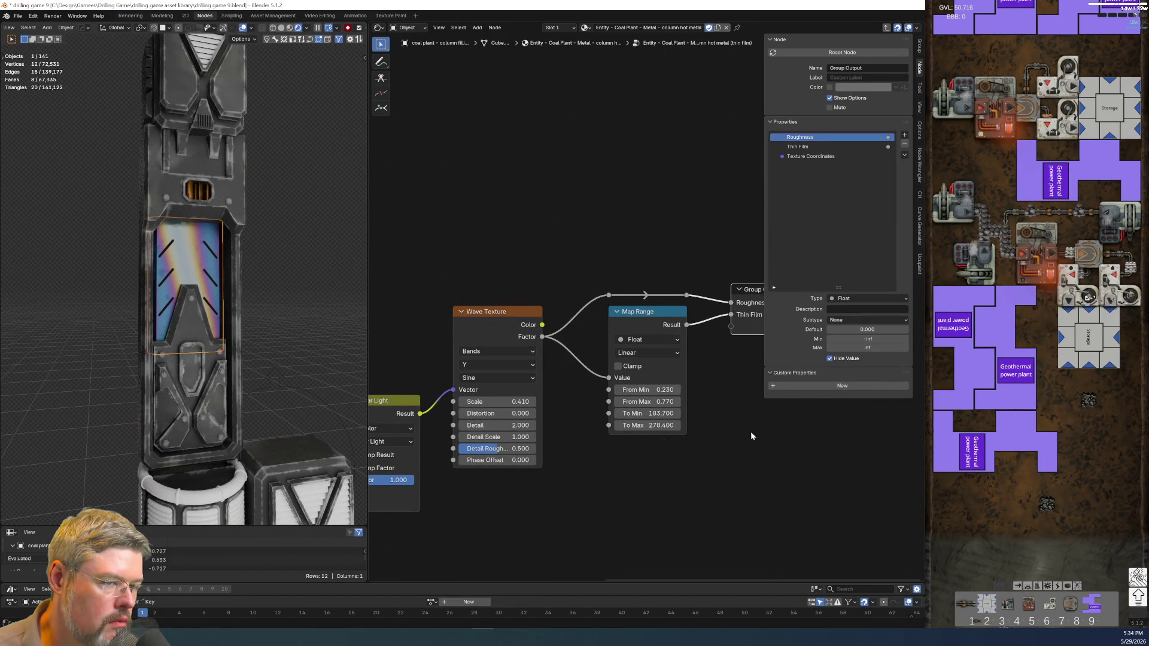
{"action": "scroll", "coordinate": [595, 467], "scroll_direction": "down", "scroll_amount": 5, "text": "shift"}
{"action": "scroll", "coordinate": [593, 389], "scroll_direction": "left", "scroll_amount": 4, "text": "ctrl"}
{"action": "scroll", "coordinate": [590, 370], "scroll_direction": "left", "scroll_amount": 4, "text": "ctrl"}
{"action": "scroll", "coordinate": [587, 476], "scroll_direction": "up", "scroll_amount": 2}
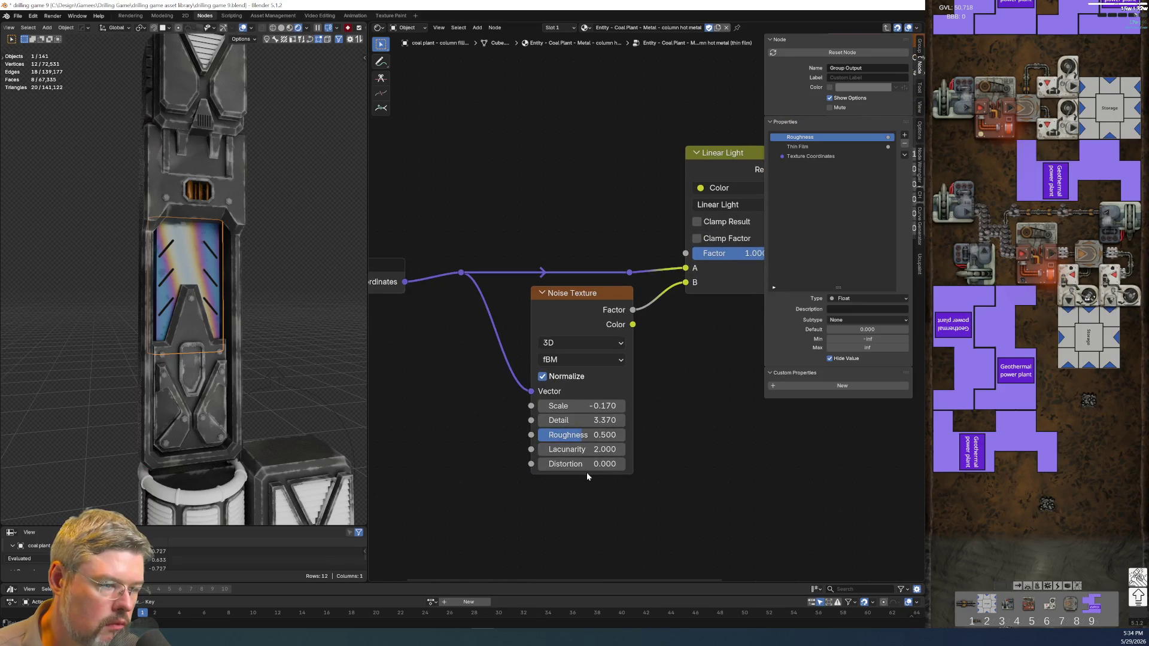
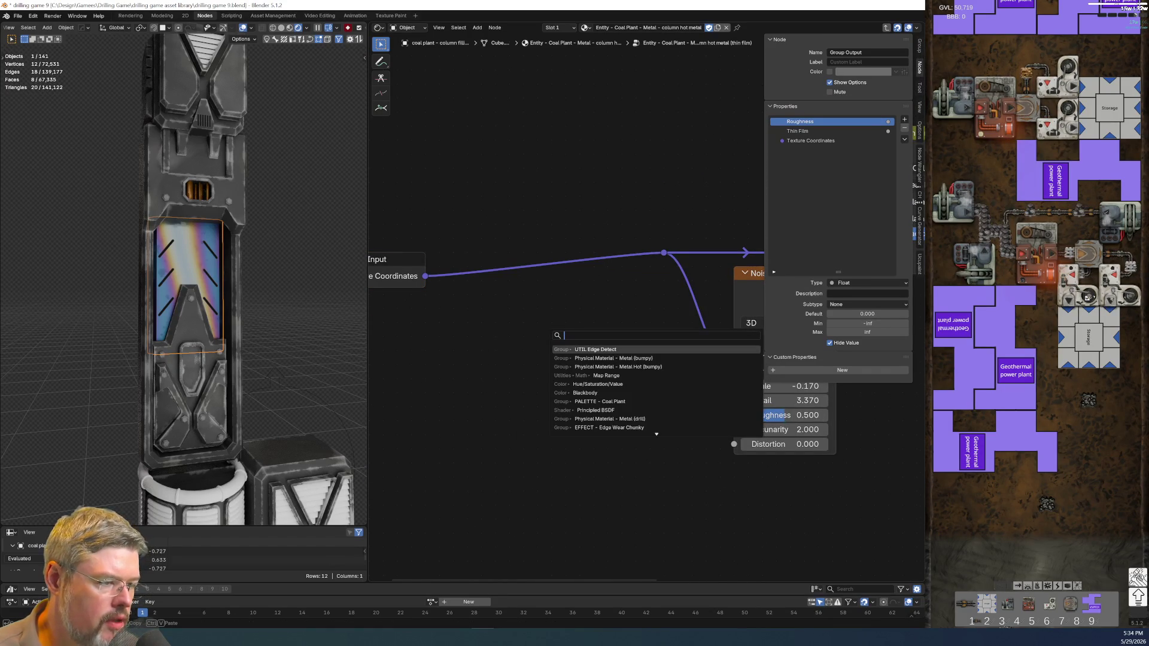
Insert a Mapping node on the Texture Coordinates→Noise Texture link.
{"action": "type", "text": "mapping"}
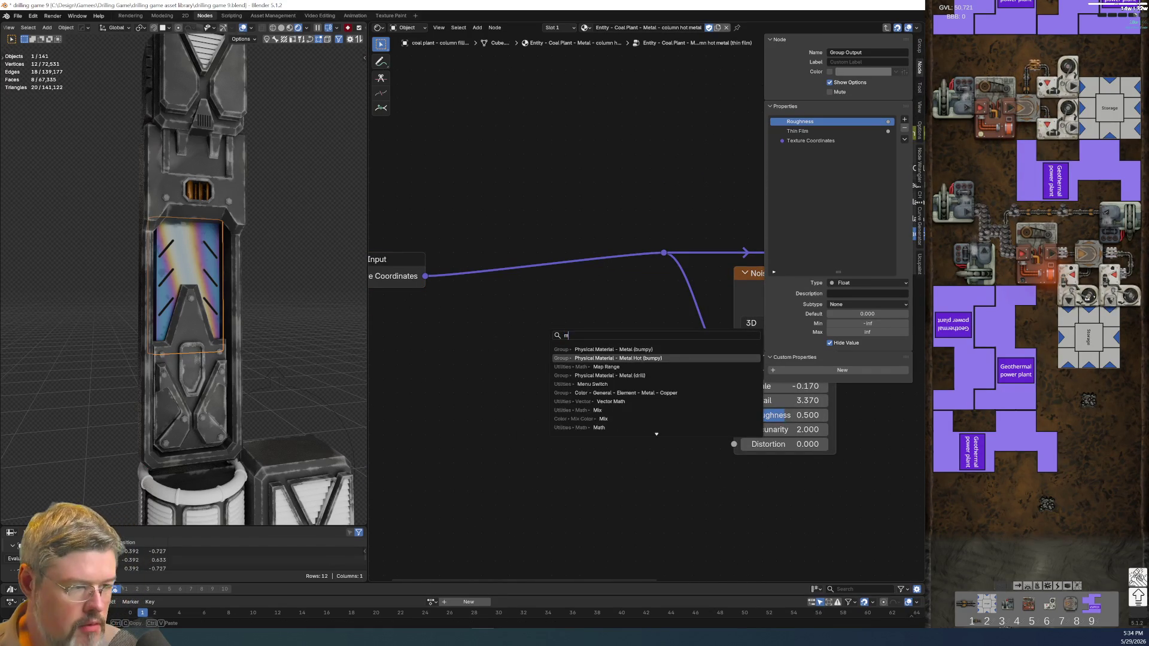
{"action": "key", "text": "Return"}
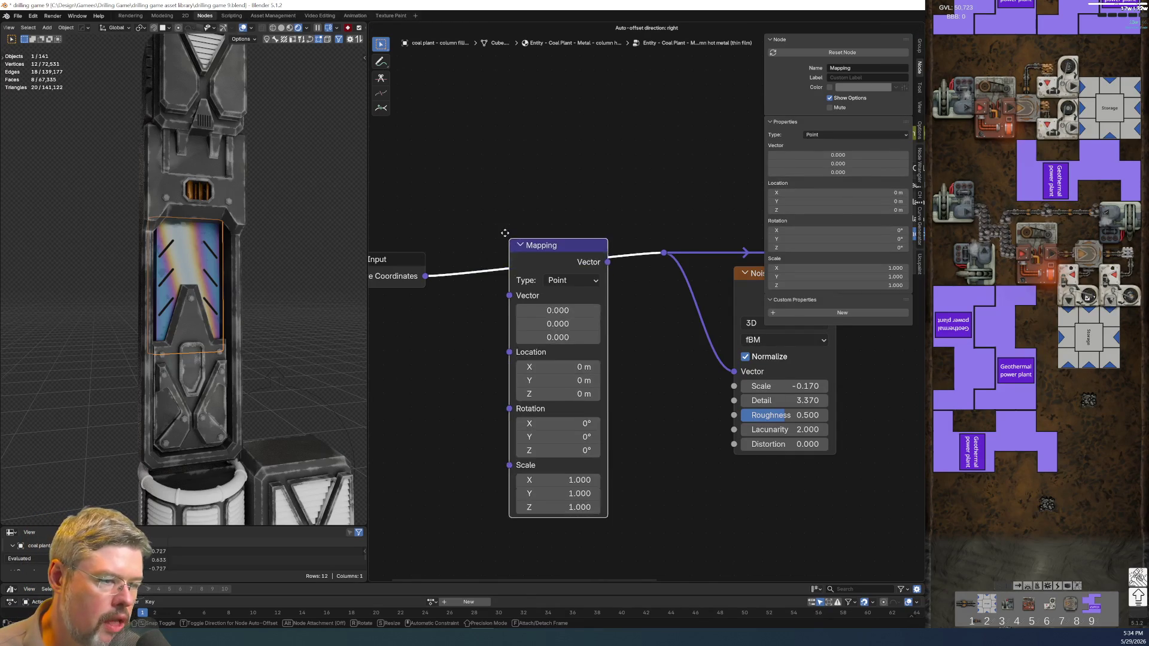
{"action": "left_click", "coordinate": [500, 234]}
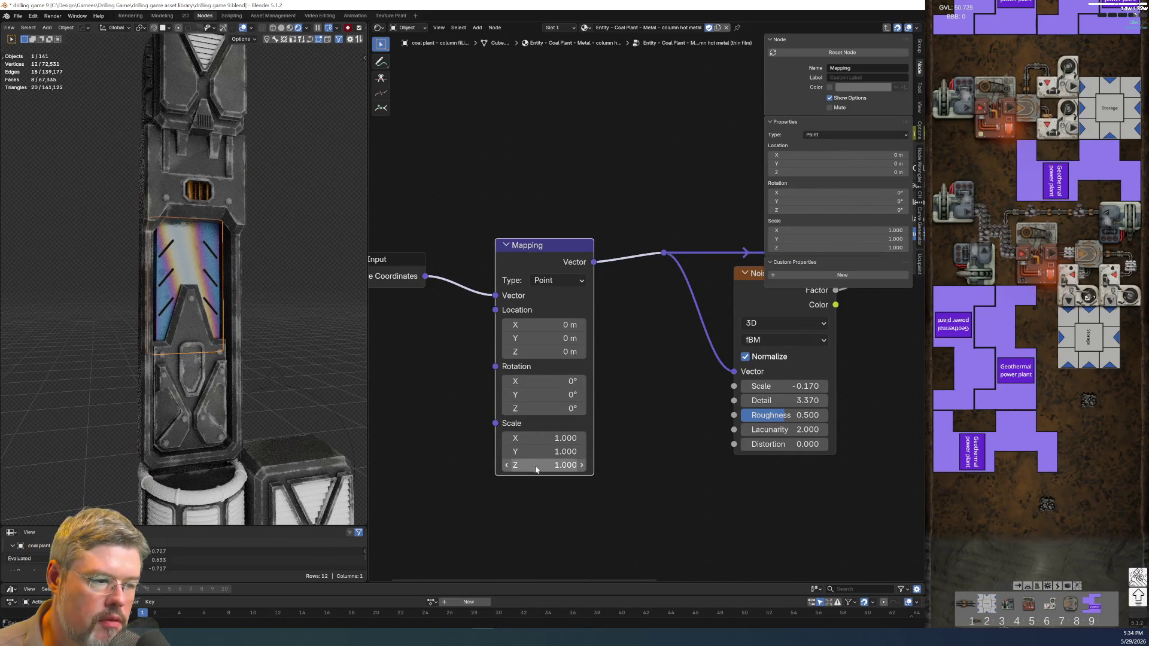
Offset the Mapping Z location to about 6 m and adjust the Noise Texture Scale.
{"action": "mouse_move", "coordinate": [533, 350]}
{"action": "left_mouse_down"}
{"action": "mouse_move", "coordinate": [580, 350]}
{"action": "mouse_move", "coordinate": [532, 351]}
{"action": "mouse_move", "coordinate": [548, 351]}
{"action": "left_mouse_up"}
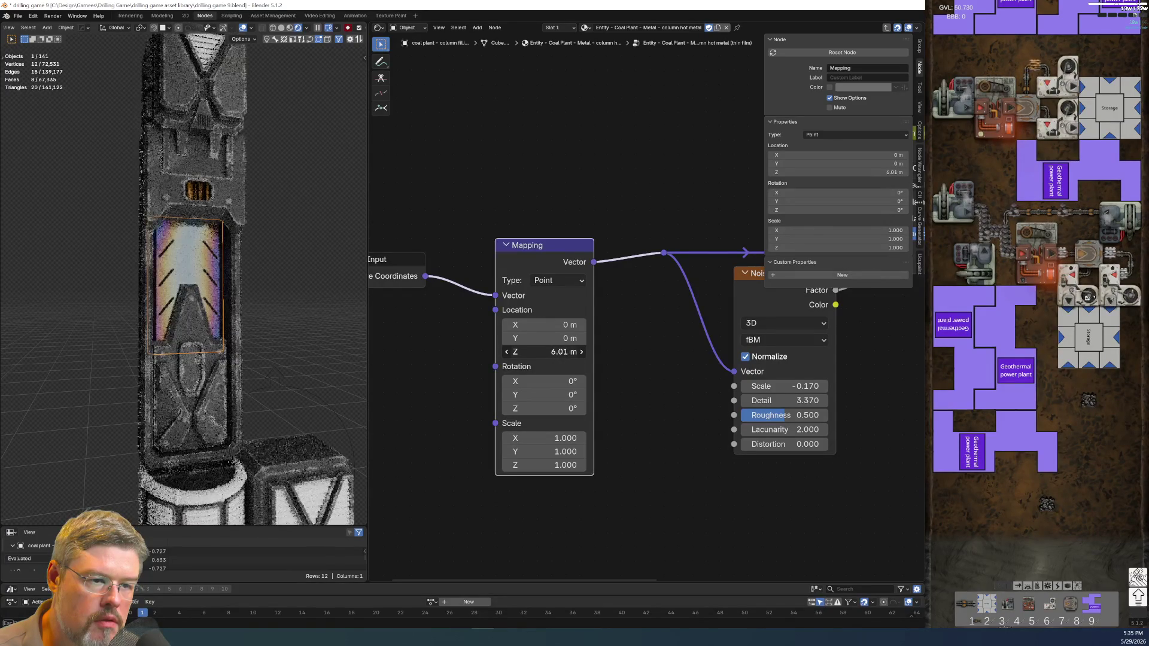
{"action": "scroll", "coordinate": [528, 353], "scroll_direction": "down", "scroll_amount": 5, "text": "ctrl"}
{"action": "scroll", "coordinate": [526, 390], "scroll_direction": "up", "scroll_amount": 1}
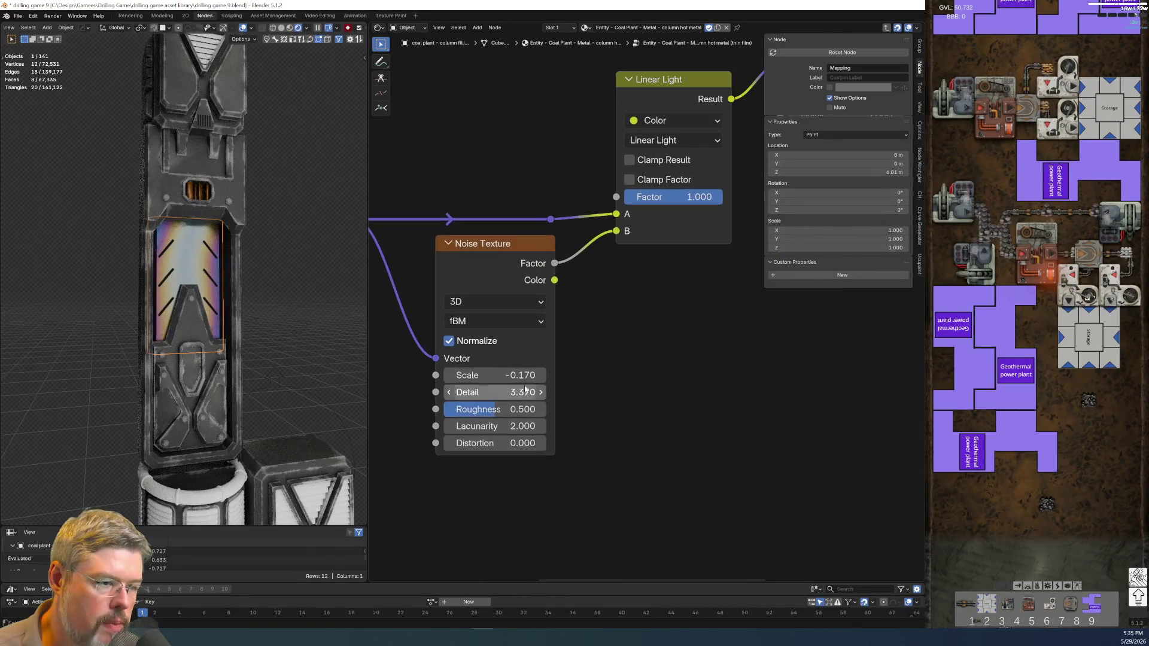
{"action": "mouse_move", "coordinate": [494, 376]}
{"action": "left_mouse_down"}
{"action": "mouse_move", "coordinate": [577, 375]}
{"action": "mouse_move", "coordinate": [553, 375]}
{"action": "left_mouse_up"}
Readjust the Mapping node's Z location toward 5.74 m.
{"action": "key", "text": "KP_Decimal"}
{"action": "left_click_drag", "start_coordinate": [554, 316], "coordinate": [559, 316]}
{"action": "mouse_move", "coordinate": [560, 317]}
{"action": "left_mouse_down"}
{"action": "mouse_move", "coordinate": [614, 316]}
{"action": "mouse_move", "coordinate": [544, 317]}
{"action": "left_mouse_up"}
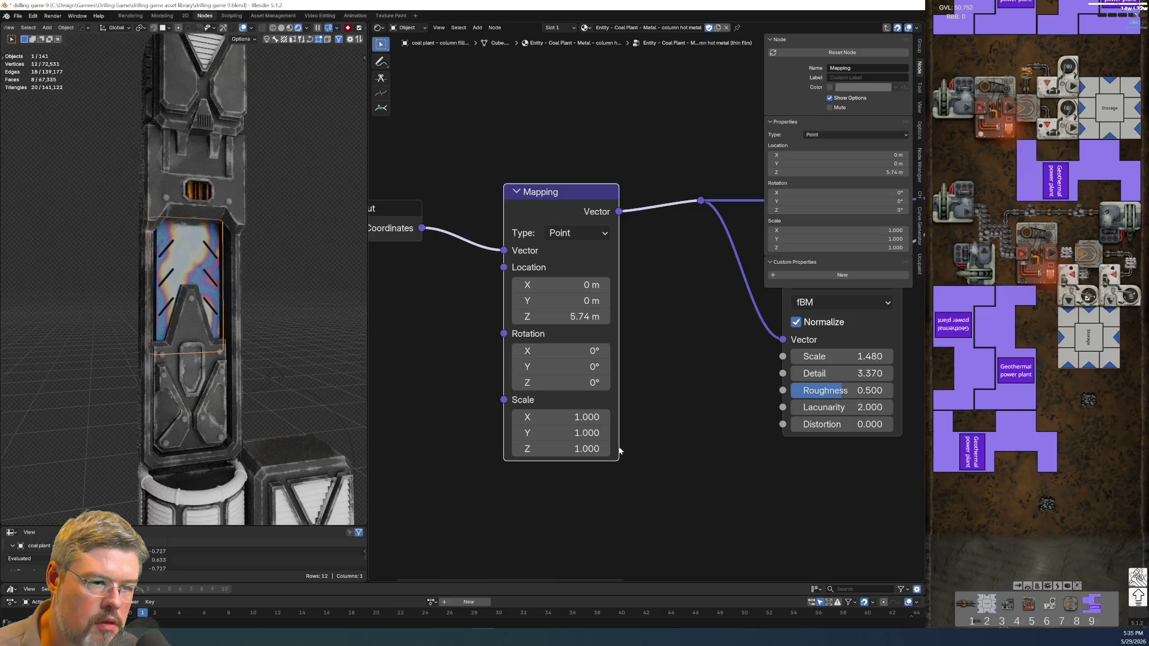
Set the Wave Texture Scale to 0.320.
{"action": "middle_click_drag", "start_coordinate": [666, 426], "coordinate": [495, 496]}
{"action": "scroll", "coordinate": [128, 319], "scroll_direction": "up", "scroll_amount": 3}
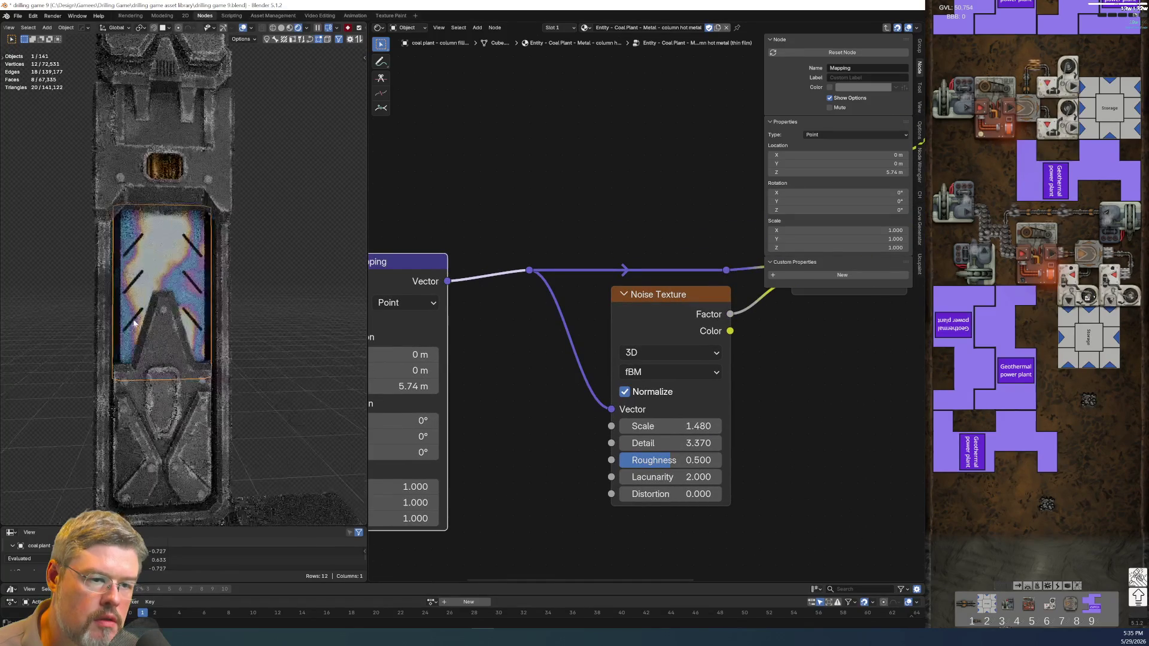
{"action": "scroll", "coordinate": [220, 298], "scroll_direction": "up", "scroll_amount": 3}
{"action": "scroll", "coordinate": [220, 298], "scroll_direction": "down", "scroll_amount": 3}
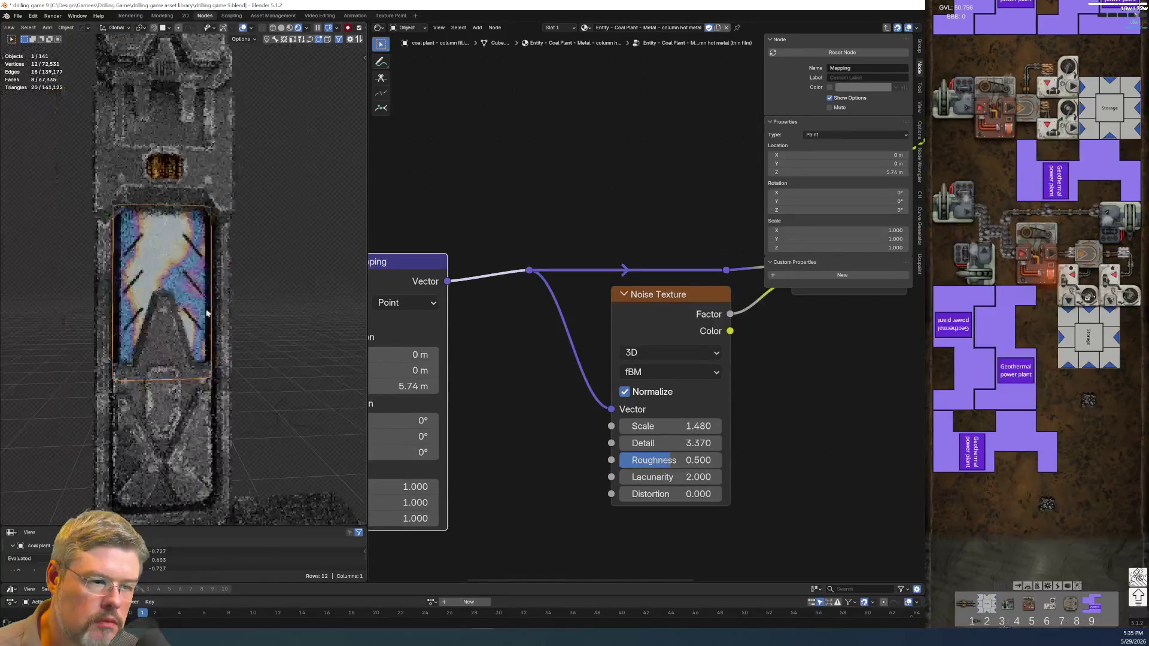
{"action": "mouse_move", "coordinate": [813, 401]}
{"action": "middle_mouse_down"}
{"action": "mouse_move", "coordinate": [829, 490]}
{"action": "mouse_move", "coordinate": [587, 356]}
{"action": "mouse_move", "coordinate": [623, 387]}
{"action": "mouse_move", "coordinate": [599, 308]}
{"action": "middle_mouse_up"}
{"action": "mouse_move", "coordinate": [590, 295]}
{"action": "left_mouse_down"}
{"action": "mouse_move", "coordinate": [650, 296]}
{"action": "mouse_move", "coordinate": [568, 303]}
{"action": "mouse_move", "coordinate": [592, 303]}
{"action": "mouse_move", "coordinate": [581, 303]}
{"action": "left_mouse_up"}
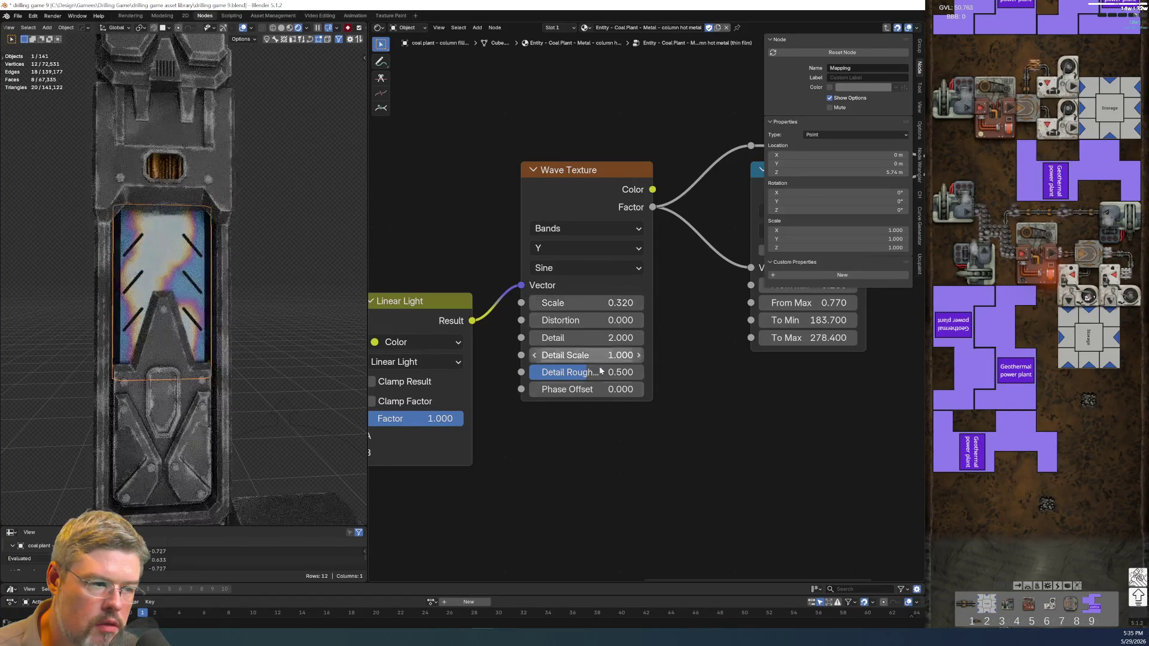
{"action": "mouse_move", "coordinate": [405, 416]}
{"action": "middle_mouse_down"}
{"action": "mouse_move", "coordinate": [526, 383]}
{"action": "mouse_move", "coordinate": [706, 213]}
{"action": "middle_mouse_up"}
Set the Noise Texture Scale to 1.480.
{"action": "mouse_move", "coordinate": [557, 362]}
{"action": "left_mouse_down"}
{"action": "mouse_move", "coordinate": [568, 362]}
{"action": "mouse_move", "coordinate": [380, 362]}
{"action": "left_mouse_up"}
{"action": "key", "text": "ctrl+z"}
{"action": "key", "text": "KP_Decimal"}
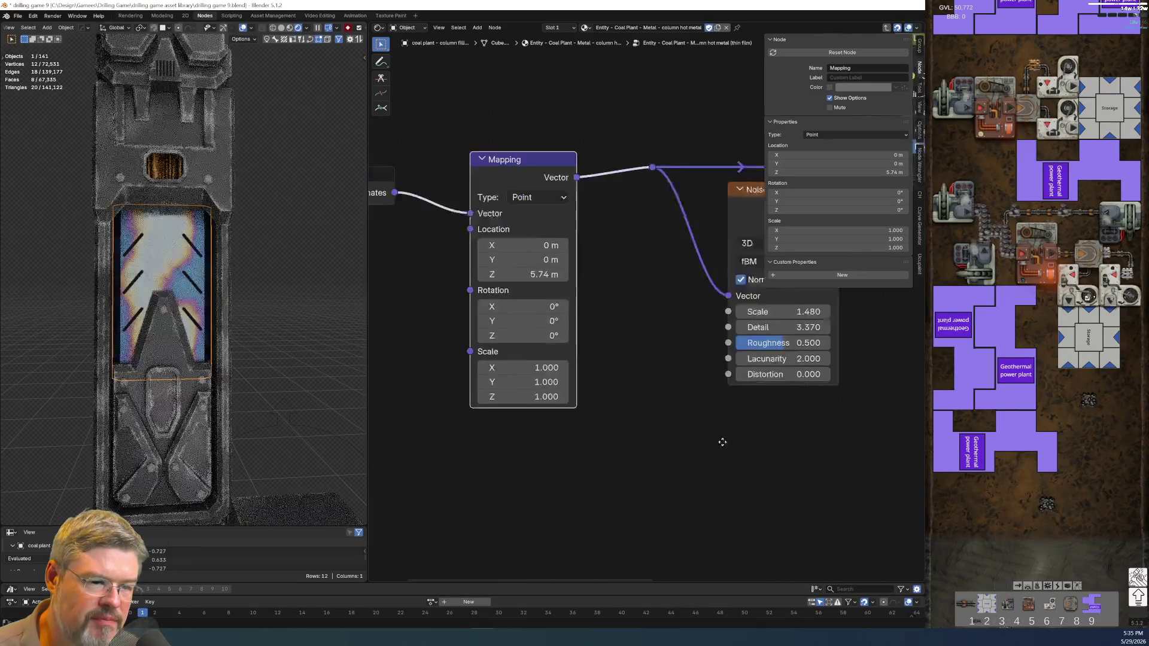
Raise the Mapping Z location to 13.9 m, then test Map Range values and revert them.
{"action": "mouse_move", "coordinate": [562, 268]}
{"action": "left_mouse_down"}
{"action": "mouse_move", "coordinate": [852, 268]}
{"action": "mouse_move", "coordinate": [825, 268]}
{"action": "left_mouse_up"}
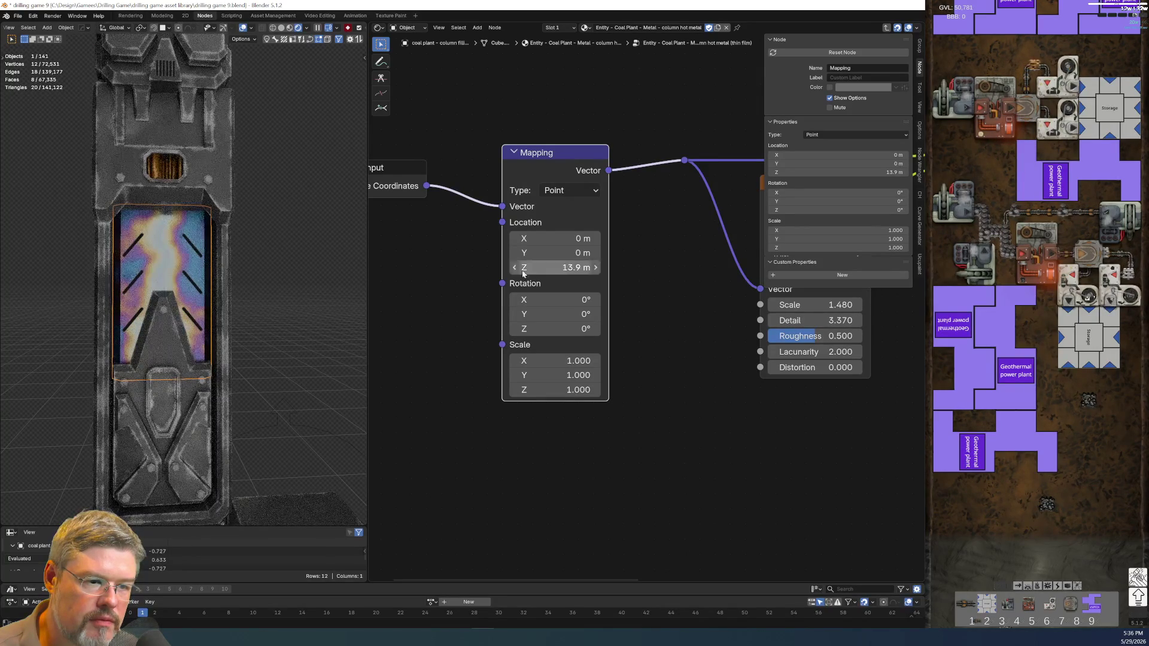
{"action": "scroll", "coordinate": [187, 298], "scroll_direction": "down", "scroll_amount": 2}
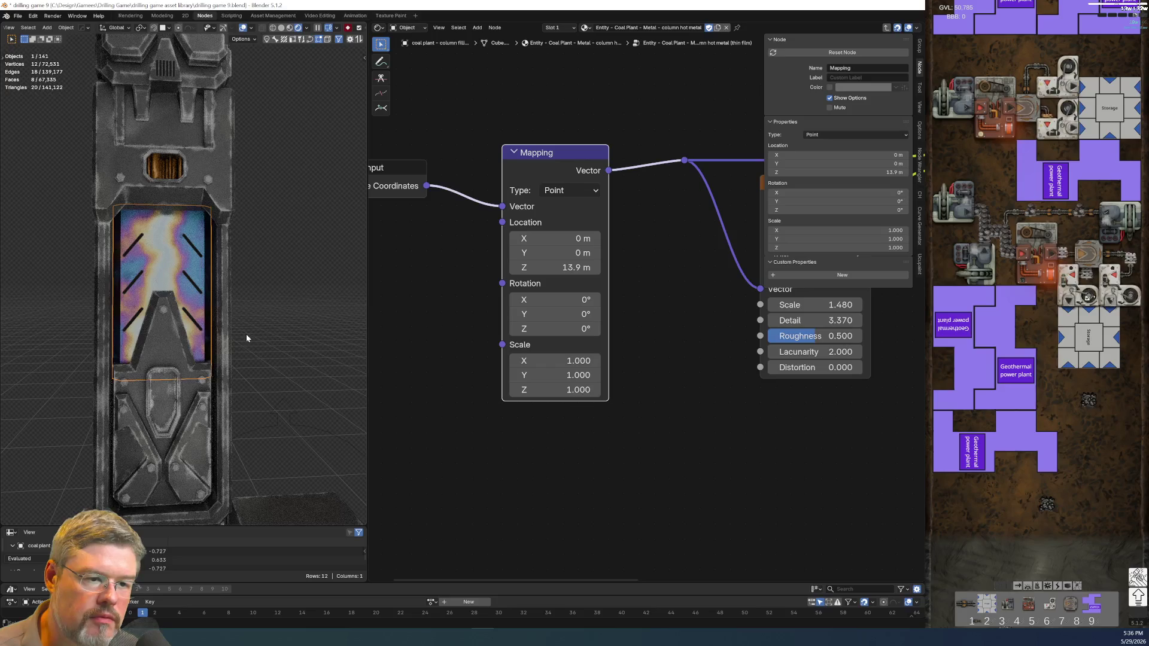
{"action": "mouse_move", "coordinate": [644, 420]}
{"action": "middle_mouse_down"}
{"action": "mouse_move", "coordinate": [908, 418]}
{"action": "mouse_move", "coordinate": [846, 521]}
{"action": "mouse_move", "coordinate": [680, 379]}
{"action": "mouse_move", "coordinate": [624, 427]}
{"action": "mouse_move", "coordinate": [575, 371]}
{"action": "middle_mouse_up"}
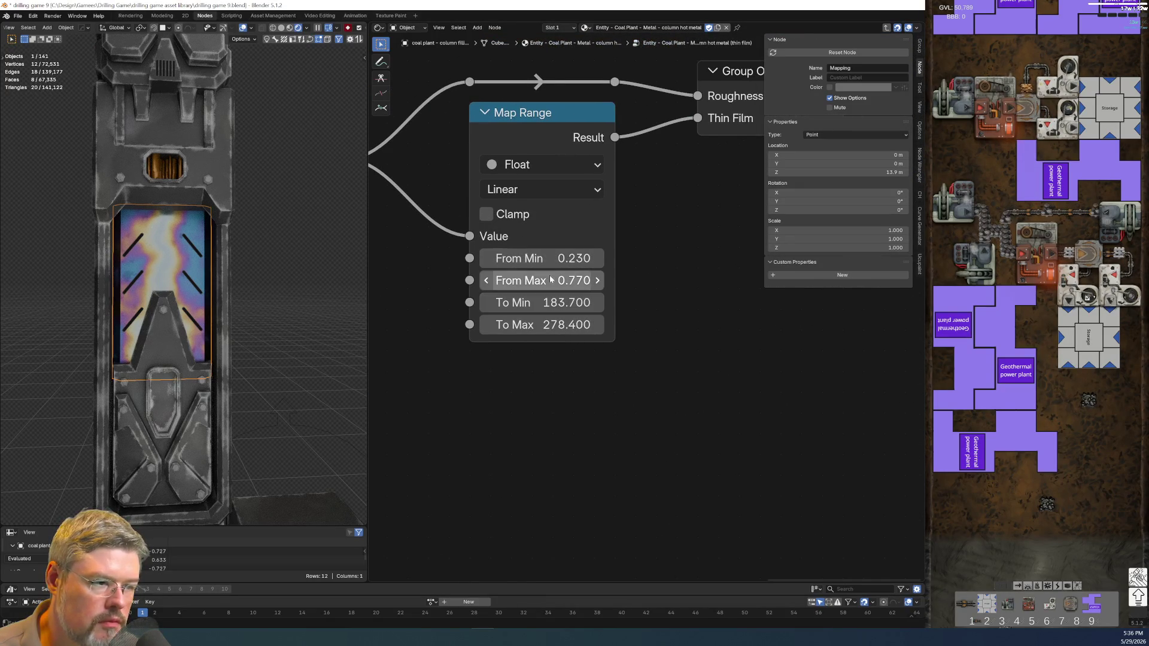
{"action": "mouse_move", "coordinate": [542, 280]}
{"action": "left_mouse_down"}
{"action": "mouse_move", "coordinate": [610, 280]}
{"action": "mouse_move", "coordinate": [506, 280]}
{"action": "mouse_move", "coordinate": [542, 280]}
{"action": "mouse_move", "coordinate": [556, 303]}
{"action": "mouse_move", "coordinate": [495, 303]}
{"action": "mouse_move", "coordinate": [539, 303]}
{"action": "mouse_move", "coordinate": [540, 324]}
{"action": "mouse_move", "coordinate": [584, 324]}
{"action": "left_mouse_up"}
{"action": "key", "text": "Escape"}
{"action": "key", "text": "ctrl+z"}
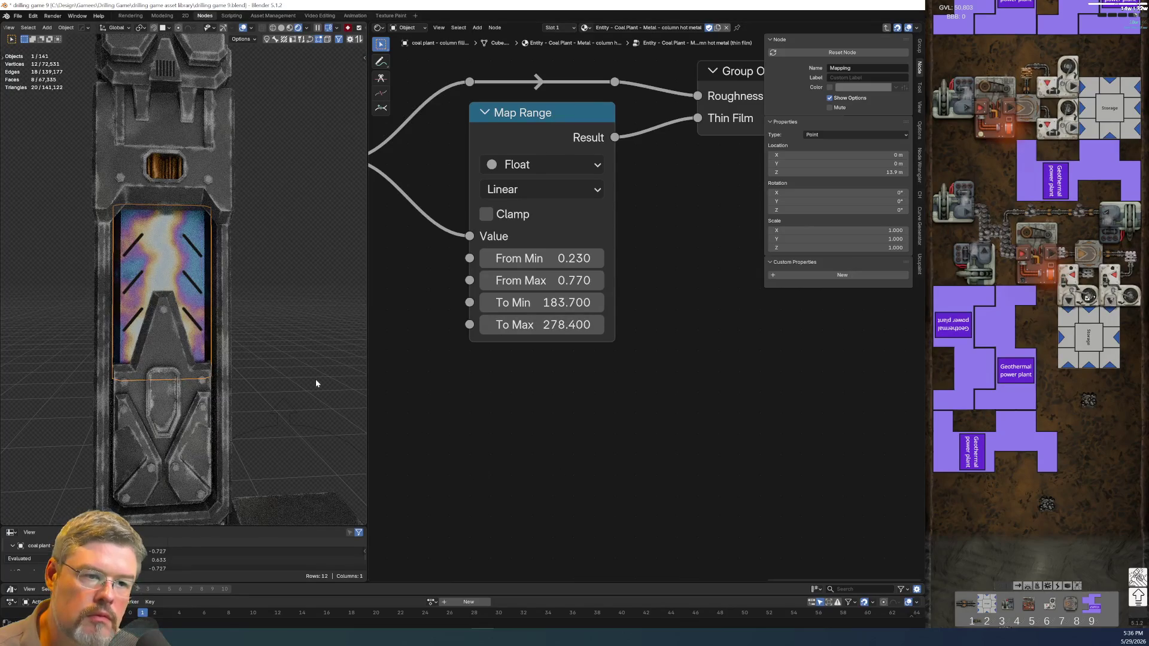
Begin shifting the Wave Texture Phase Offset.
{"action": "scroll", "coordinate": [468, 447], "scroll_direction": "down", "scroll_amount": 4}
{"action": "scroll", "coordinate": [520, 446], "scroll_direction": "up", "scroll_amount": 5}
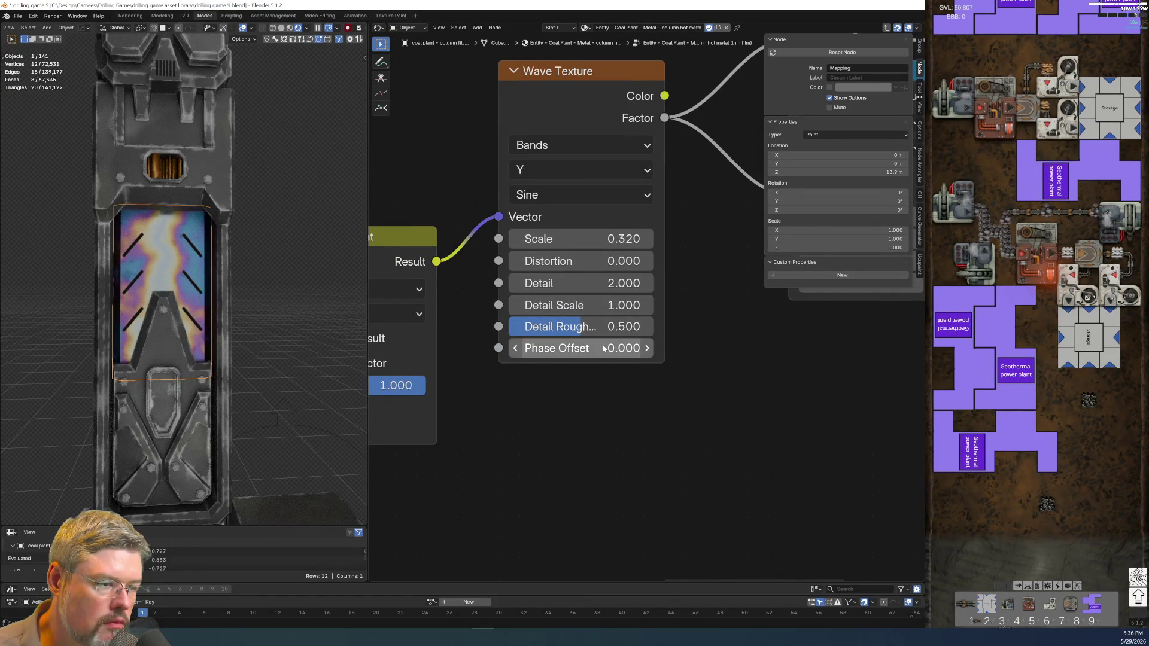
{"action": "mouse_move", "coordinate": [594, 353]}
{"action": "left_mouse_down"}
{"action": "mouse_move", "coordinate": [688, 353]}
{"action": "mouse_move", "coordinate": [583, 353]}
{"action": "mouse_move", "coordinate": [592, 353]}
{"action": "left_mouse_up"}
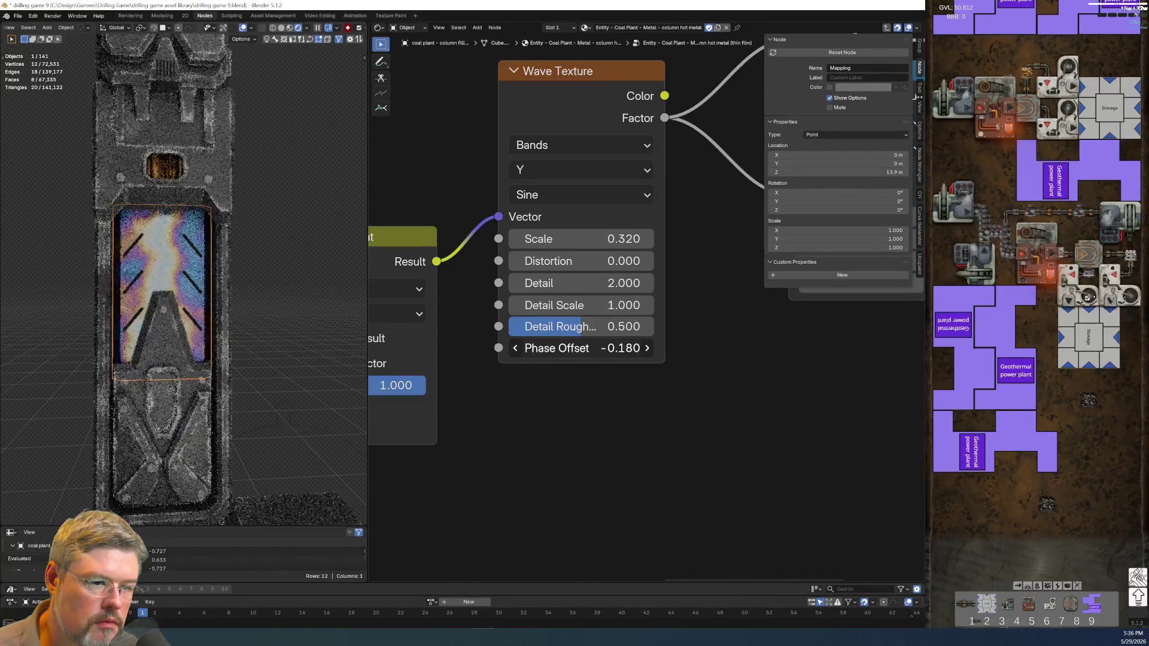
Set the Wave Texture Phase Offset to -0.180 and its Scale to 0.370.
{"action": "scroll", "coordinate": [500, 464], "scroll_direction": "down", "scroll_amount": 2}
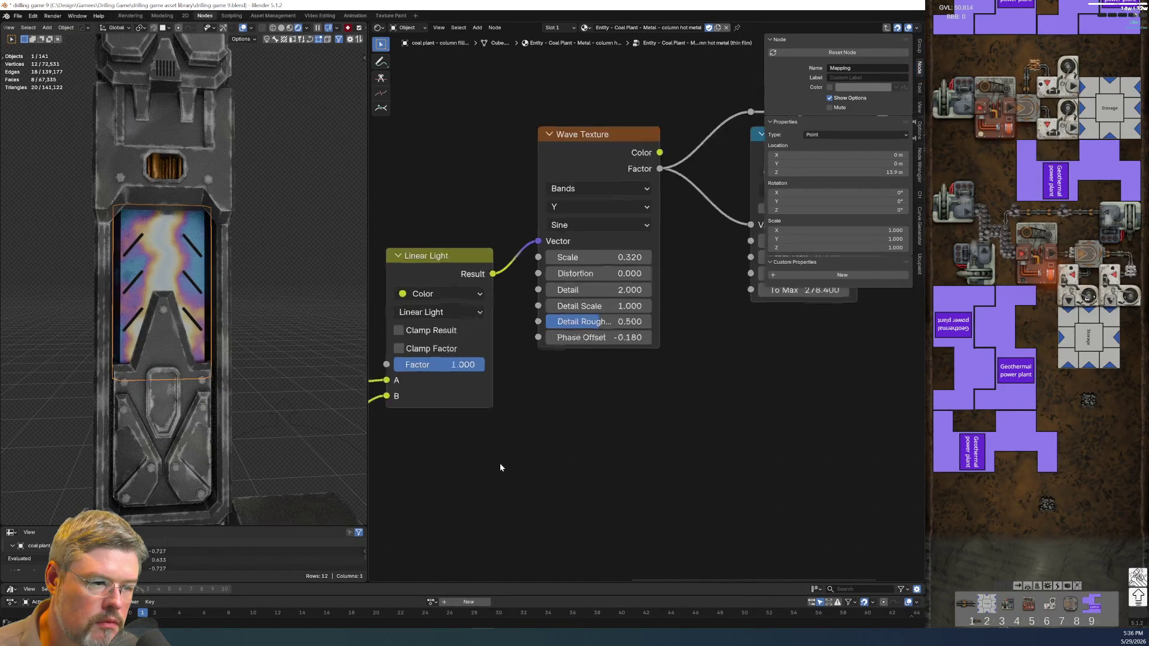
{"action": "left_click_drag", "start_coordinate": [618, 262], "coordinate": [624, 261]}
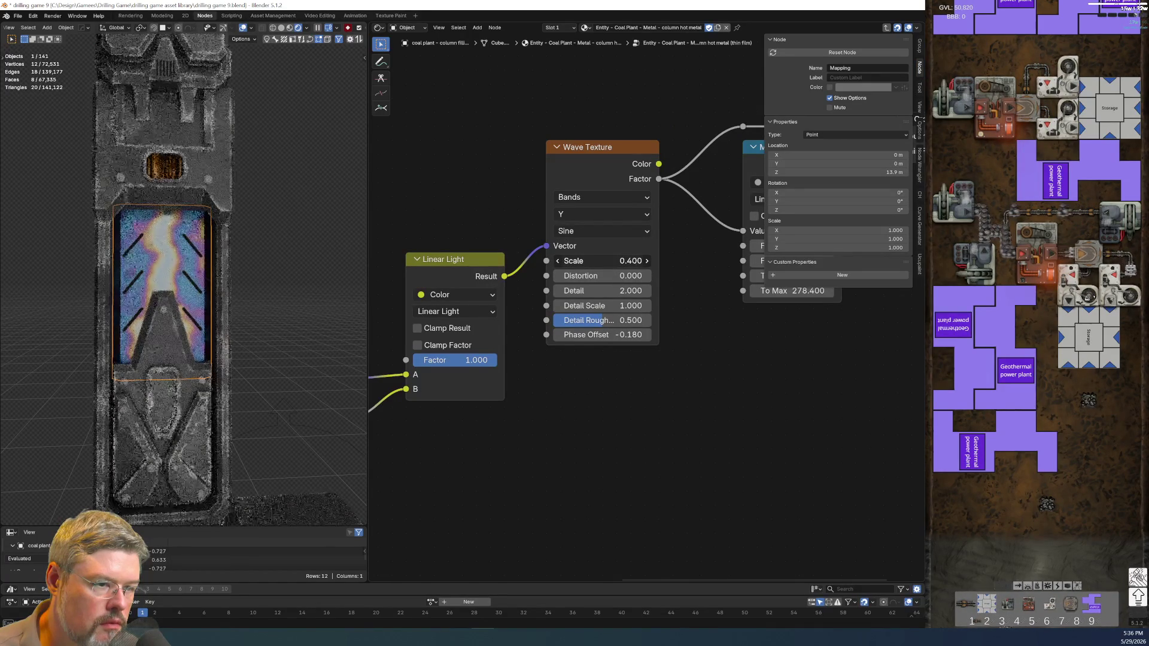
{"action": "left_click_drag", "start_coordinate": [624, 261], "coordinate": [620, 261]}
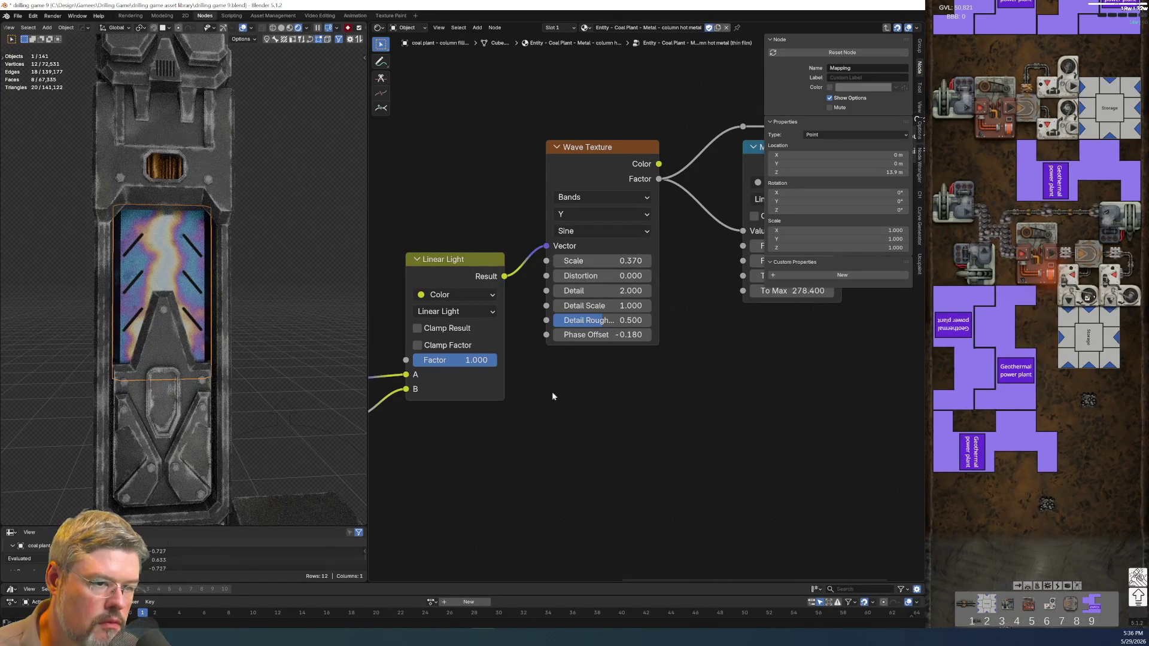
Deselect the column to view it cleanly and bring up the File menu.
{"action": "scroll", "coordinate": [142, 261], "scroll_direction": "down", "scroll_amount": 5}
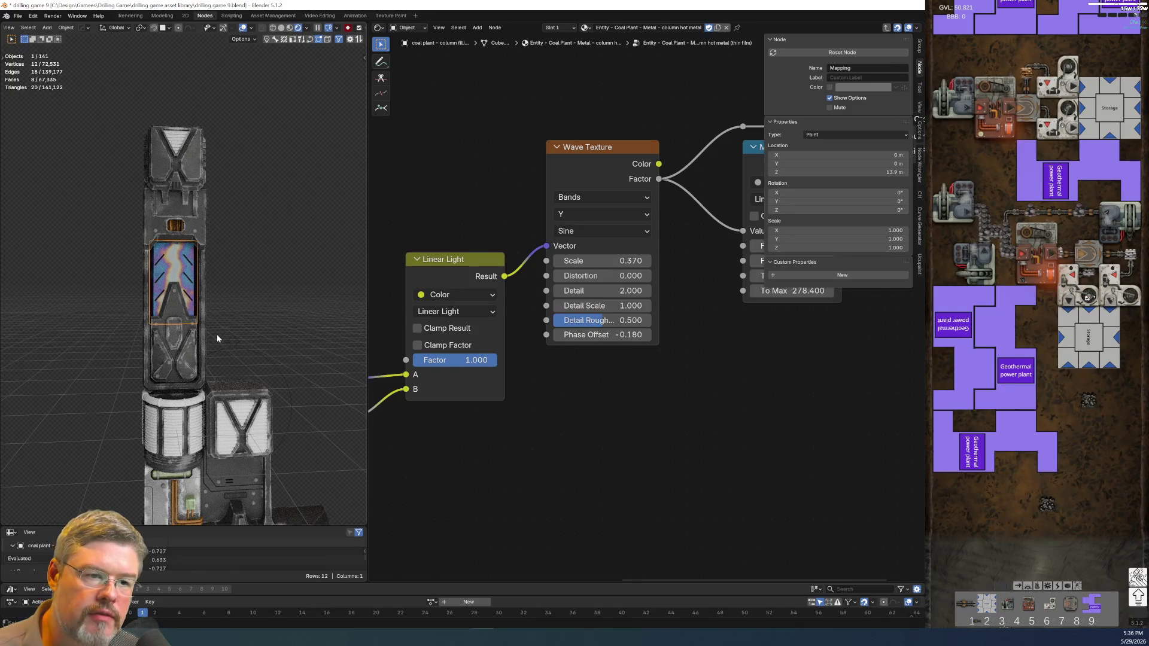
{"action": "scroll", "coordinate": [273, 411], "scroll_direction": "down", "scroll_amount": 1}
{"action": "left_click", "coordinate": [272, 277]}
{"action": "scroll", "coordinate": [199, 228], "scroll_direction": "up", "scroll_amount": 5}
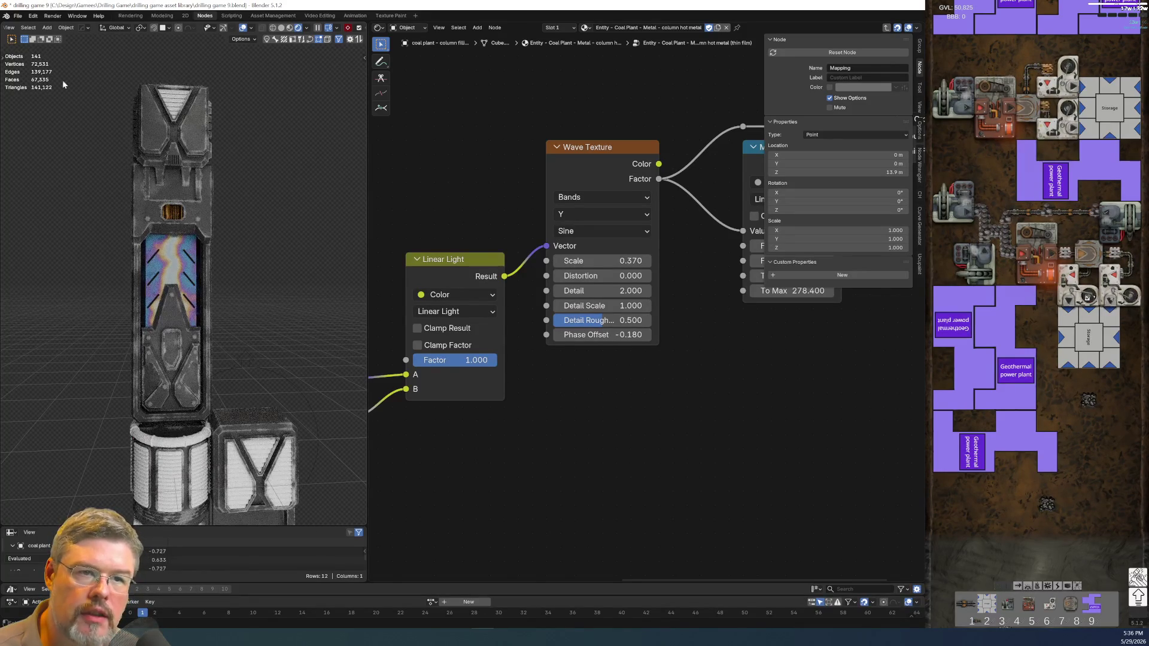
{"action": "left_click", "coordinate": [18, 15]}
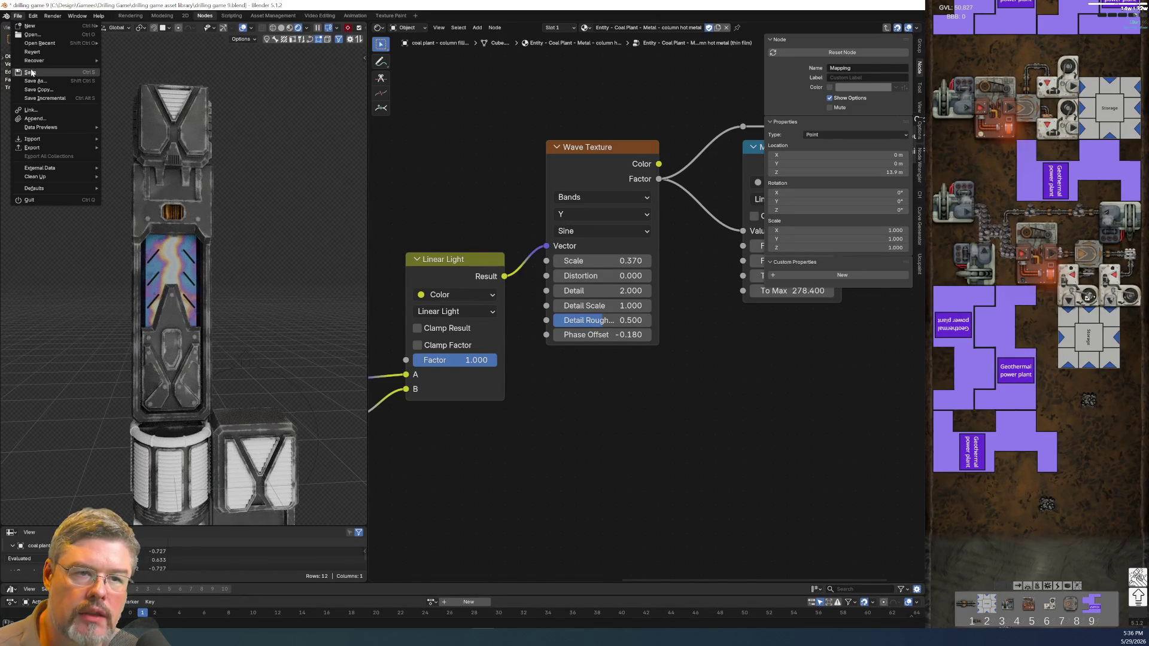
Save the file as drilling game 9.blend and orbit to look down on the column.
{"action": "left_click", "coordinate": [29, 72]}
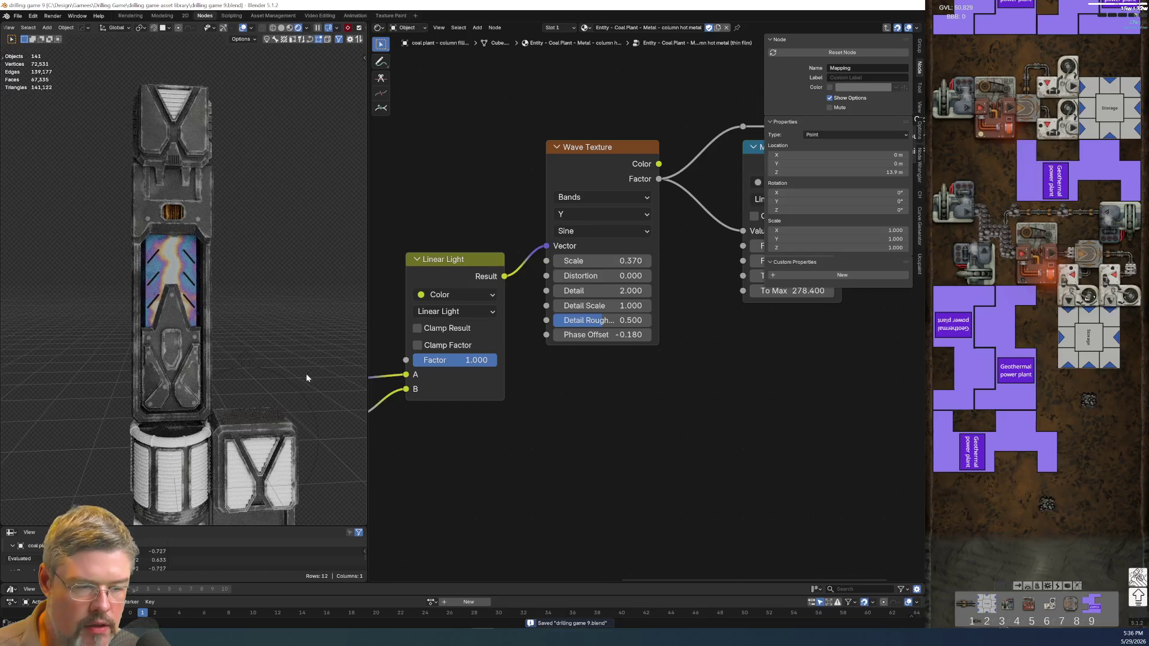
{"action": "scroll", "coordinate": [307, 374], "scroll_direction": "down", "scroll_amount": 3}
{"action": "mouse_move", "coordinate": [293, 383]}
{"action": "middle_mouse_down"}
{"action": "mouse_move", "coordinate": [284, 329]}
{"action": "mouse_move", "coordinate": [248, 307]}
{"action": "mouse_move", "coordinate": [249, 333]}
{"action": "middle_mouse_up"}
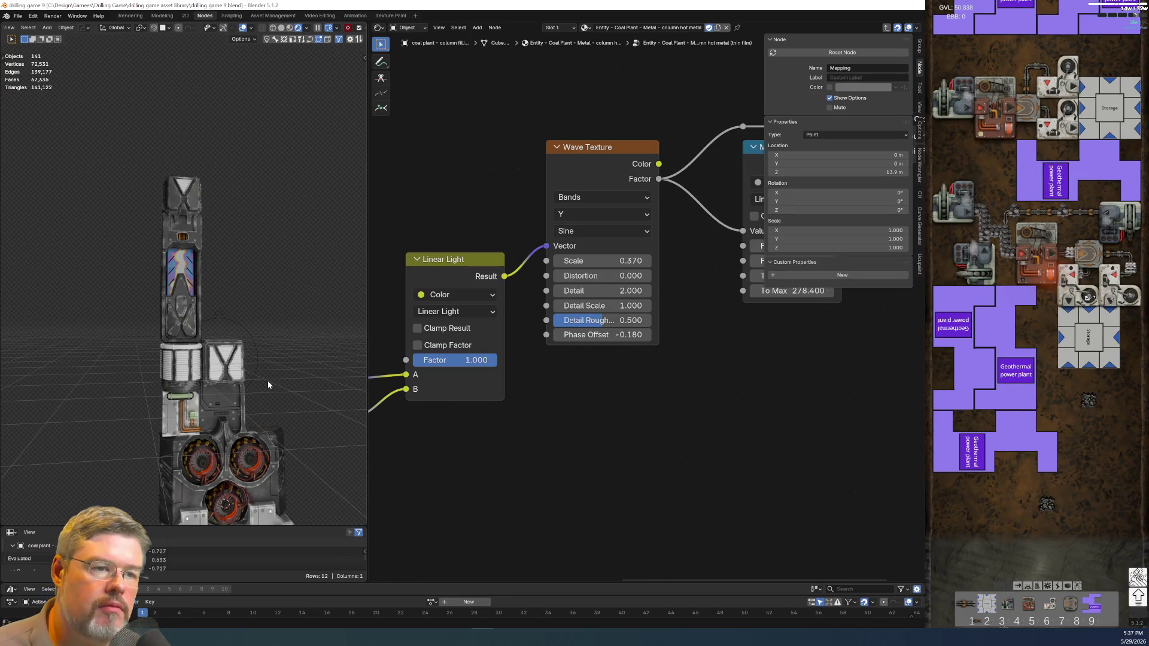
Select the vent cylinder so its material loads in the Shader Editor.
{"action": "scroll", "coordinate": [268, 380], "scroll_direction": "down", "scroll_amount": 5}
{"action": "scroll", "coordinate": [236, 360], "scroll_direction": "up", "scroll_amount": 3}
{"action": "scroll", "coordinate": [236, 352], "scroll_direction": "up", "scroll_amount": 4}
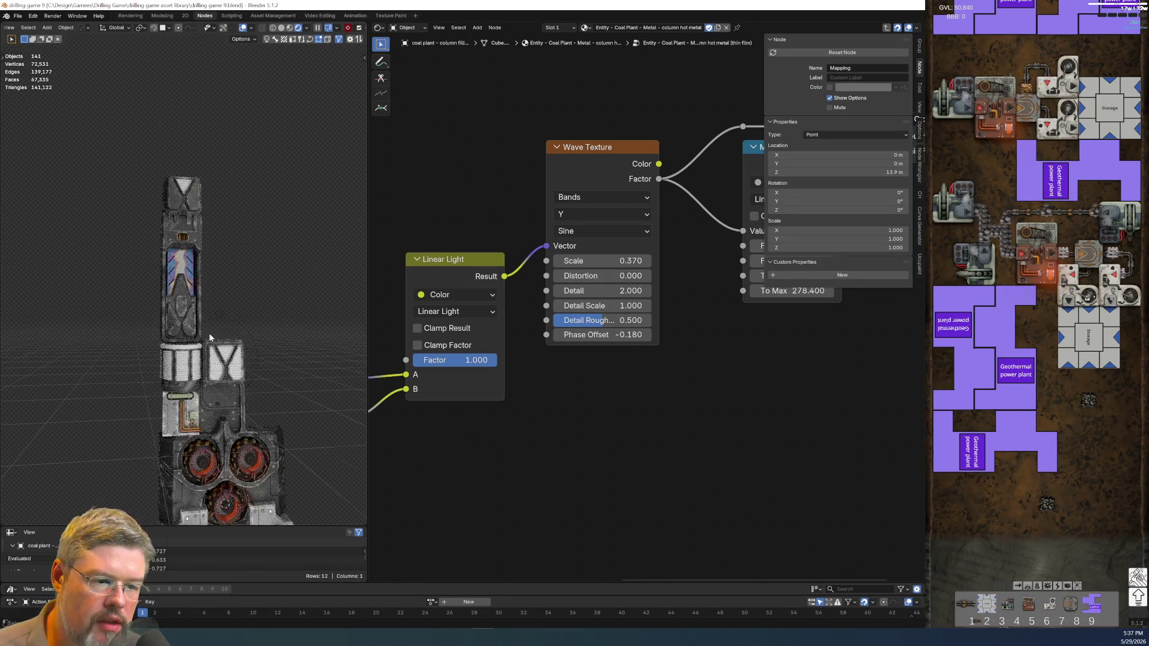
{"action": "scroll", "coordinate": [219, 370], "scroll_direction": "up", "scroll_amount": 5}
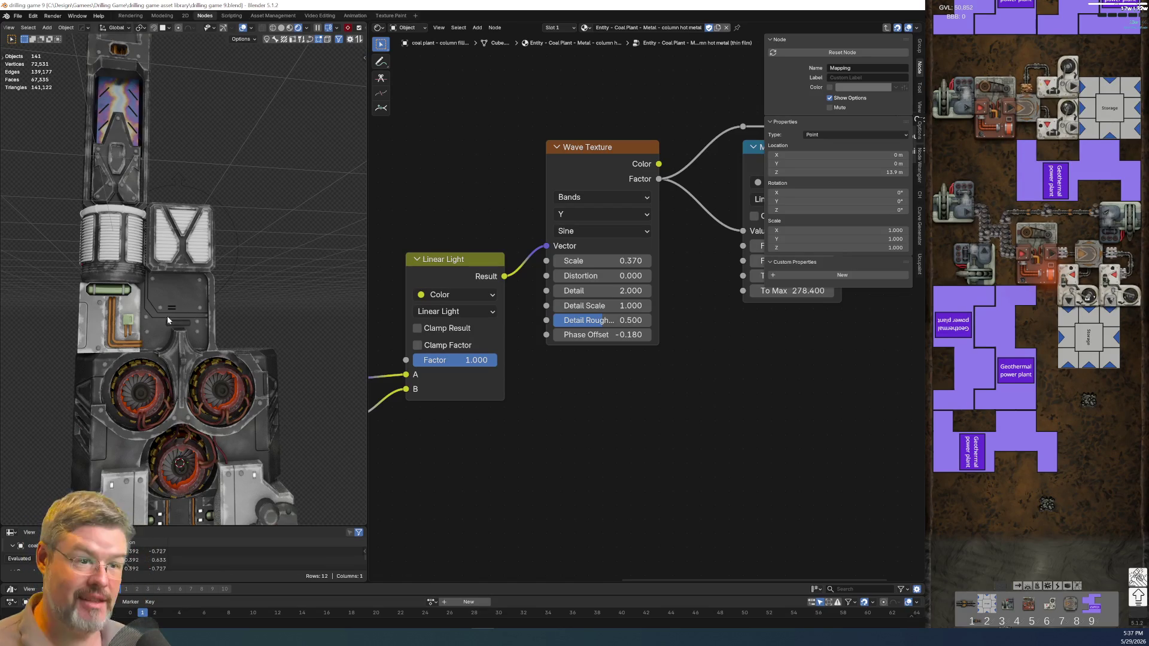
{"action": "left_click", "coordinate": [114, 235]}
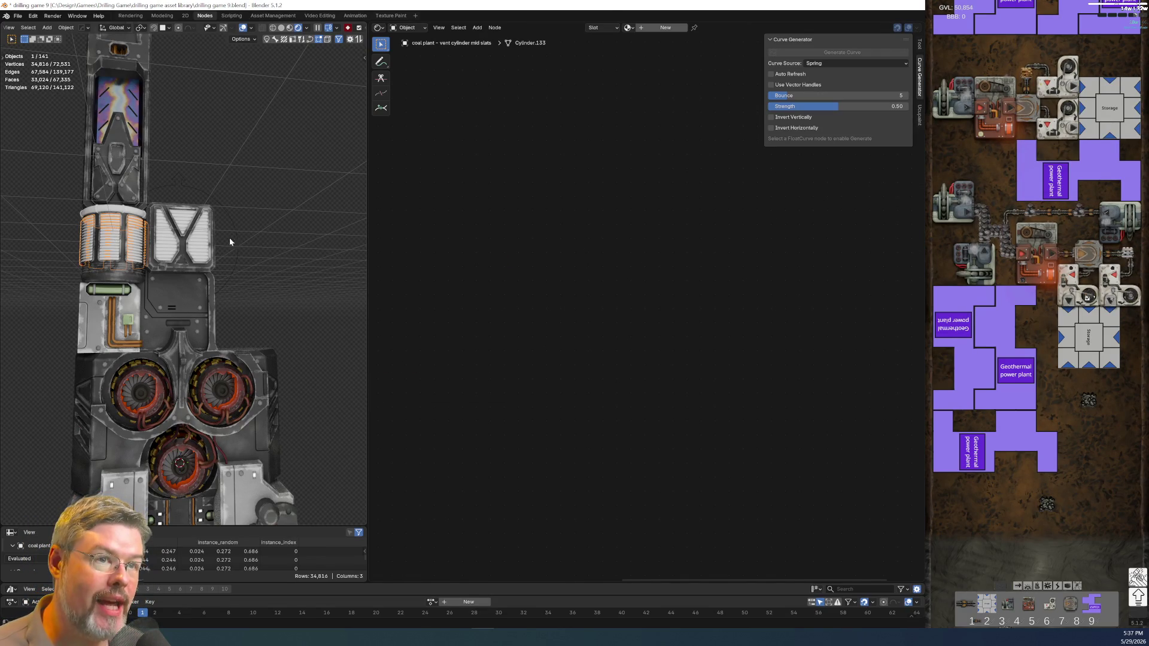
Clear the selection, switch to front orthographic view, then look through the scene camera.
{"action": "mouse_move", "coordinate": [243, 192]}
{"action": "middle_mouse_down"}
{"action": "mouse_move", "coordinate": [203, 226]}
{"action": "mouse_move", "coordinate": [180, 271]}
{"action": "mouse_move", "coordinate": [172, 254]}
{"action": "middle_mouse_up"}
{"action": "scroll", "coordinate": [170, 248], "scroll_direction": "up", "scroll_amount": 2}
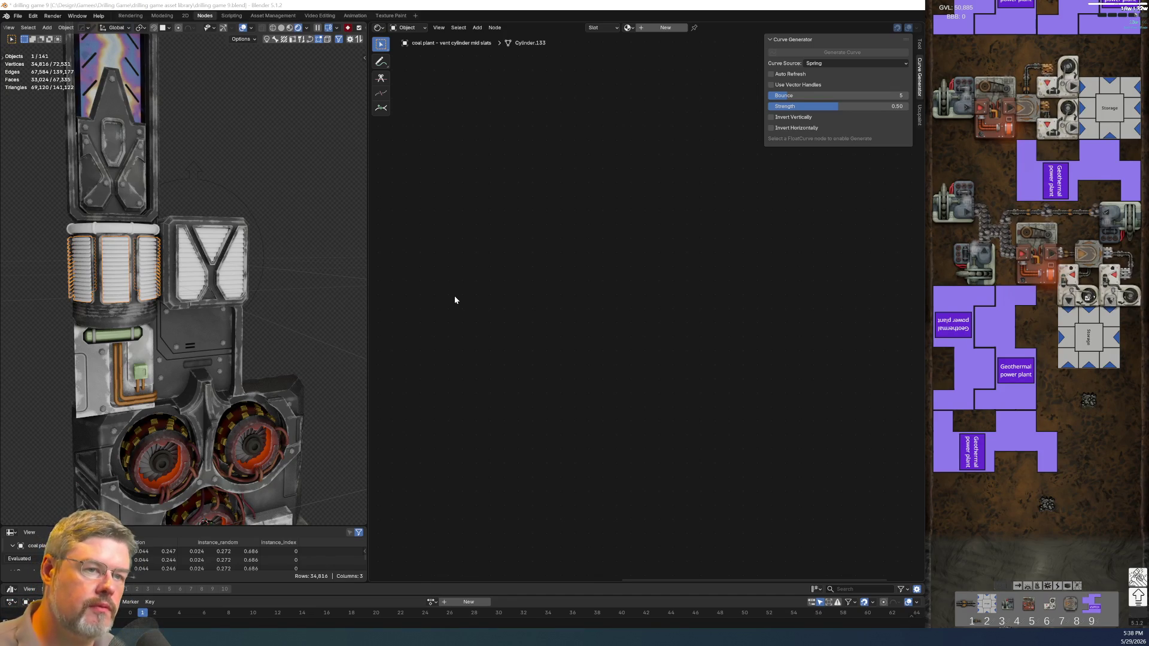
{"action": "scroll", "coordinate": [187, 206], "scroll_direction": "down", "scroll_amount": 3}
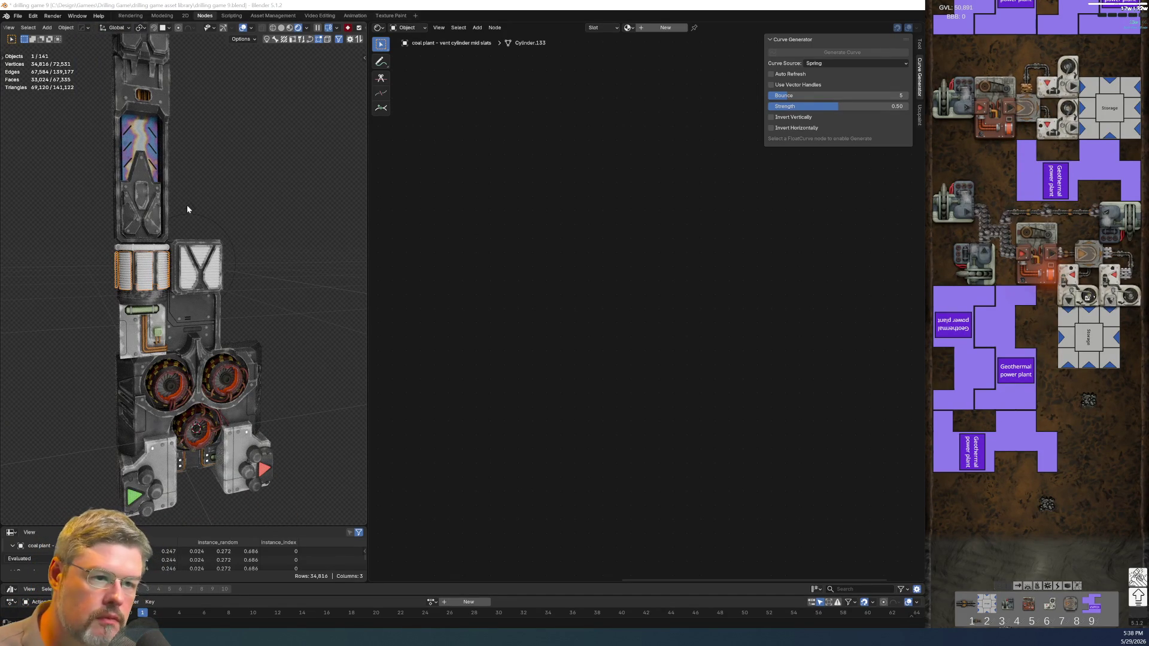
{"action": "left_click", "coordinate": [231, 161]}
{"action": "key", "text": "KP_1"}
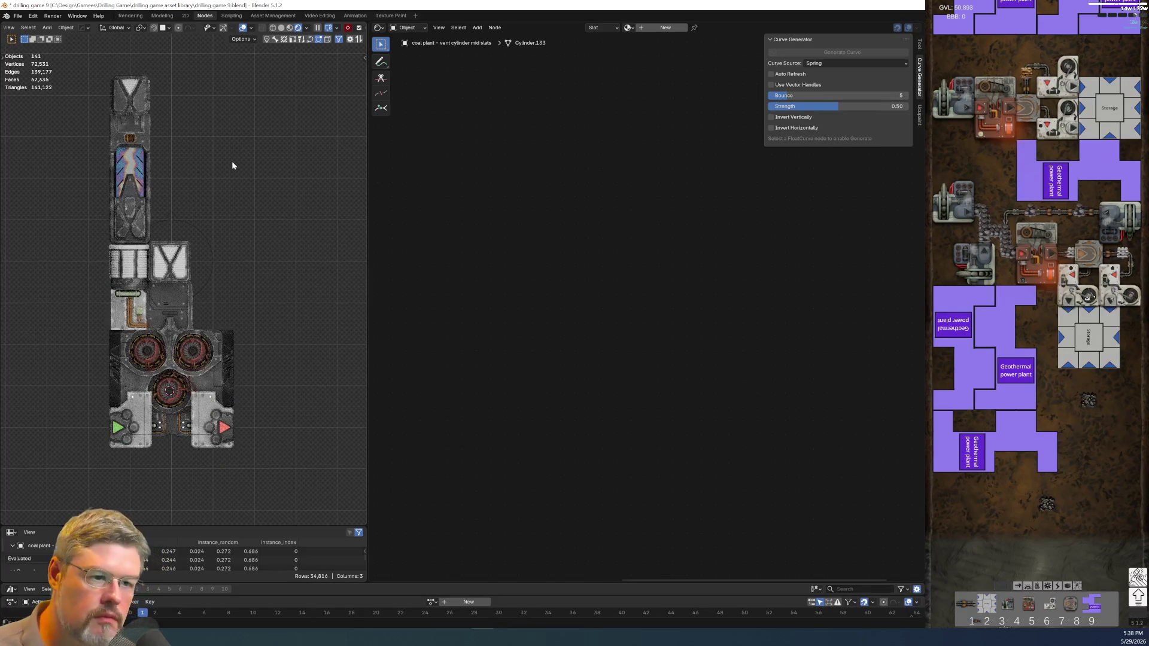
{"action": "key", "text": "KP_0"}
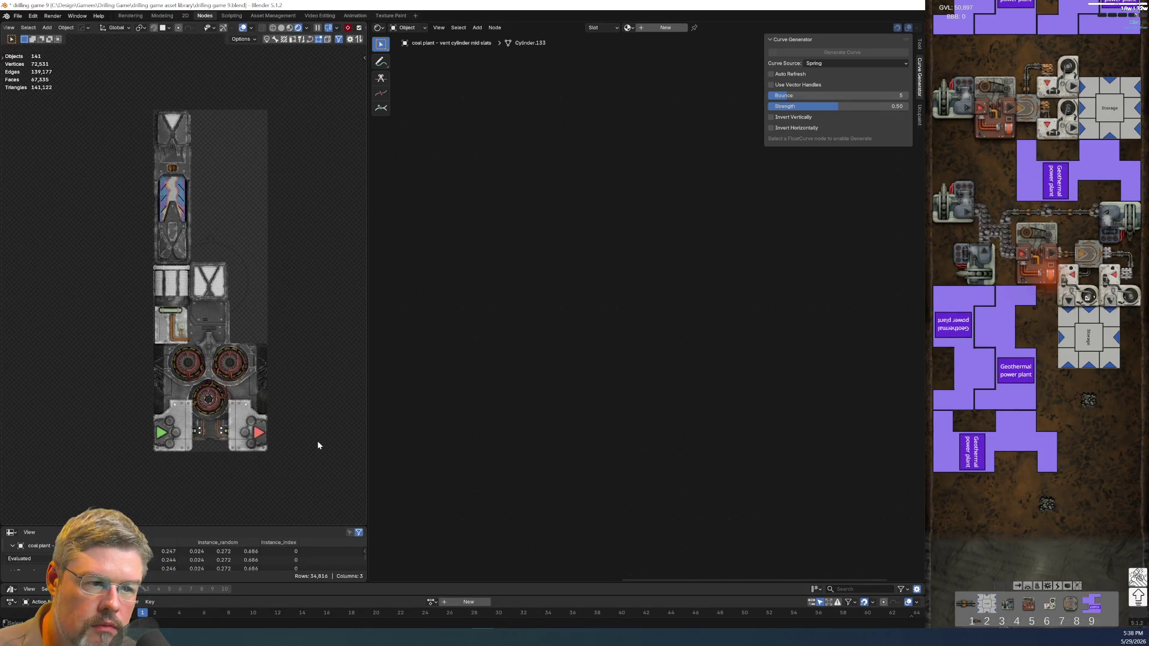
Save the blend file.
{"action": "scroll", "coordinate": [317, 440], "scroll_direction": "up", "scroll_amount": 1}
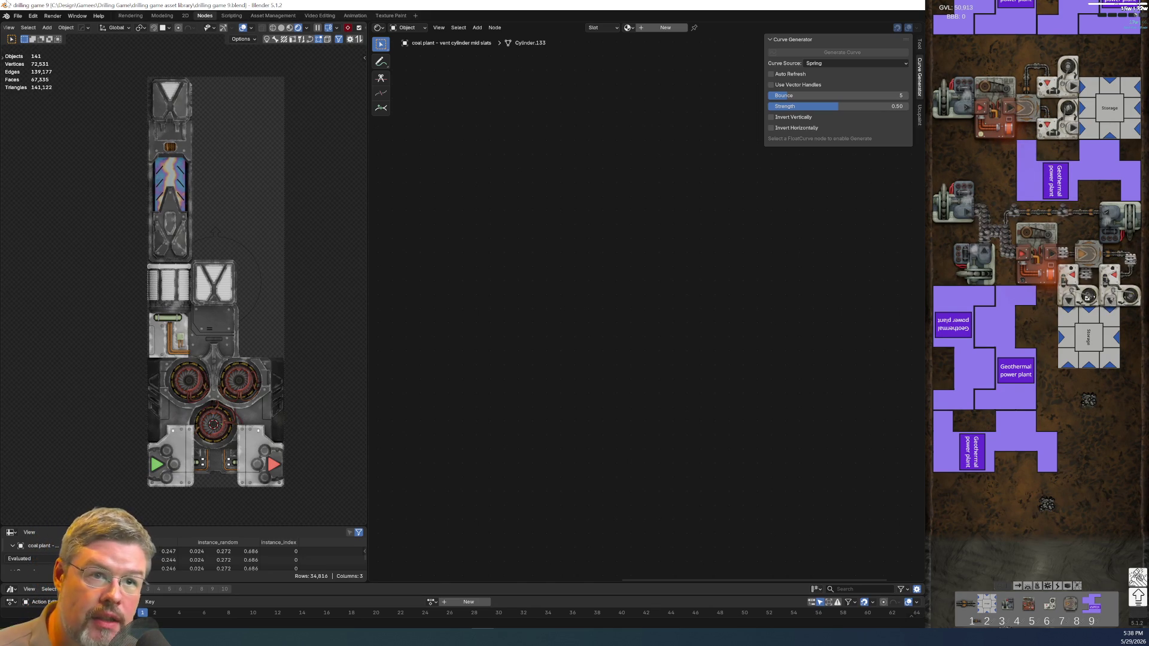
{"action": "left_click", "coordinate": [18, 19]}
{"action": "left_click", "coordinate": [26, 81]}
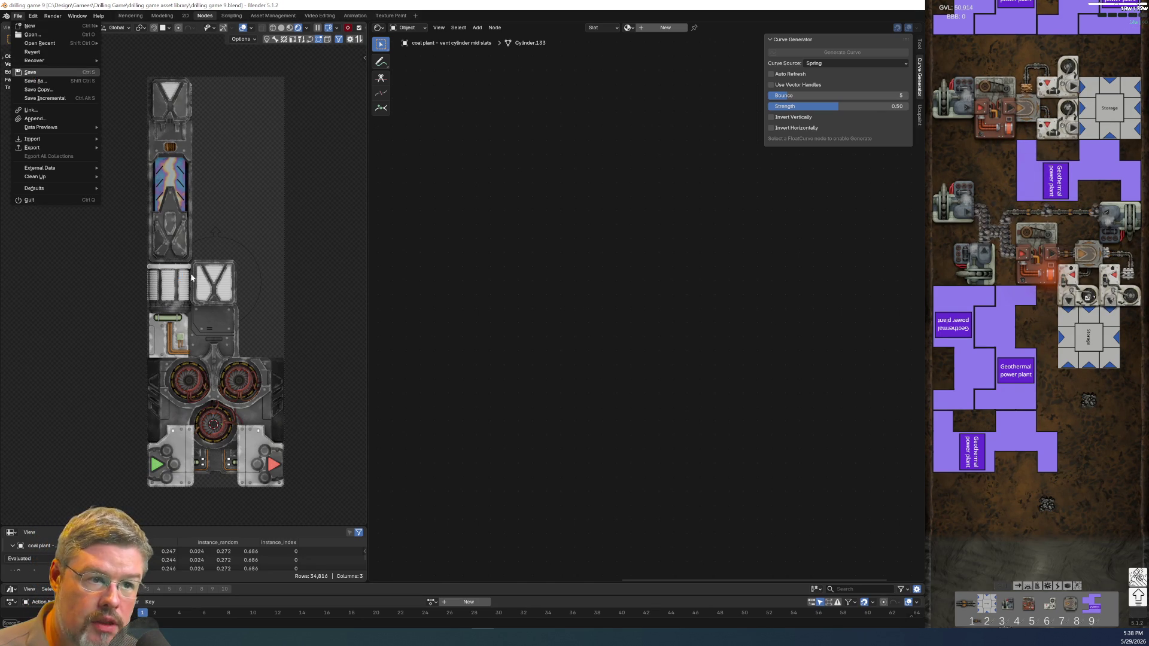
Select the vent box mid slats object (Cube.200) and create a new material for it.
{"action": "left_click", "coordinate": [207, 292]}
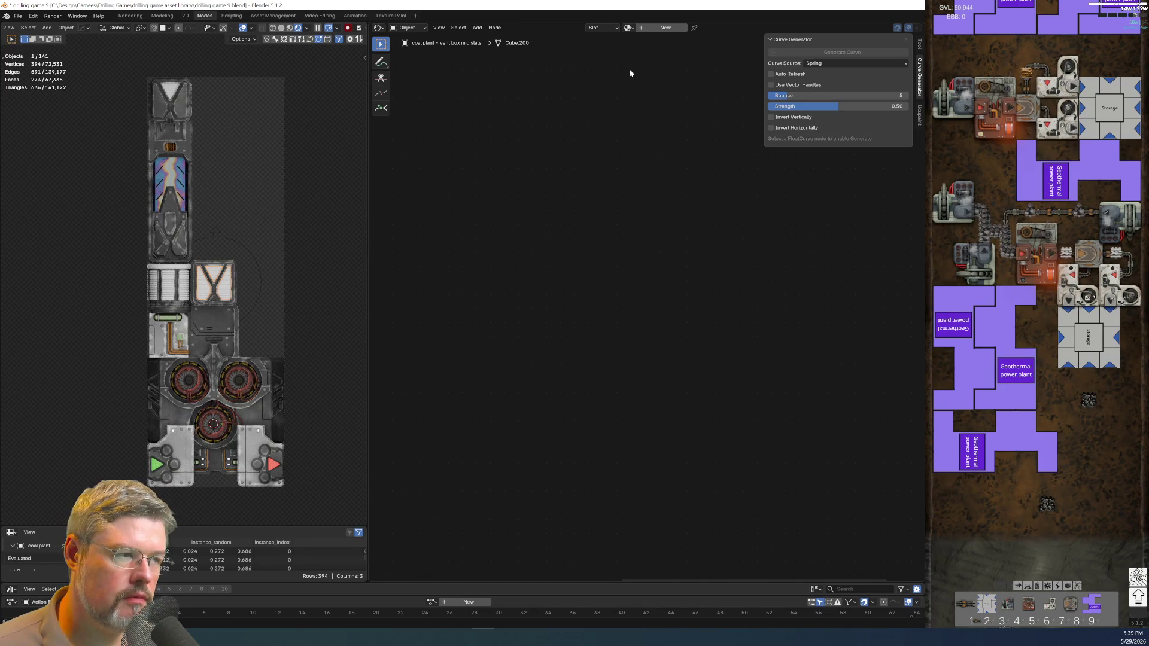
{"action": "left_click", "coordinate": [655, 29]}
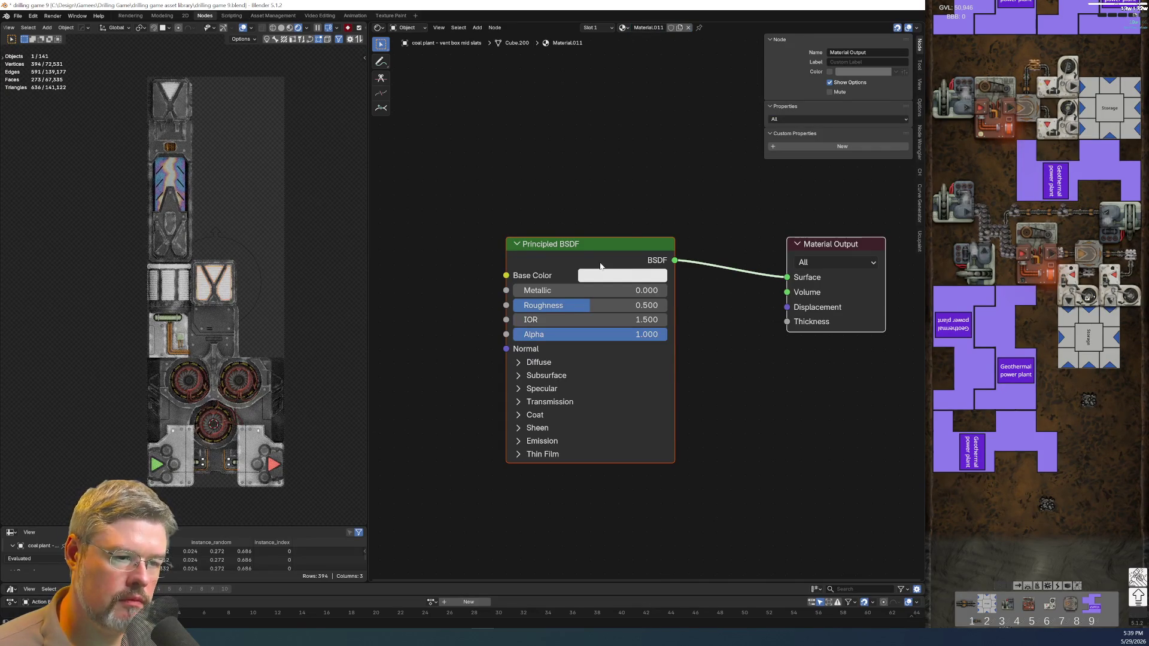
Replace the default Principled BSDF with a widened Physical Material - Metal (bumpy) node.
{"action": "left_click", "coordinate": [598, 313]}
{"action": "key", "text": "x"}
{"action": "scroll", "coordinate": [590, 321], "scroll_direction": "down", "scroll_amount": 2}
{"action": "key", "text": "shift+a"}
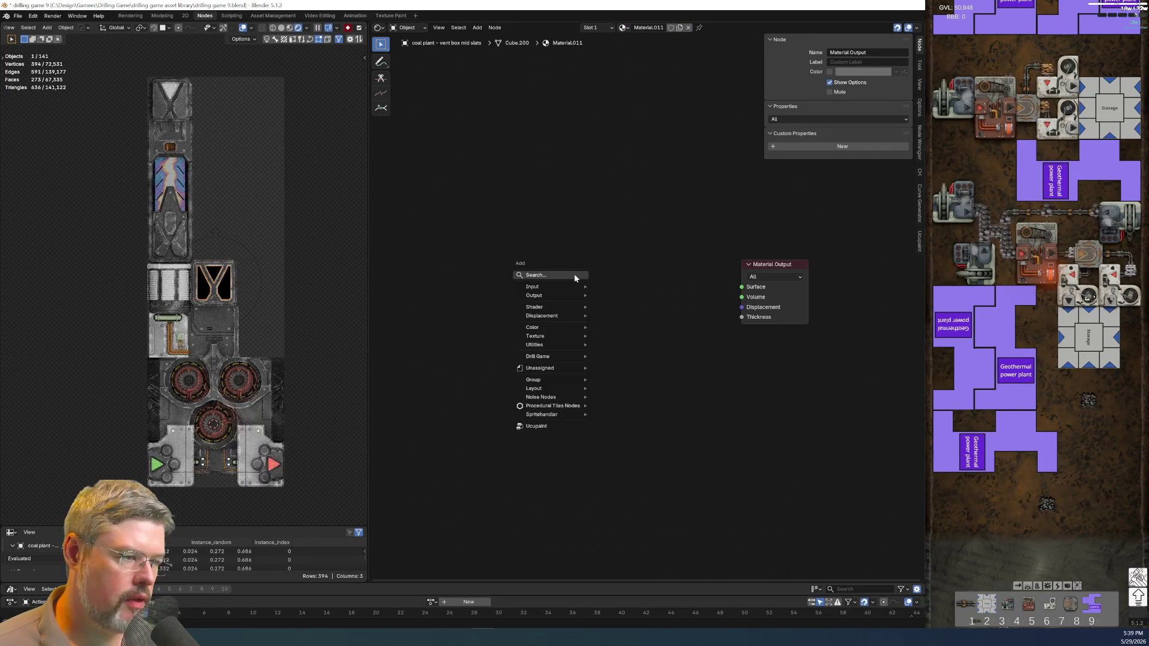
{"action": "left_click", "coordinate": [573, 274]}
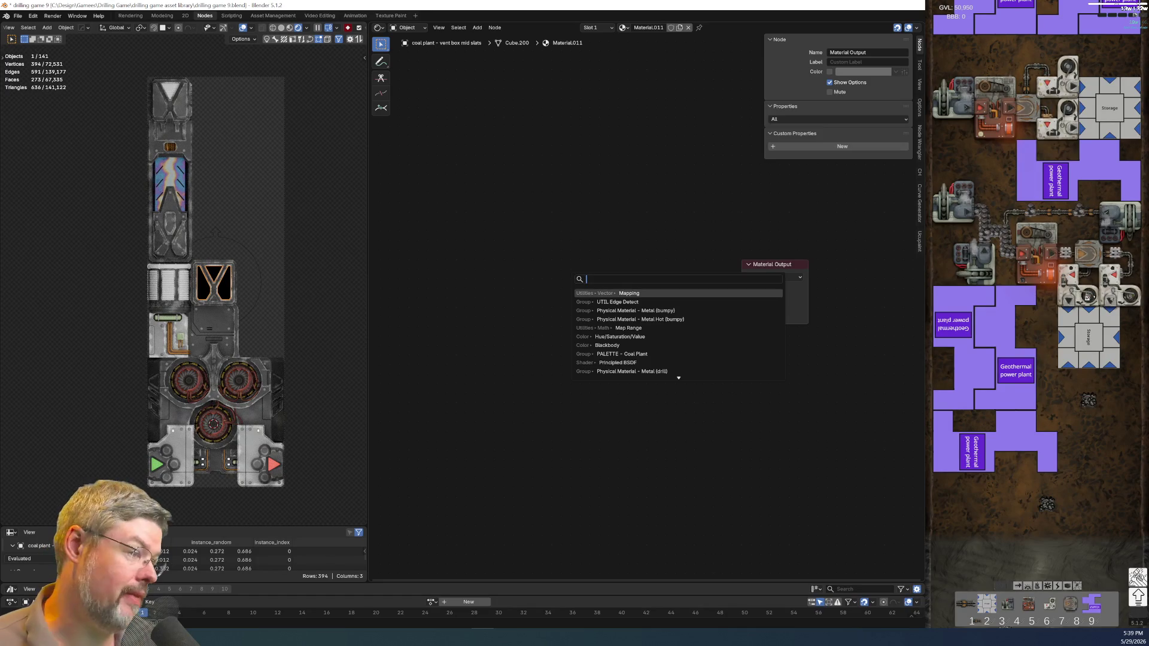
{"action": "type", "text": "phy"}
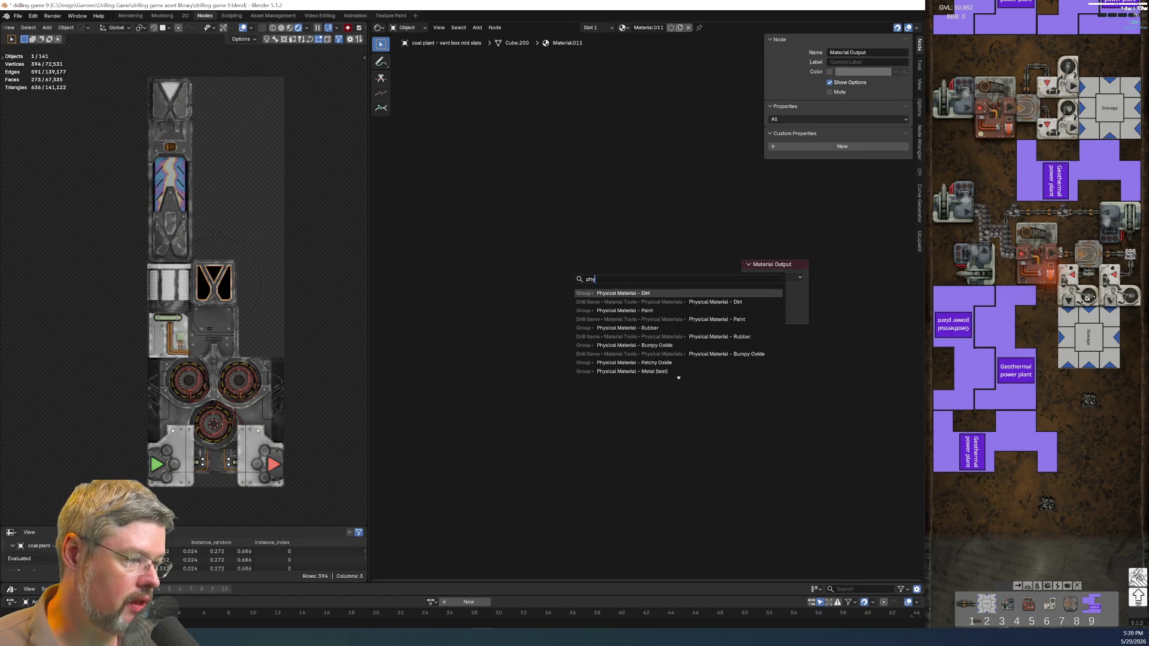
{"action": "type", "text": "sical material"}
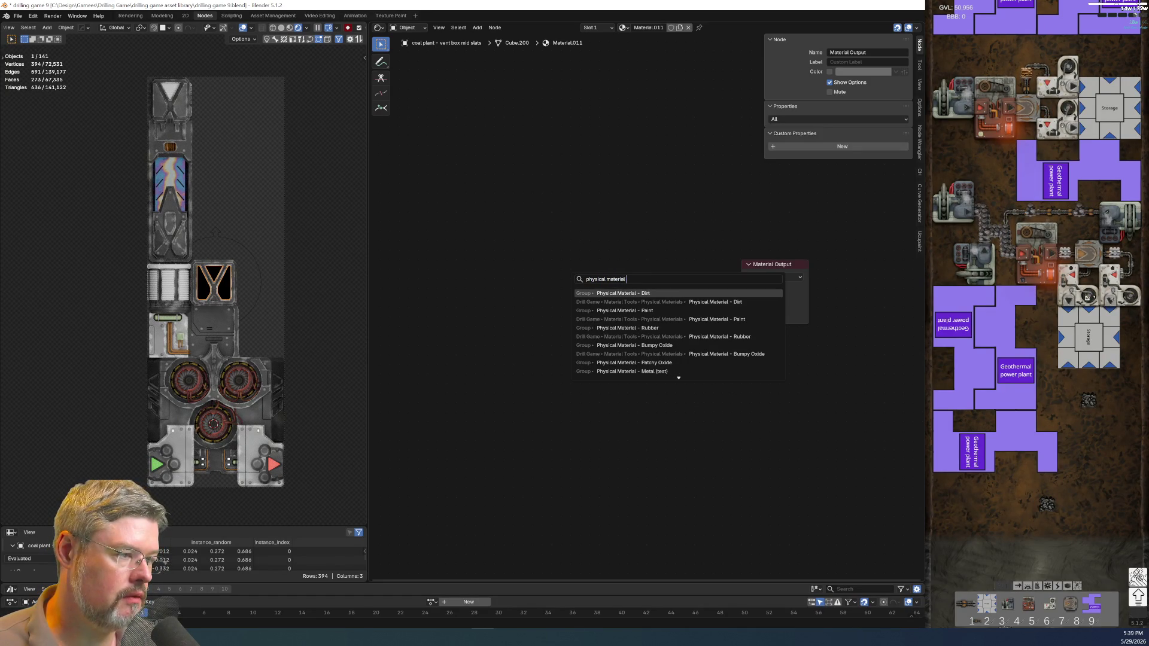
{"action": "type", "text": " - met"}
{"action": "type", "text": " (bu"}
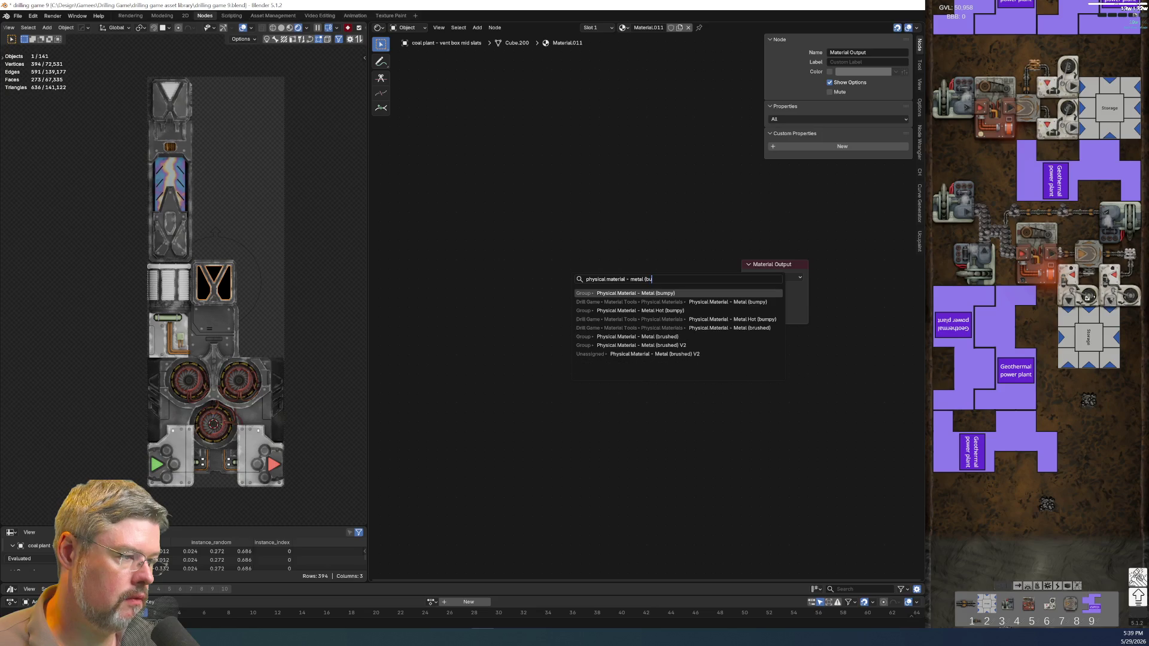
{"action": "key", "text": "Return"}
{"action": "left_click", "coordinate": [574, 276]}
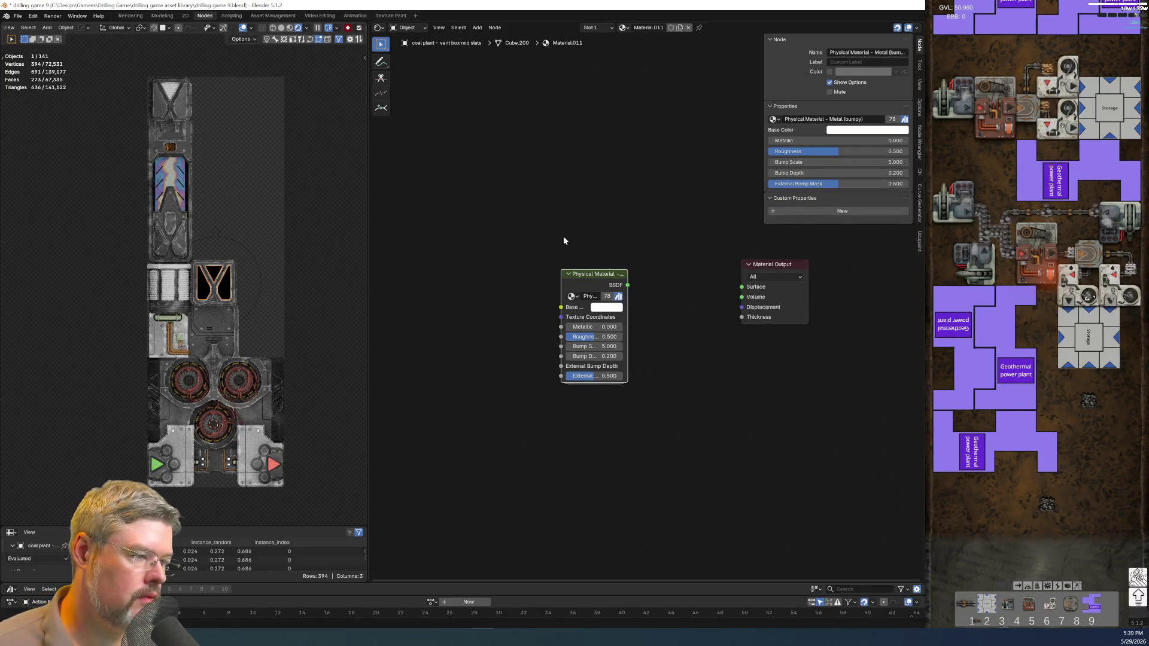
{"action": "mouse_move", "coordinate": [627, 280]}
{"action": "left_mouse_down"}
{"action": "mouse_move", "coordinate": [714, 282]}
{"action": "mouse_move", "coordinate": [703, 283]}
{"action": "left_mouse_up"}
Add a PALETTE - Coal Plant node and place it beside the metal node.
{"action": "key", "text": "shift+a"}
{"action": "type", "text": "PALETTE"}
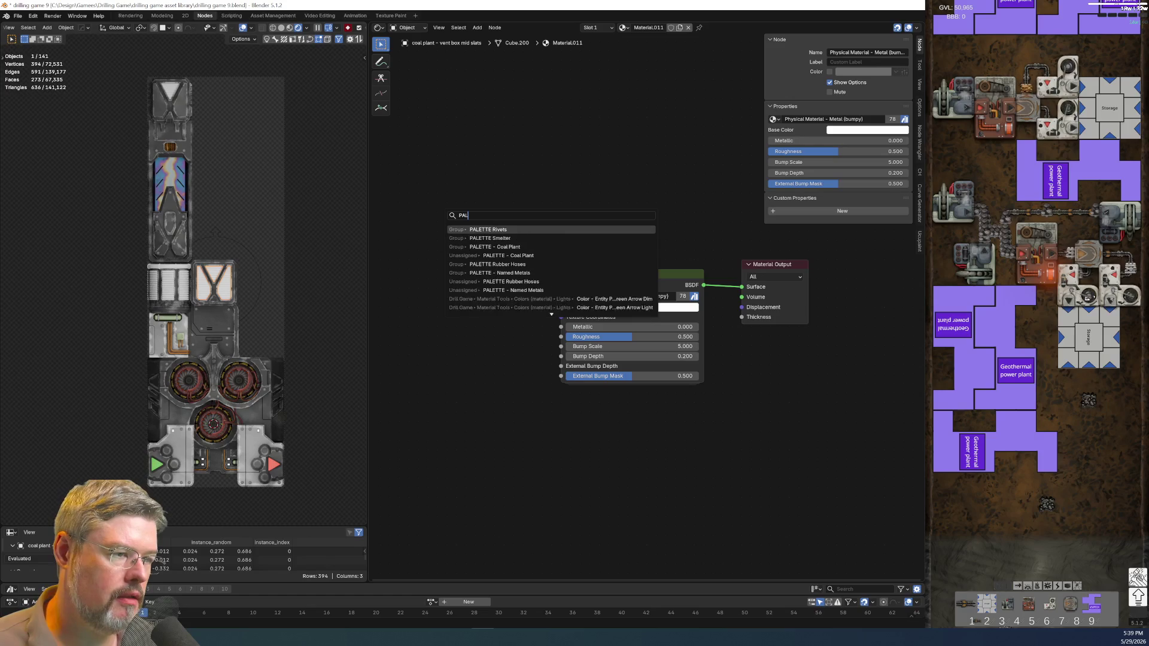
{"action": "key", "text": "Down"}
{"action": "key", "text": "Down"}
{"action": "key", "text": "Return"}
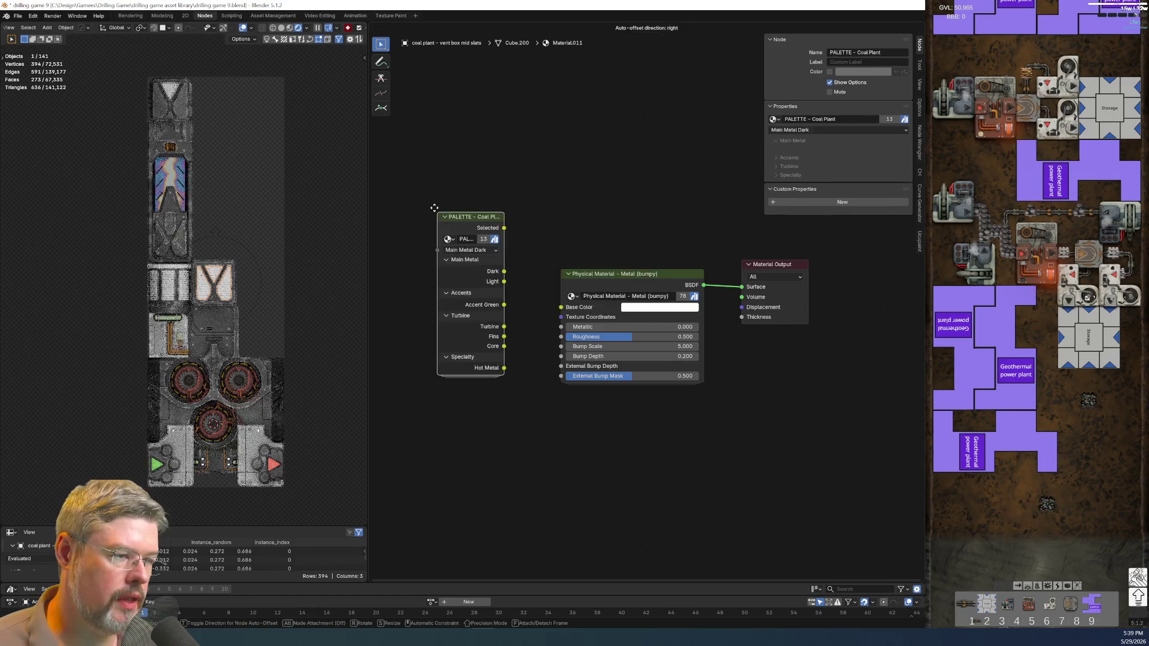
{"action": "left_click", "coordinate": [435, 210]}
{"action": "middle_click_drag", "start_coordinate": [518, 168], "coordinate": [577, 141]}
{"action": "left_click_drag", "start_coordinate": [533, 255], "coordinate": [474, 321]}
{"action": "middle_click_drag", "start_coordinate": [475, 321], "coordinate": [482, 265]}
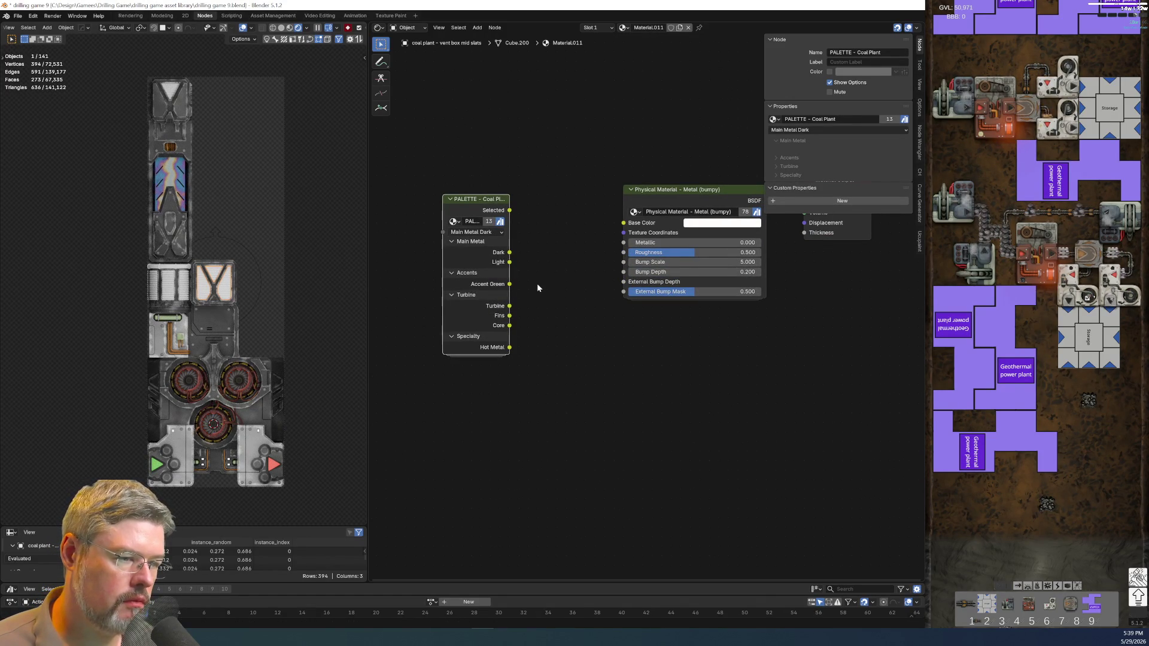
Inside the palette group, duplicate the Hot Metal colour, darken it, and place it below.
{"action": "key", "text": "Tab"}
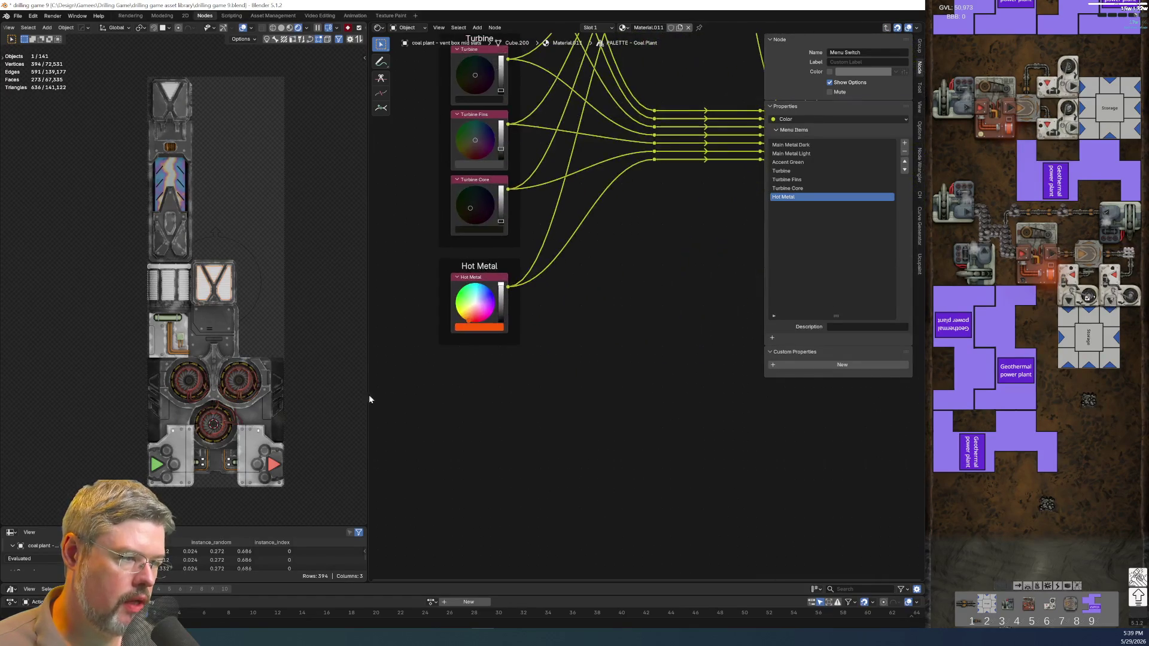
{"action": "mouse_move", "coordinate": [457, 380]}
{"action": "middle_mouse_down"}
{"action": "mouse_move", "coordinate": [458, 429]}
{"action": "mouse_move", "coordinate": [498, 358]}
{"action": "middle_mouse_up"}
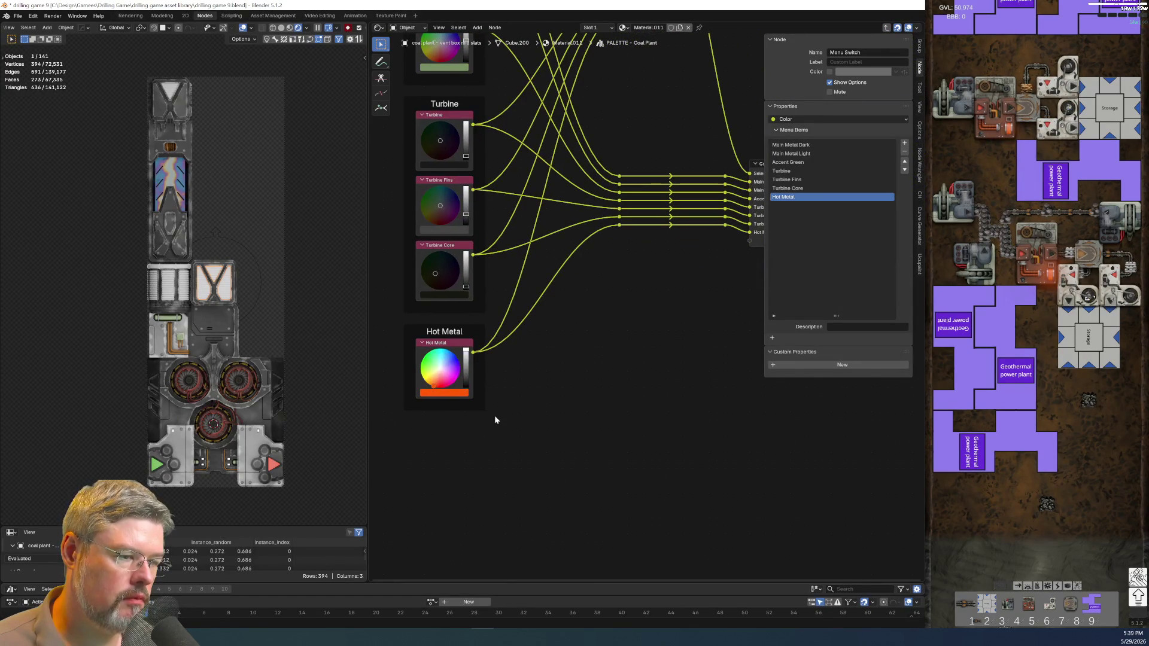
{"action": "middle_click_drag", "start_coordinate": [495, 419], "coordinate": [512, 302]}
{"action": "key", "text": "ctrl+c"}
{"action": "key", "text": "ctrl+v"}
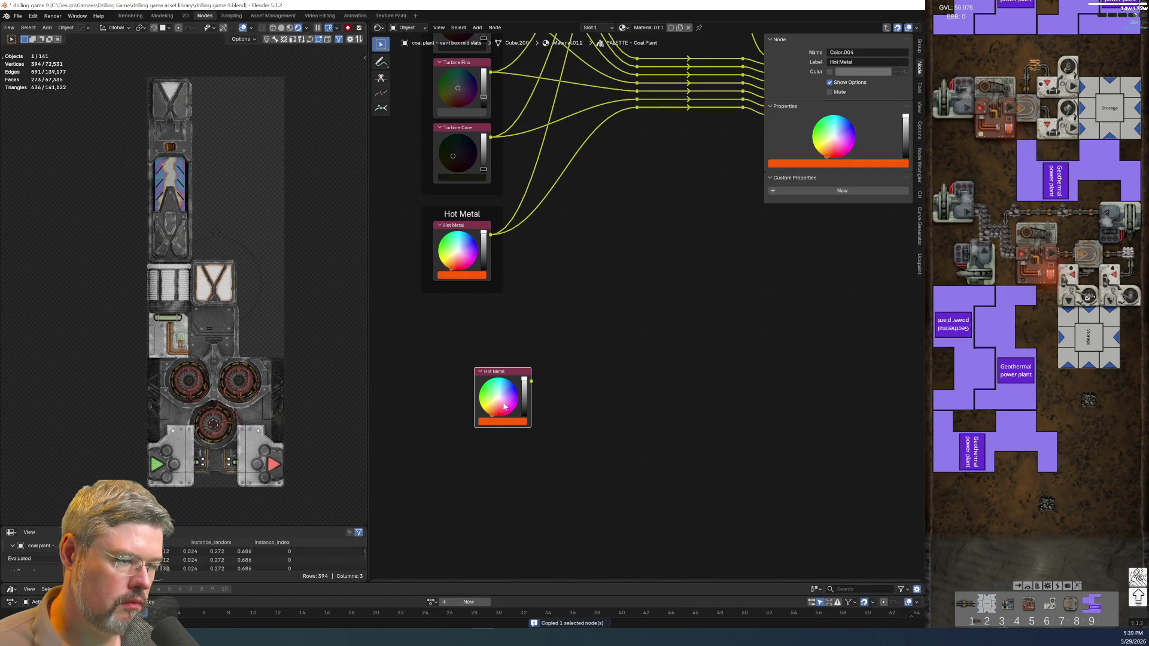
{"action": "left_click_drag", "start_coordinate": [525, 397], "coordinate": [524, 400]}
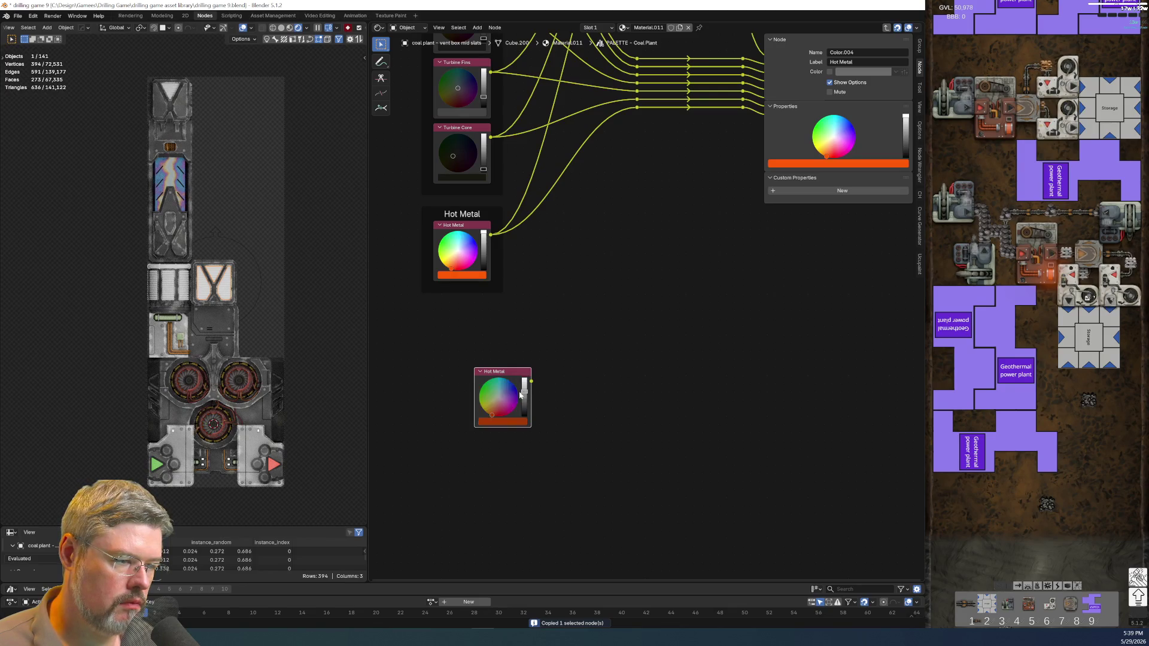
{"action": "left_click", "coordinate": [503, 422]}
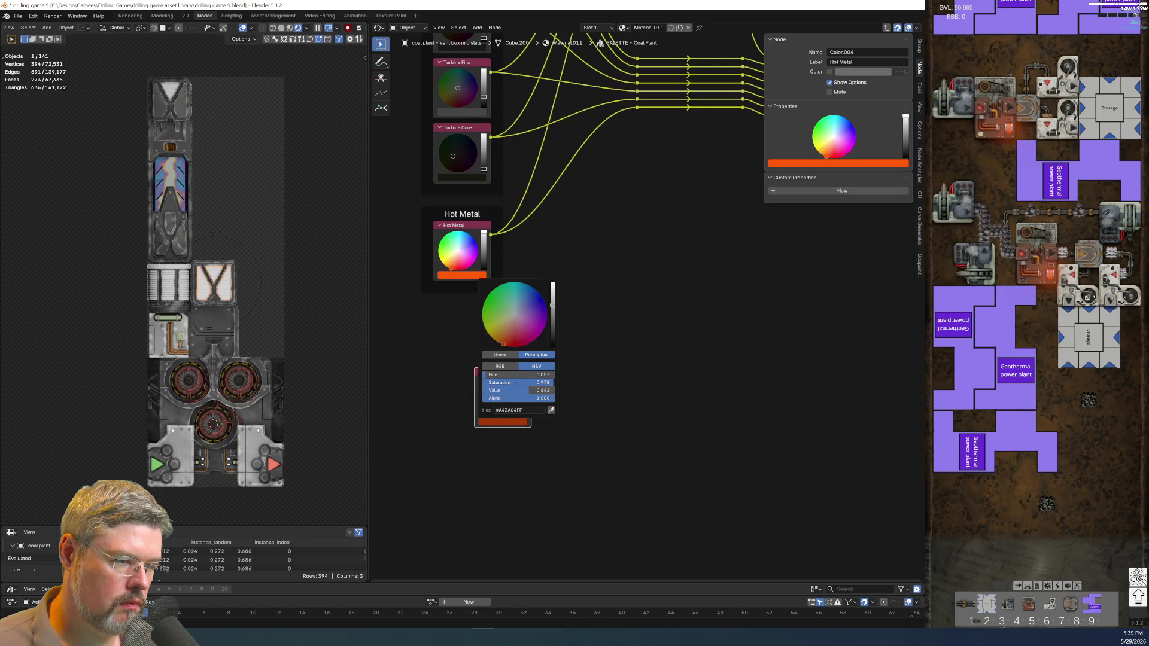
{"action": "scroll", "coordinate": [538, 419], "scroll_direction": "up", "scroll_amount": 2}
{"action": "mouse_move", "coordinate": [538, 419]}
{"action": "middle_mouse_down"}
{"action": "mouse_move", "coordinate": [493, 467]}
{"action": "mouse_move", "coordinate": [651, 443]}
{"action": "middle_mouse_up"}
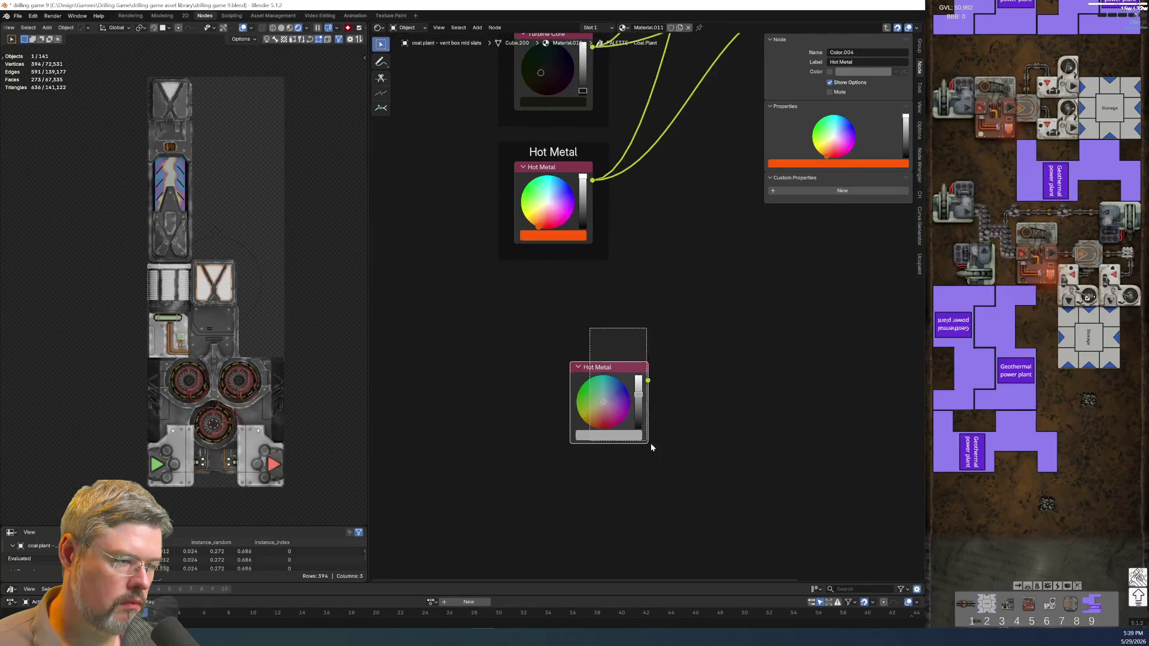
{"action": "key", "text": "g"}
{"action": "left_click", "coordinate": [597, 392]}
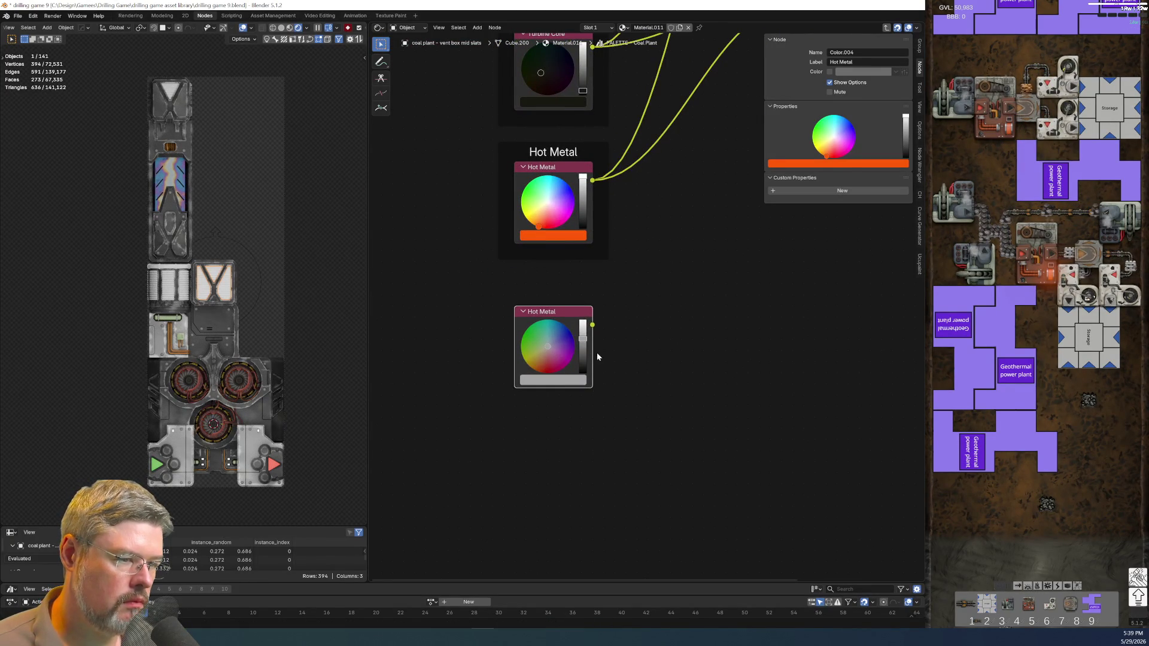
{"action": "scroll", "coordinate": [650, 311], "scroll_direction": "down", "scroll_amount": 3}
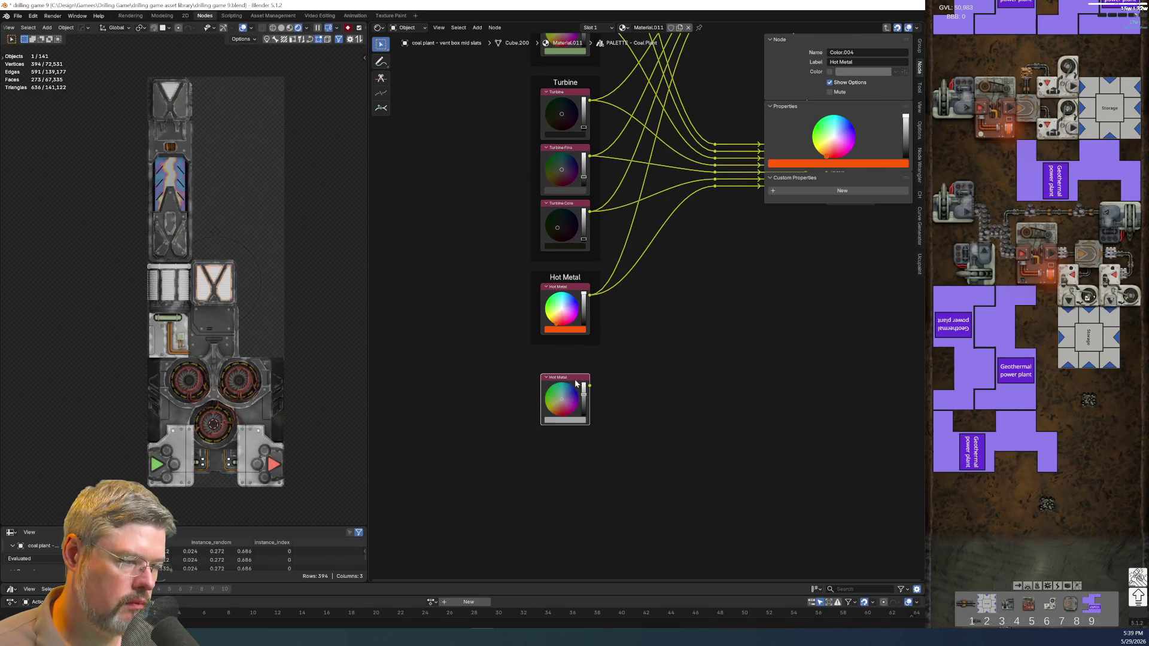
Label the darker colour node Vent Fins and wrap it in a Vent Fins frame.
{"action": "key", "text": "F2"}
{"action": "type", "text": "E"}
{"action": "type", "text": "ent Fins"}
{"action": "key", "text": "Return"}
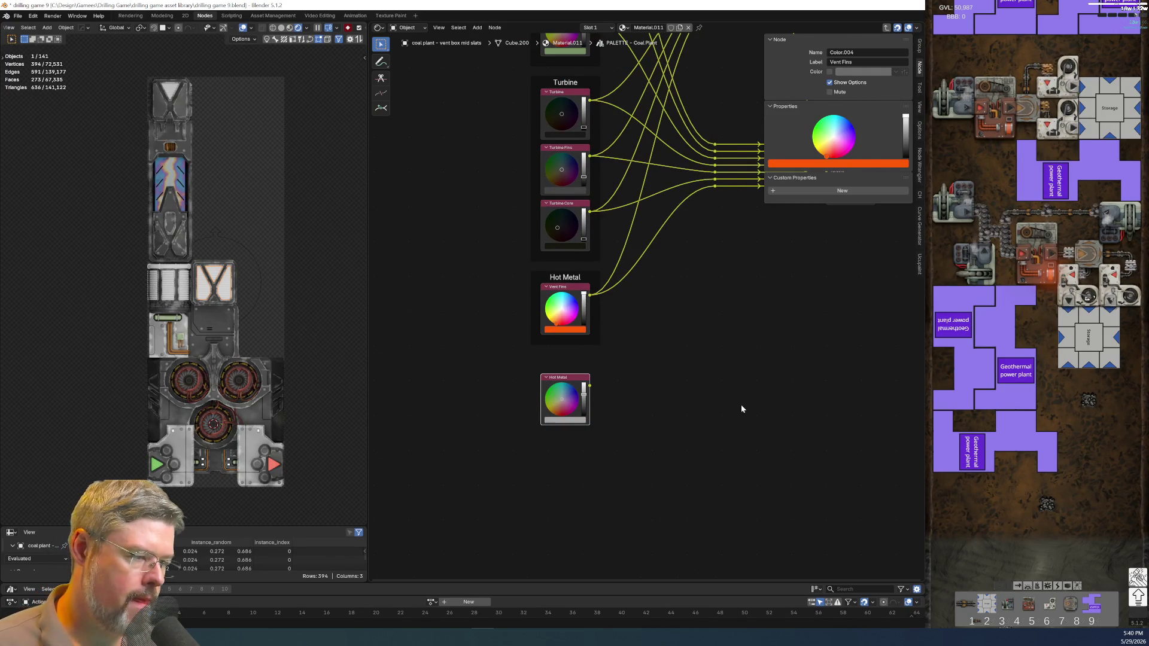
{"action": "key", "text": "ctrl+j"}
{"action": "key", "text": "F2"}
{"action": "type", "text": "Vent Fins"}
{"action": "key", "text": "Return"}
Link the Vent Fins colour through the reroutes to the Group Output.
{"action": "middle_click_drag", "start_coordinate": [639, 316], "coordinate": [470, 453]}
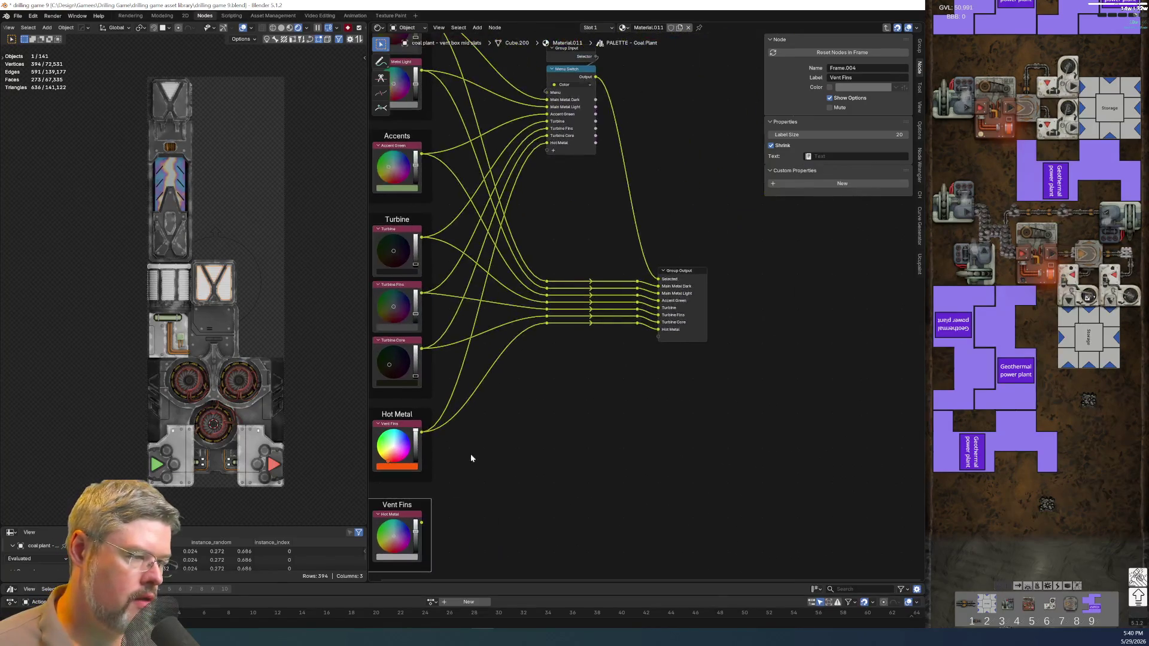
{"action": "left_click_drag", "start_coordinate": [536, 324], "coordinate": [639, 330]}
{"action": "mouse_move", "coordinate": [421, 523]}
{"action": "left_mouse_down"}
{"action": "mouse_move", "coordinate": [548, 379]}
{"action": "mouse_move", "coordinate": [546, 331]}
{"action": "left_mouse_up"}
{"action": "mouse_move", "coordinate": [637, 330]}
{"action": "left_mouse_down"}
{"action": "mouse_move", "coordinate": [656, 344]}
{"action": "mouse_move", "coordinate": [638, 333]}
{"action": "mouse_move", "coordinate": [655, 339]}
{"action": "mouse_move", "coordinate": [680, 291]}
{"action": "left_mouse_up"}
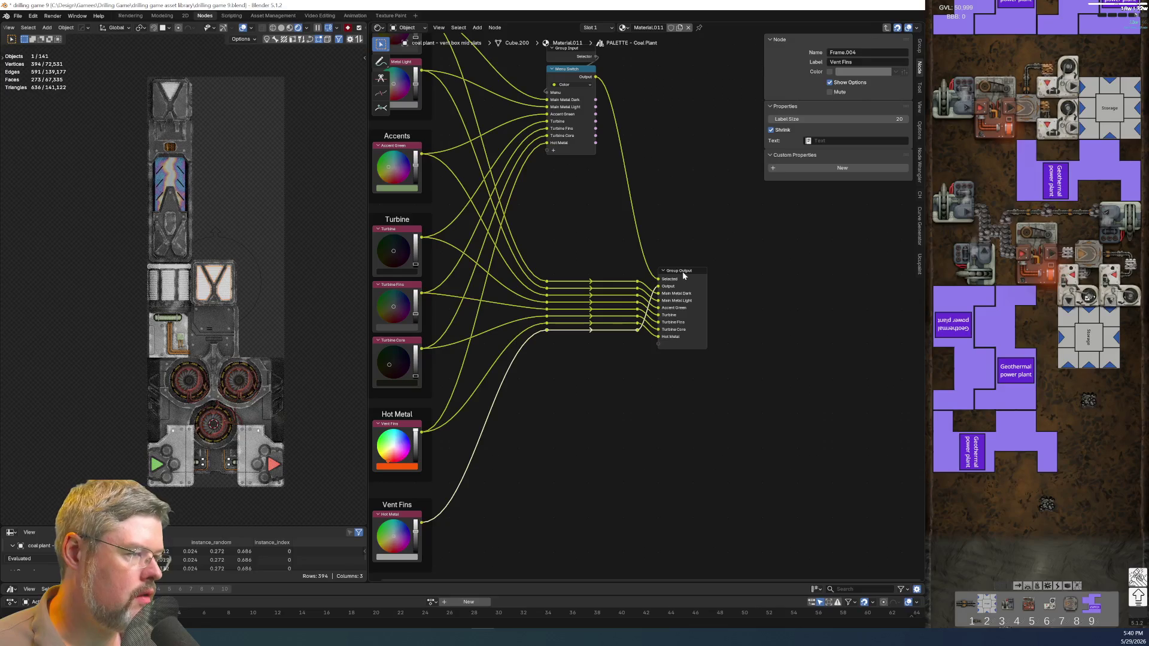
Rename the new group output socket to Vent Fins.
{"action": "left_click", "coordinate": [680, 291]}
{"action": "left_click", "coordinate": [798, 146]}
{"action": "left_click", "coordinate": [800, 157]}
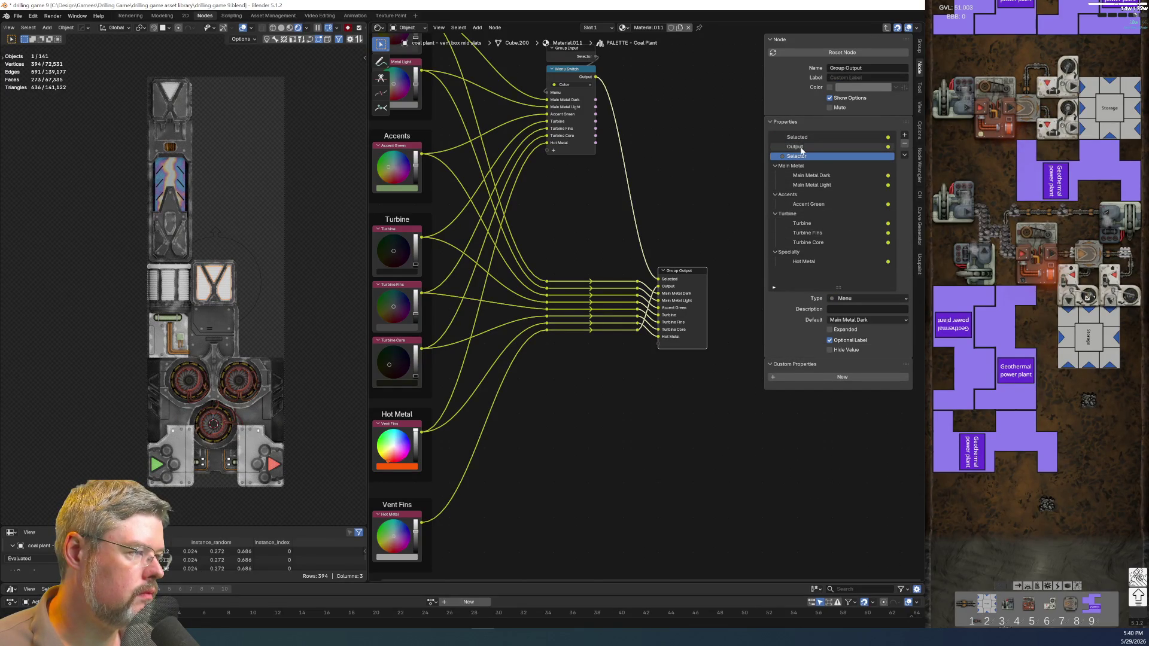
{"action": "left_click", "coordinate": [794, 147]}
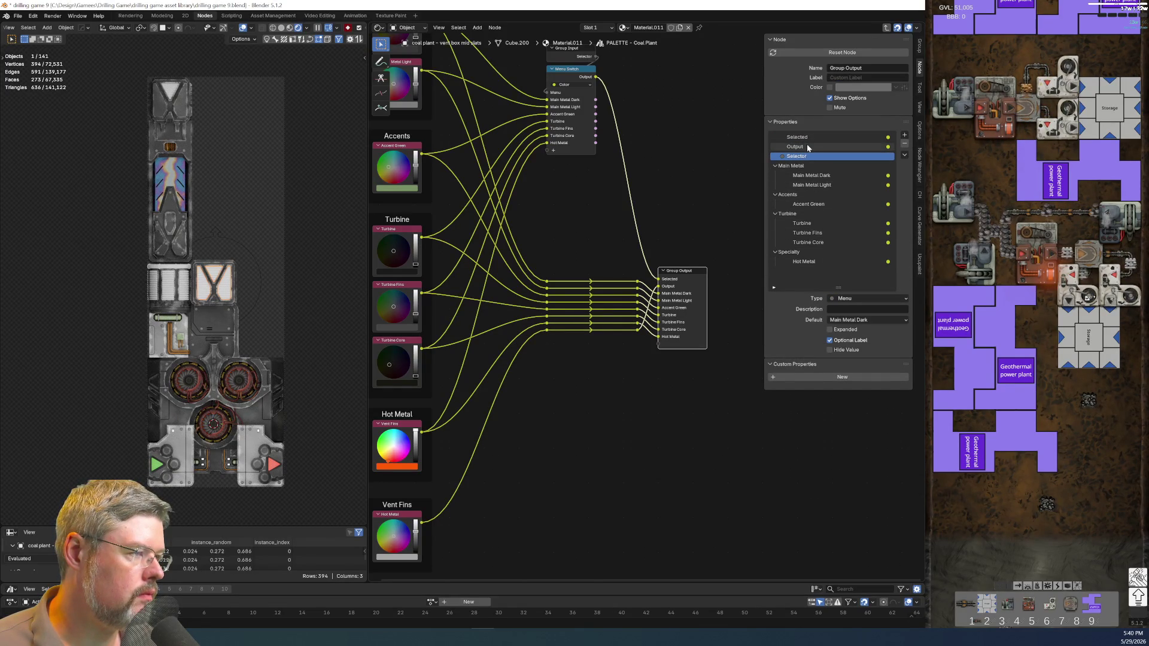
{"action": "double_click", "coordinate": [794, 147]}
{"action": "type", "text": "Vent Fins"}
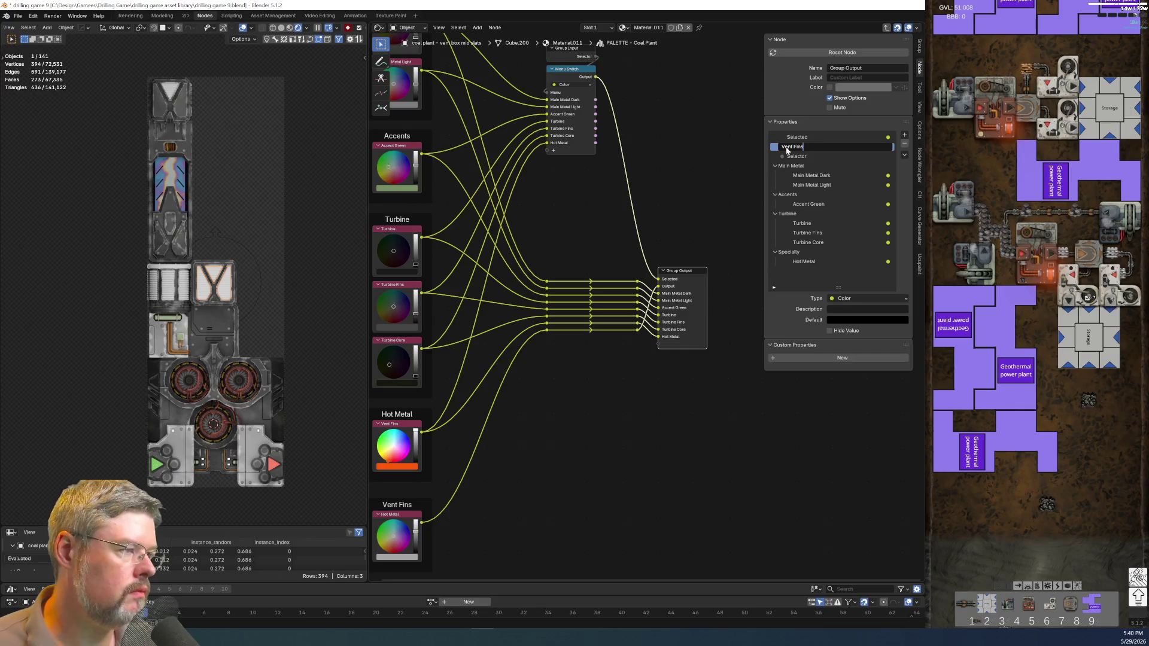
{"action": "key", "text": "Return"}
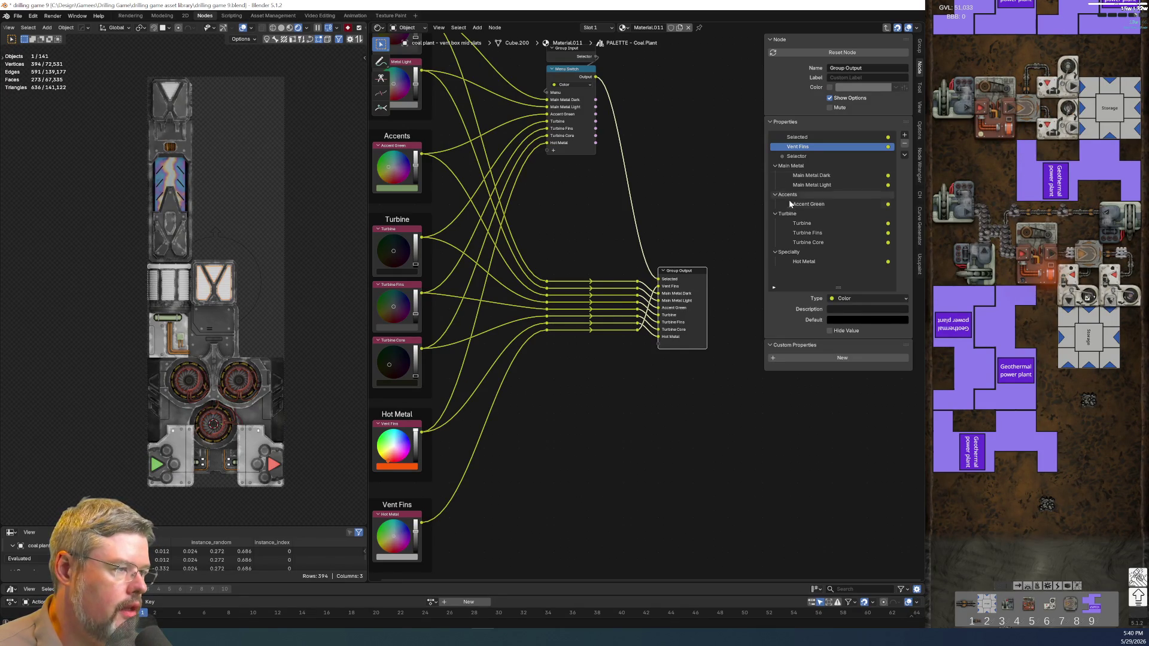
Add a Parts panel holding the Vent Fins output and move it below Hot Metal.
{"action": "left_click", "coordinate": [904, 136]}
{"action": "left_click", "coordinate": [919, 164]}
{"action": "double_click", "coordinate": [788, 166]}
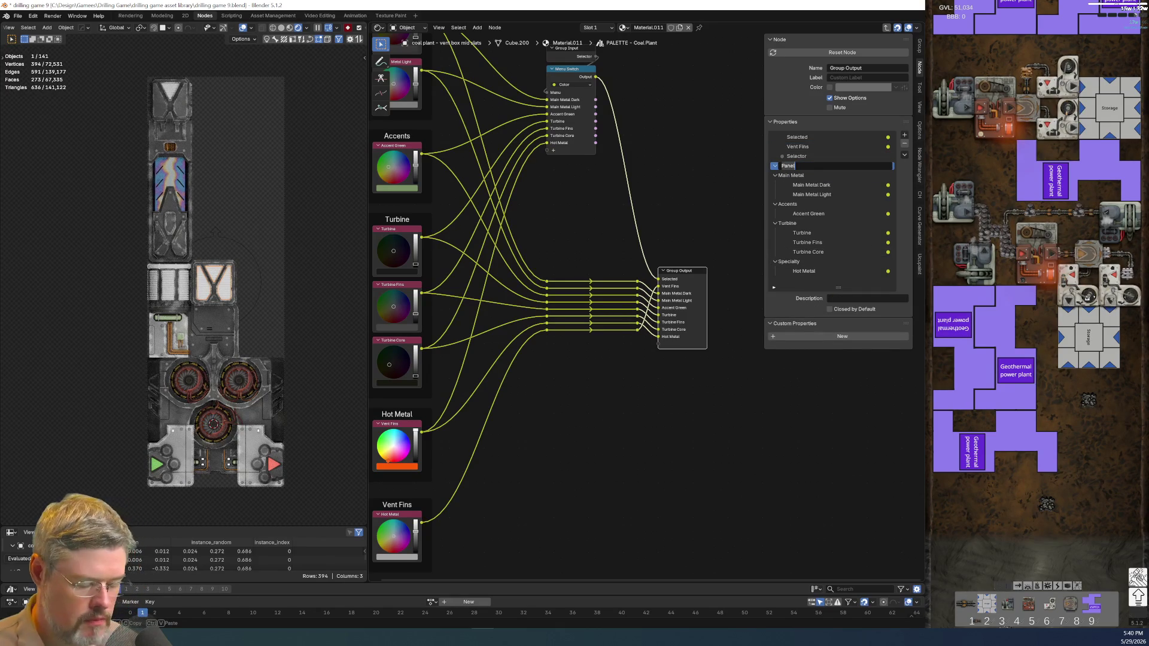
{"action": "type", "text": "Parts"}
{"action": "key", "text": "Return"}
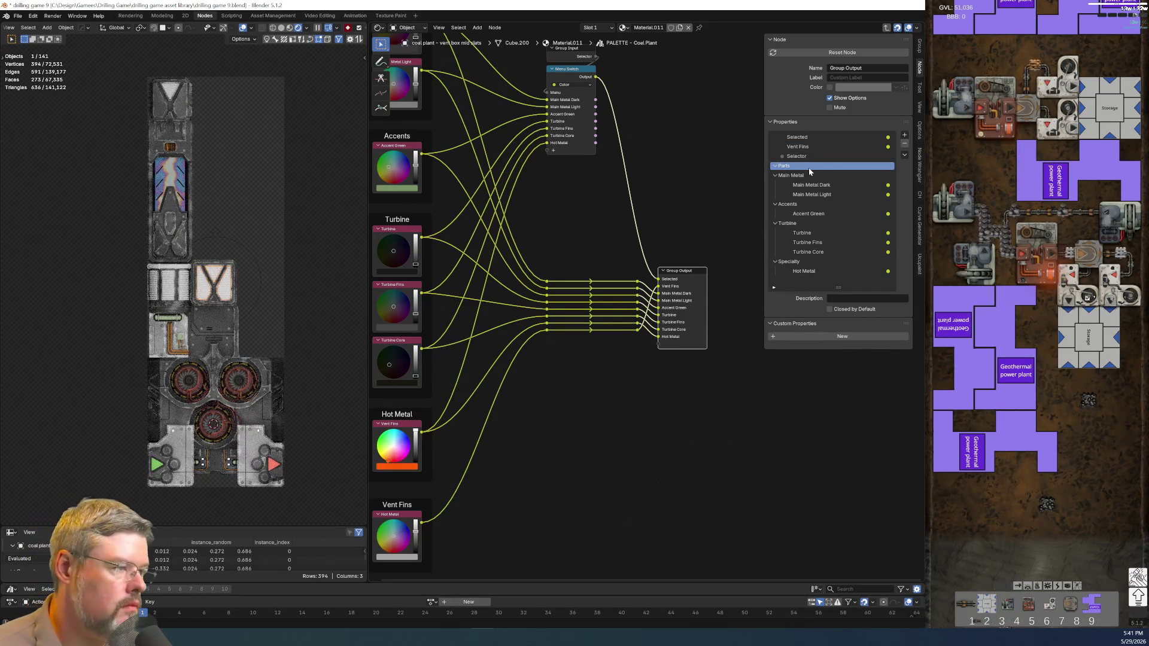
{"action": "left_click_drag", "start_coordinate": [796, 148], "coordinate": [785, 160]}
{"action": "left_click_drag", "start_coordinate": [784, 157], "coordinate": [791, 281]}
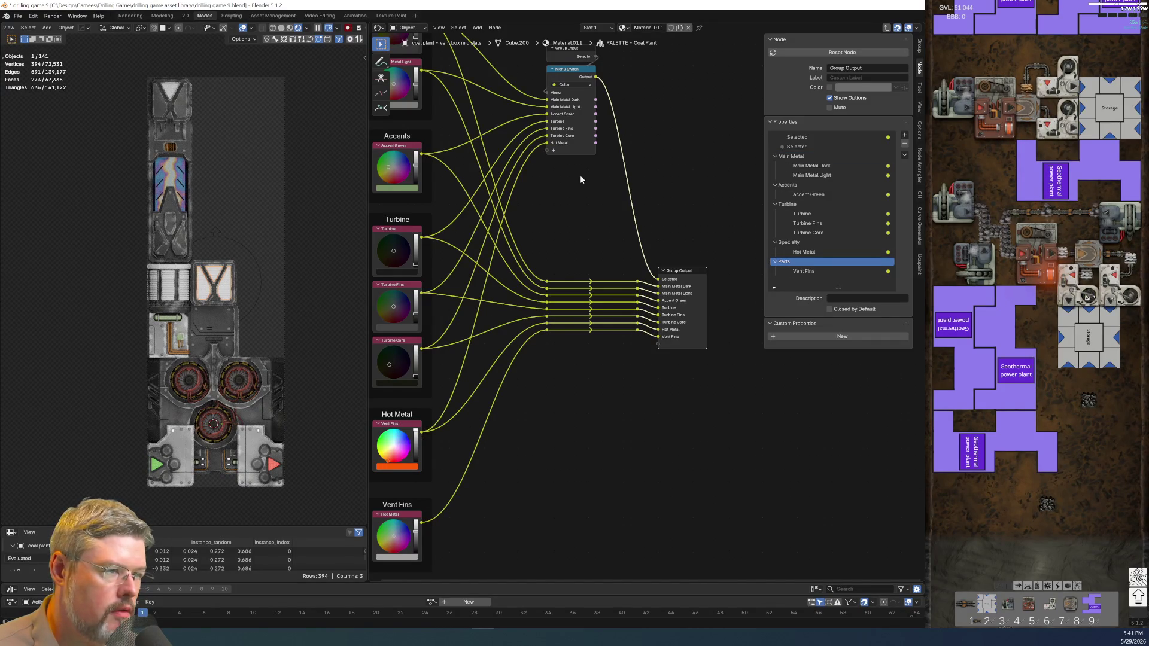
Connect the Vent Fins colour to the Menu Switch node.
{"action": "left_click", "coordinate": [572, 84]}
{"action": "left_click_drag", "start_coordinate": [422, 522], "coordinate": [550, 150]}
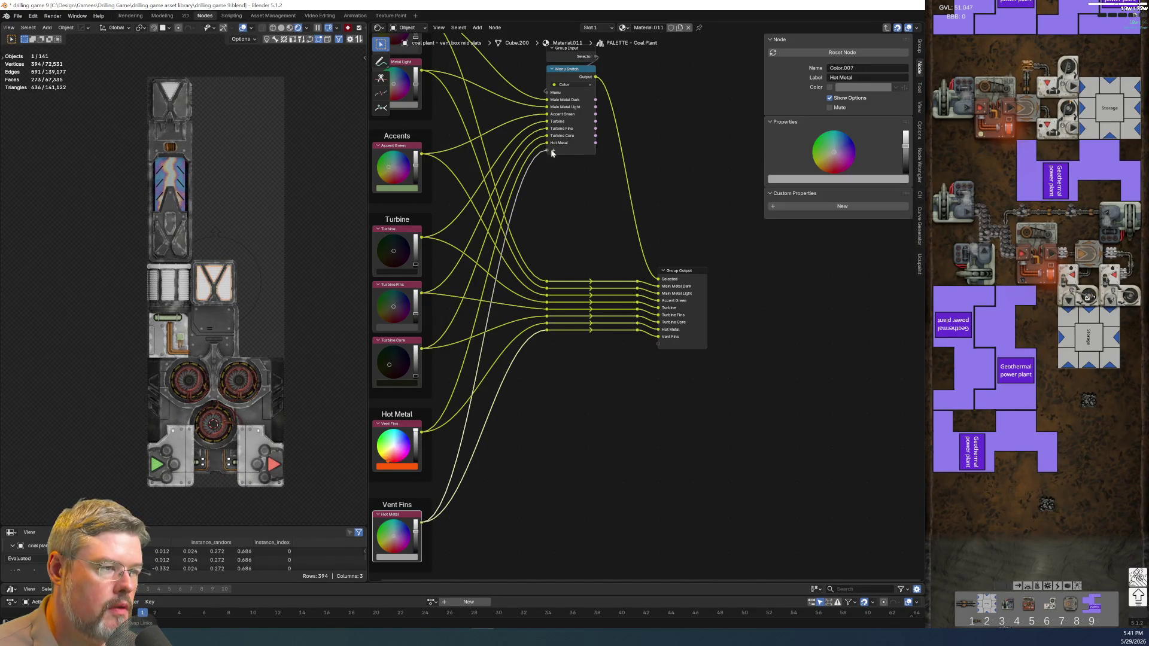
{"action": "left_click", "coordinate": [573, 69]}
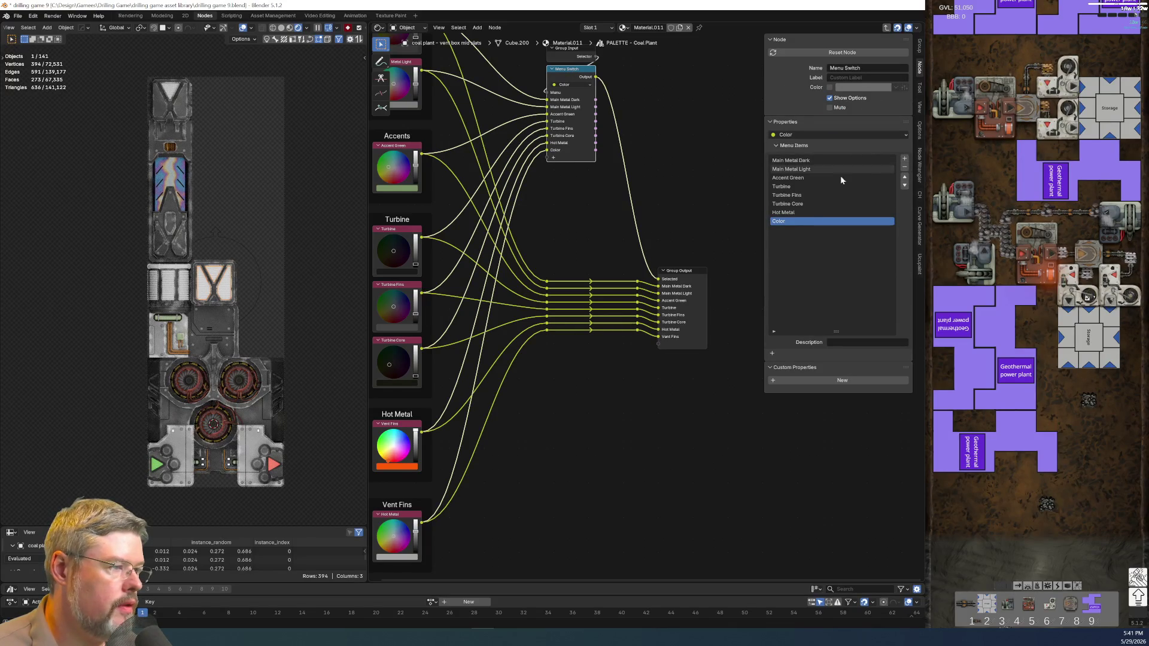
Rename the Menu Switch's Color entry to Vent Fins and exit to Material.011's tree.
{"action": "double_click", "coordinate": [808, 221]}
{"action": "type", "text": "Ve"}
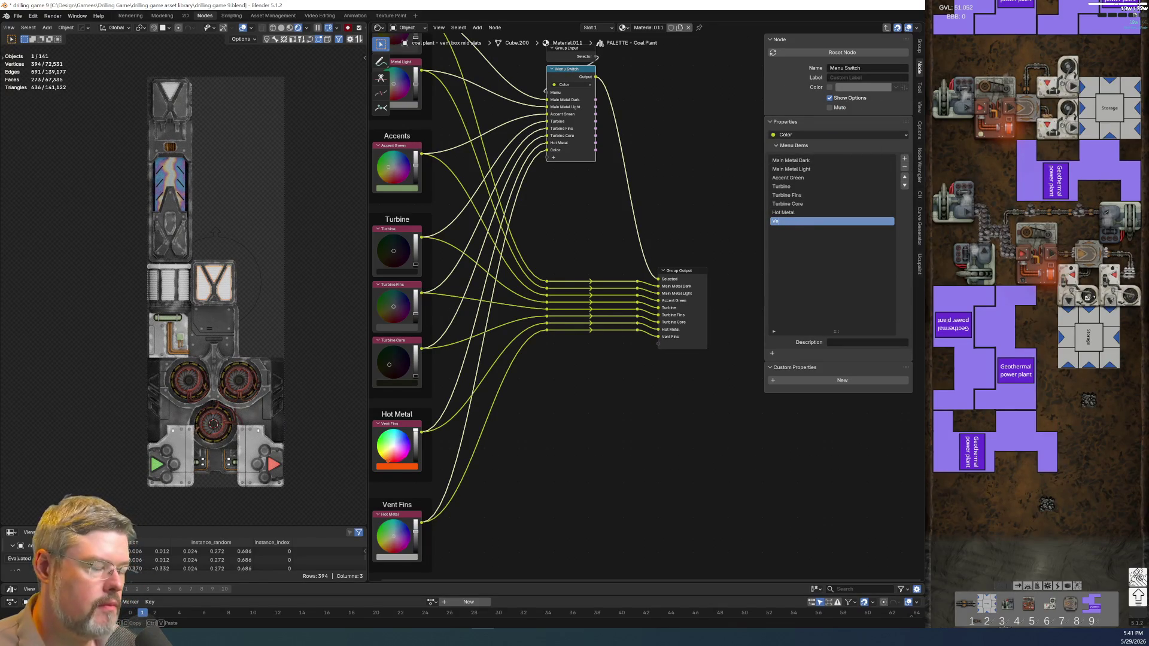
{"action": "type", "text": "nt Fins"}
{"action": "key", "text": "Return"}
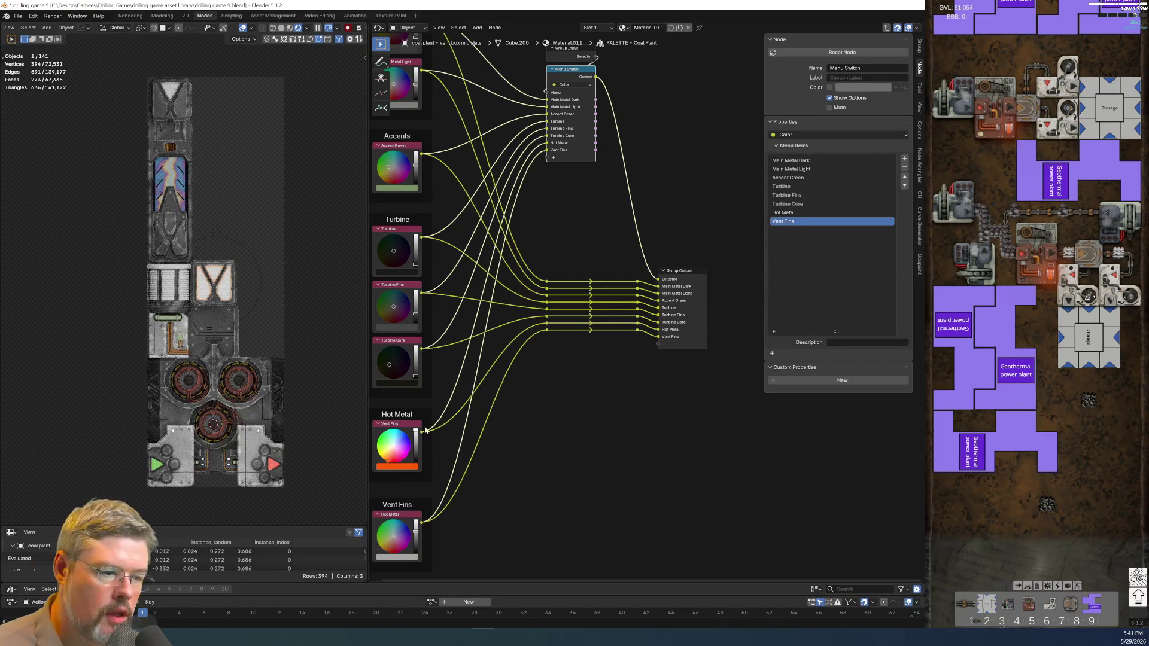
{"action": "key", "text": "Tab"}
{"action": "scroll", "coordinate": [535, 276], "scroll_direction": "up", "scroll_amount": 2}
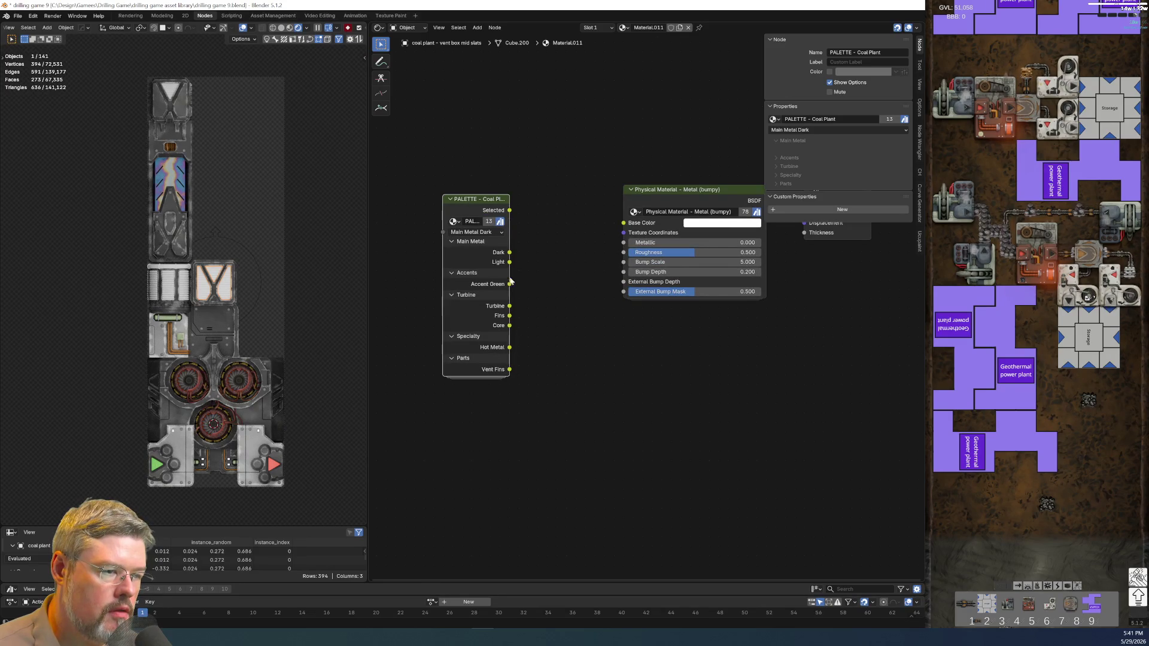
Connect the PALETTE - Coal Plant Vent Fins output to the metal's Base Color and tidy the palette node.
{"action": "left_click_drag", "start_coordinate": [508, 200], "coordinate": [558, 203]}
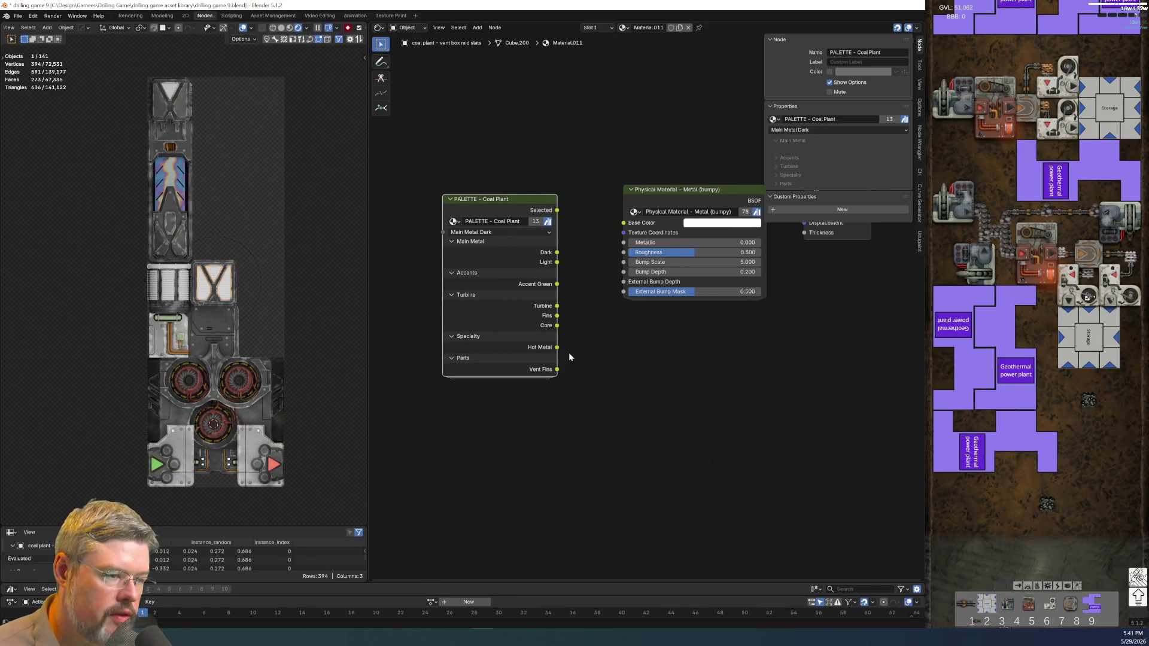
{"action": "left_click_drag", "start_coordinate": [556, 370], "coordinate": [626, 226]}
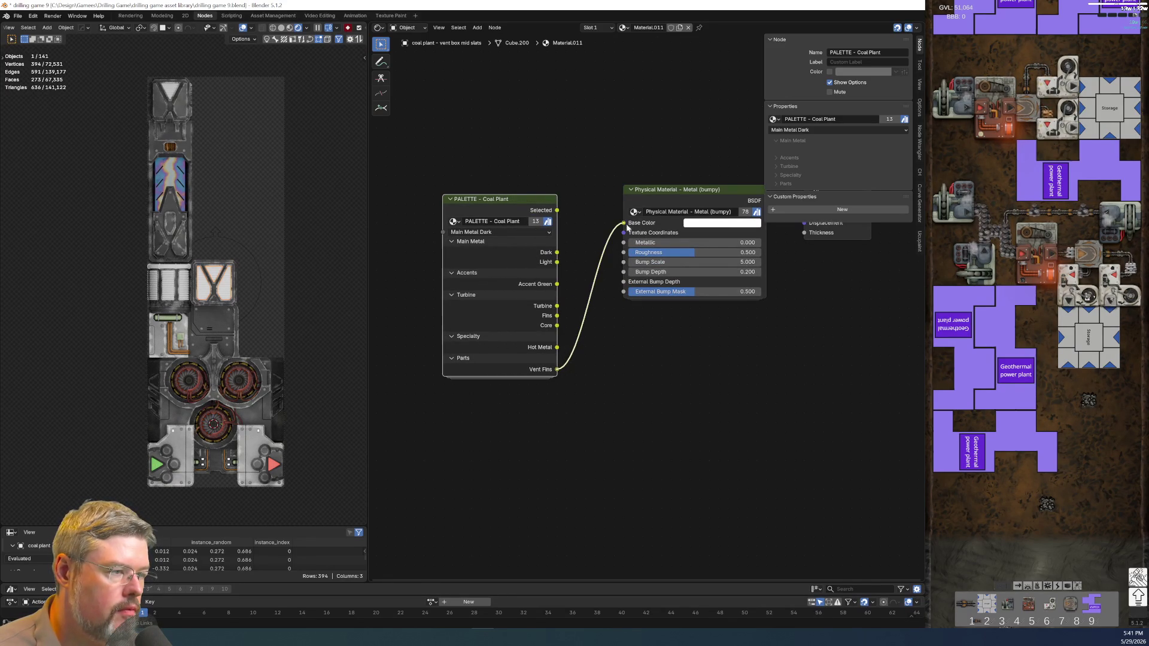
{"action": "key", "text": "ctrl+h"}
{"action": "left_click_drag", "start_coordinate": [511, 195], "coordinate": [550, 186]}
{"action": "left_click", "coordinate": [550, 186]}
Add a texture coordinate setup to the metal material, removing the Image Texture and Mapping nodes.
{"action": "left_click", "coordinate": [652, 193]}
{"action": "key", "text": "ctrl+t"}
{"action": "middle_click_drag", "start_coordinate": [532, 386], "coordinate": [608, 368]}
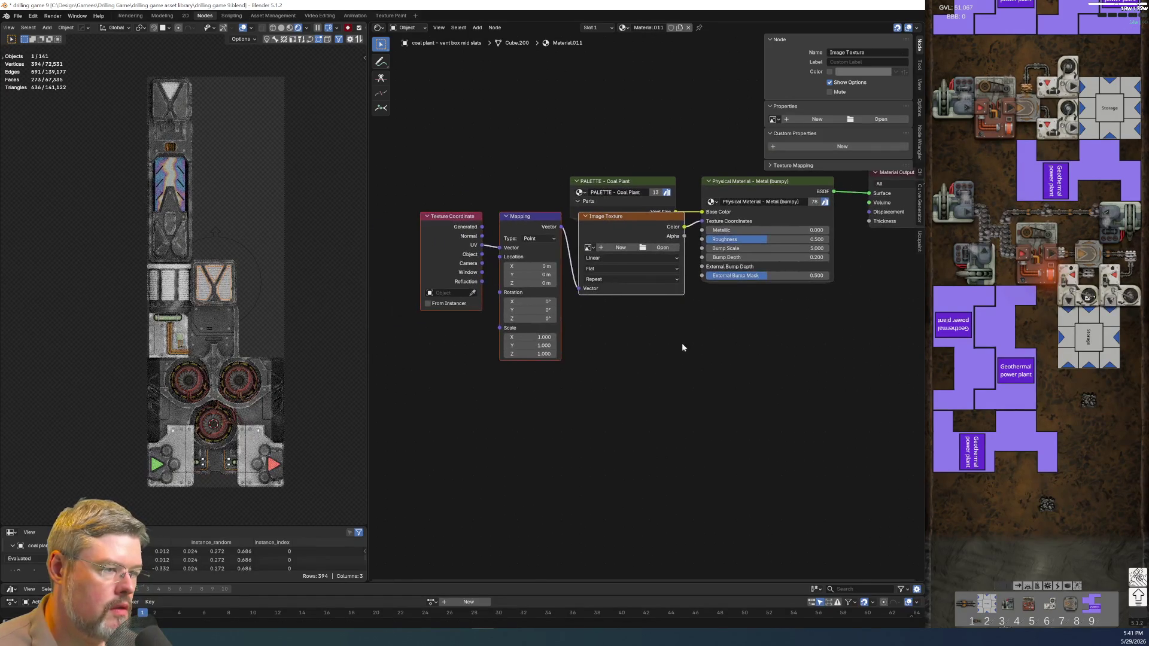
{"action": "key", "text": "Delete"}
{"action": "left_click", "coordinate": [519, 226]}
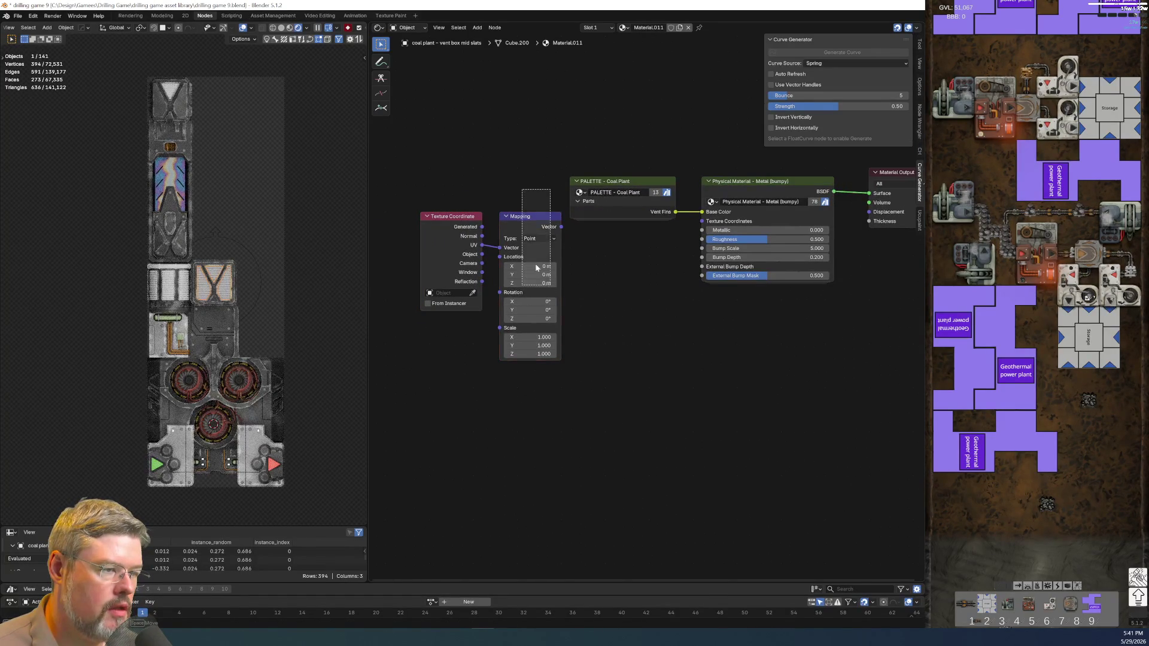
{"action": "key", "text": "Delete"}
Wire Object coordinates into the material's Texture Coordinates and save the blend file.
{"action": "mouse_move", "coordinate": [482, 255]}
{"action": "left_mouse_down"}
{"action": "mouse_move", "coordinate": [672, 239]}
{"action": "mouse_move", "coordinate": [702, 221]}
{"action": "left_mouse_up"}
{"action": "key", "text": "g"}
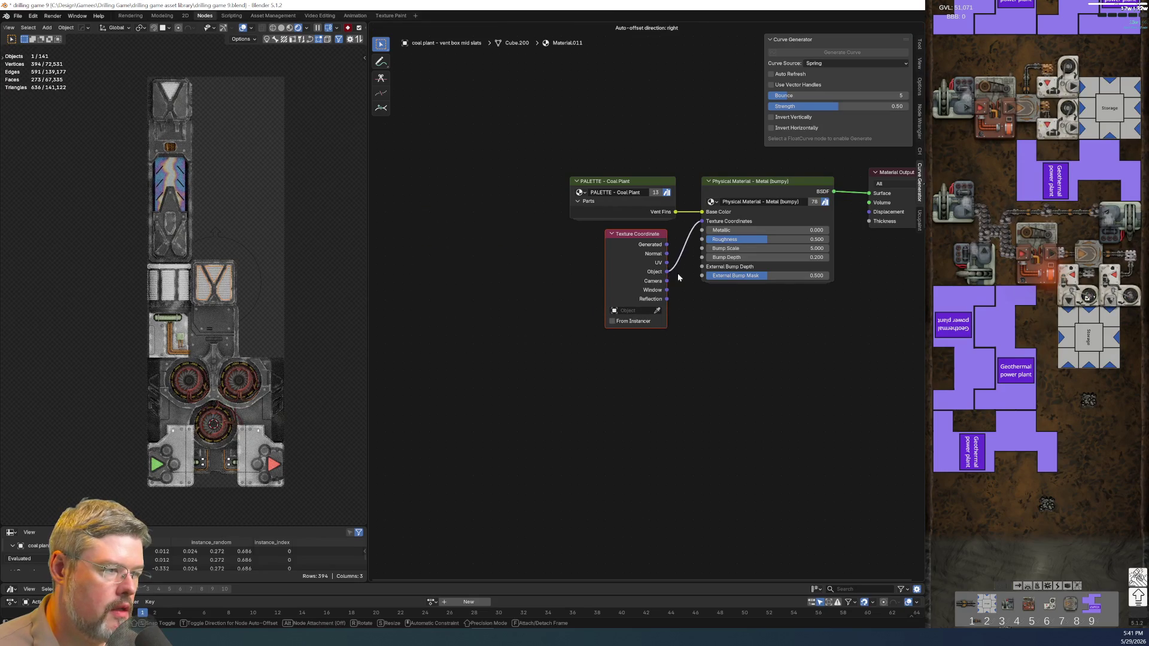
{"action": "left_click", "coordinate": [684, 274]}
{"action": "scroll", "coordinate": [234, 309], "scroll_direction": "up", "scroll_amount": 4}
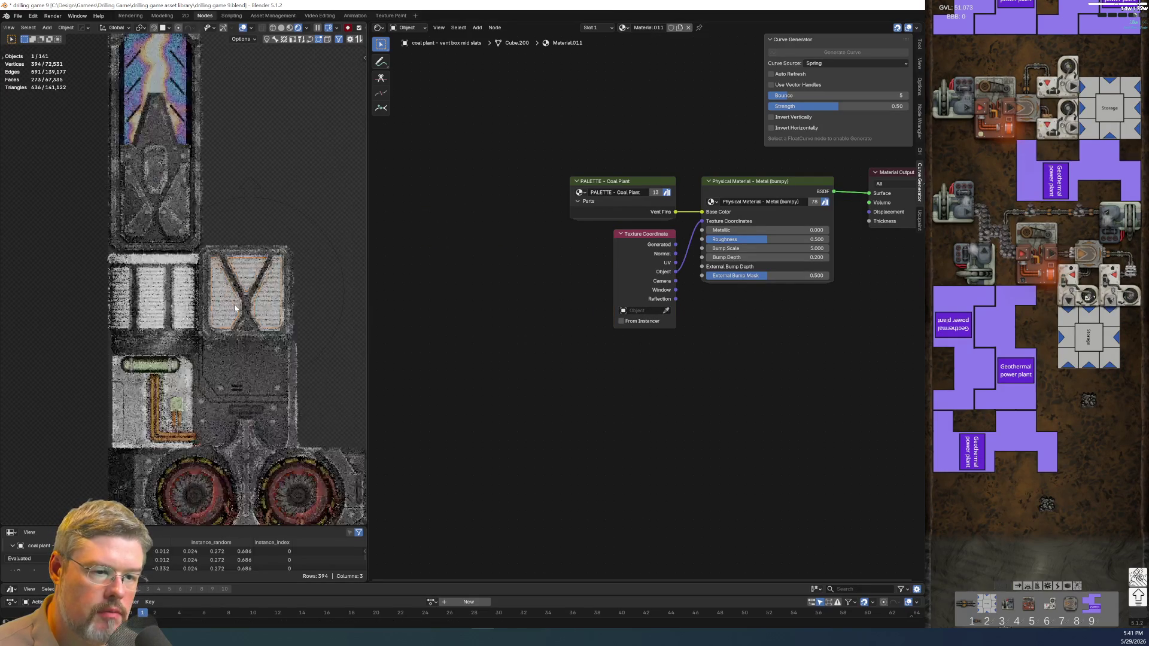
{"action": "middle_click_drag", "start_coordinate": [672, 393], "coordinate": [615, 450]}
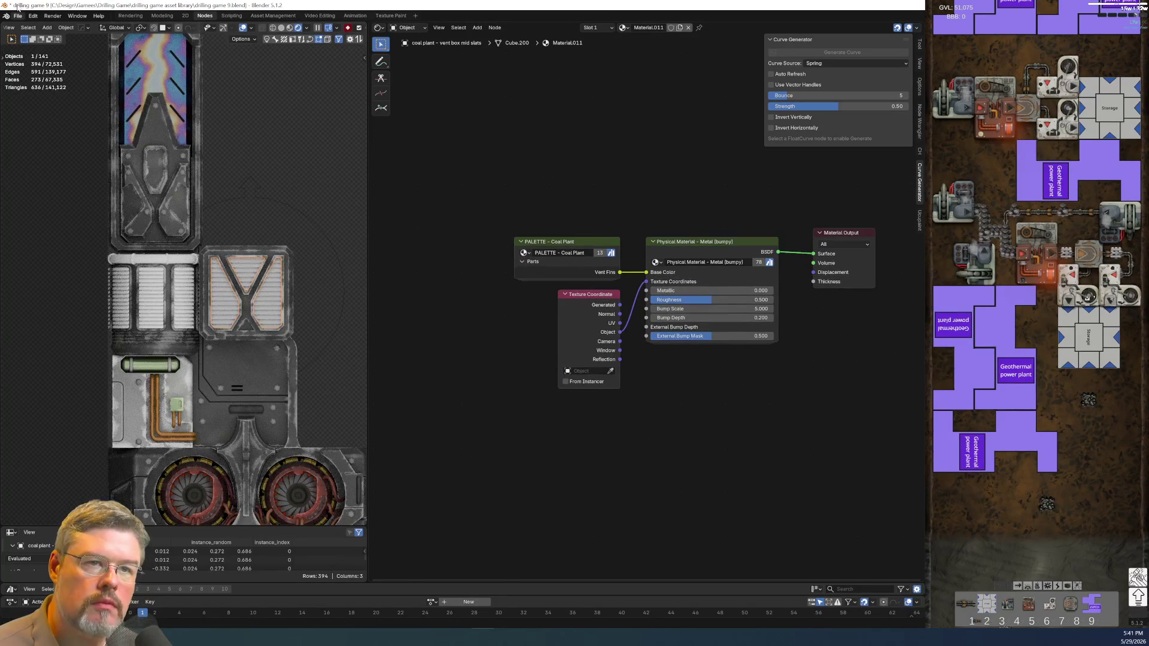
{"action": "left_click", "coordinate": [18, 16]}
{"action": "left_click", "coordinate": [46, 72]}
Add an EFFECT - Edge Wear Chunky node above the material nodes.
{"action": "middle_click_drag", "start_coordinate": [588, 134], "coordinate": [557, 197]}
{"action": "key", "text": "shift+a"}
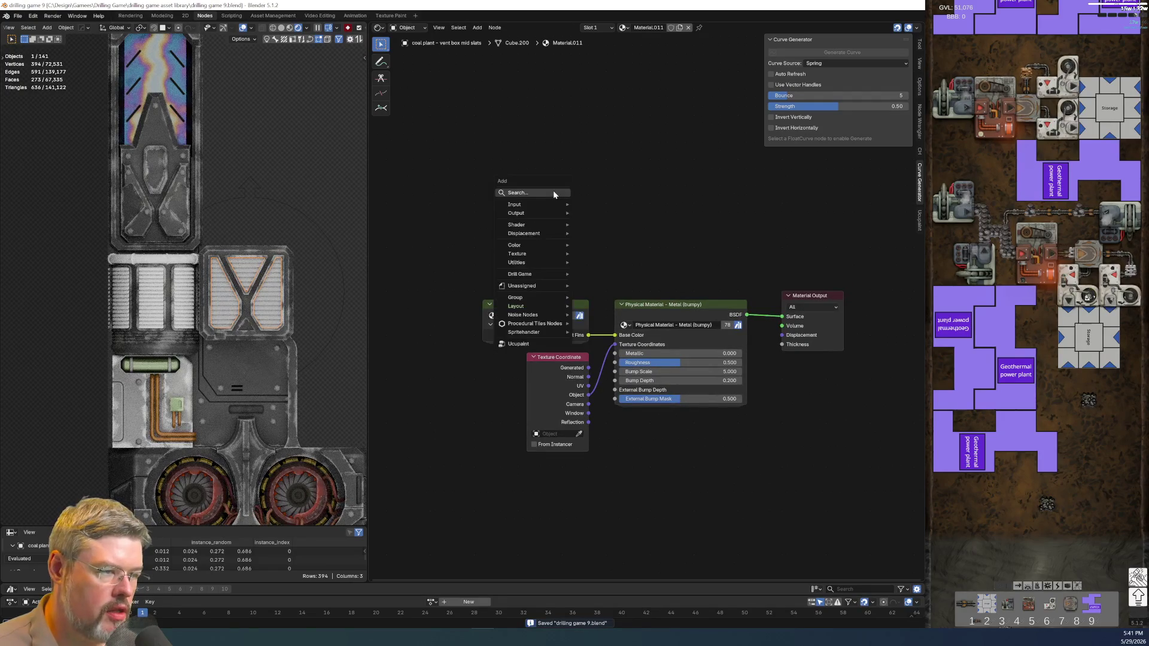
{"action": "left_click", "coordinate": [553, 190]}
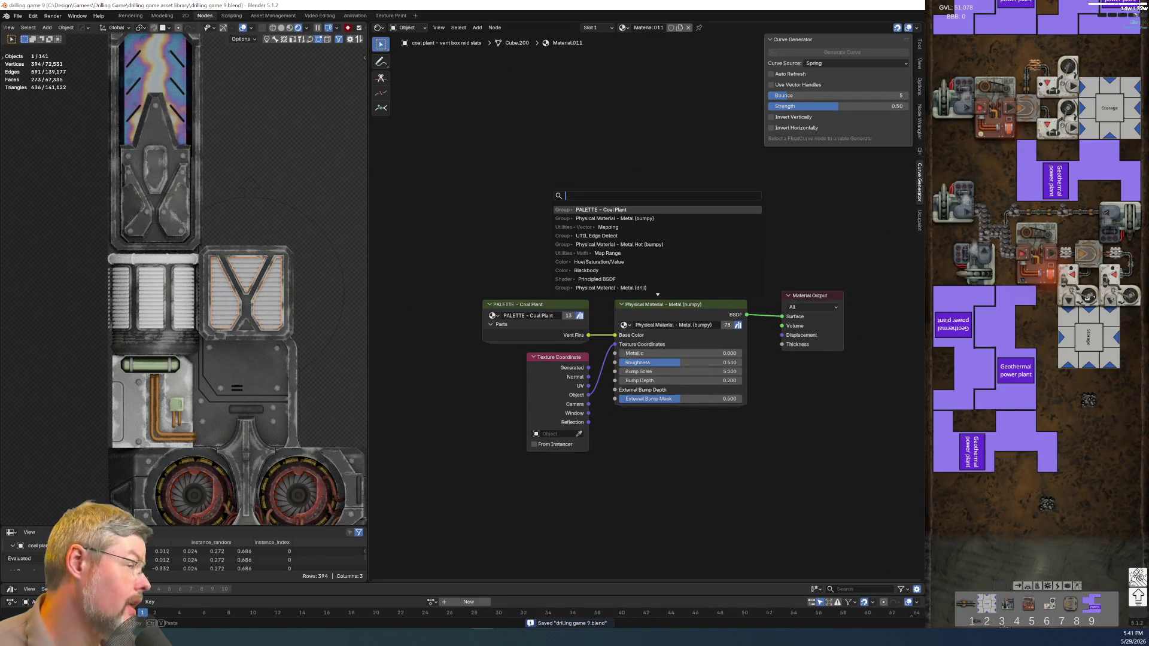
{"action": "type", "text": "chu"}
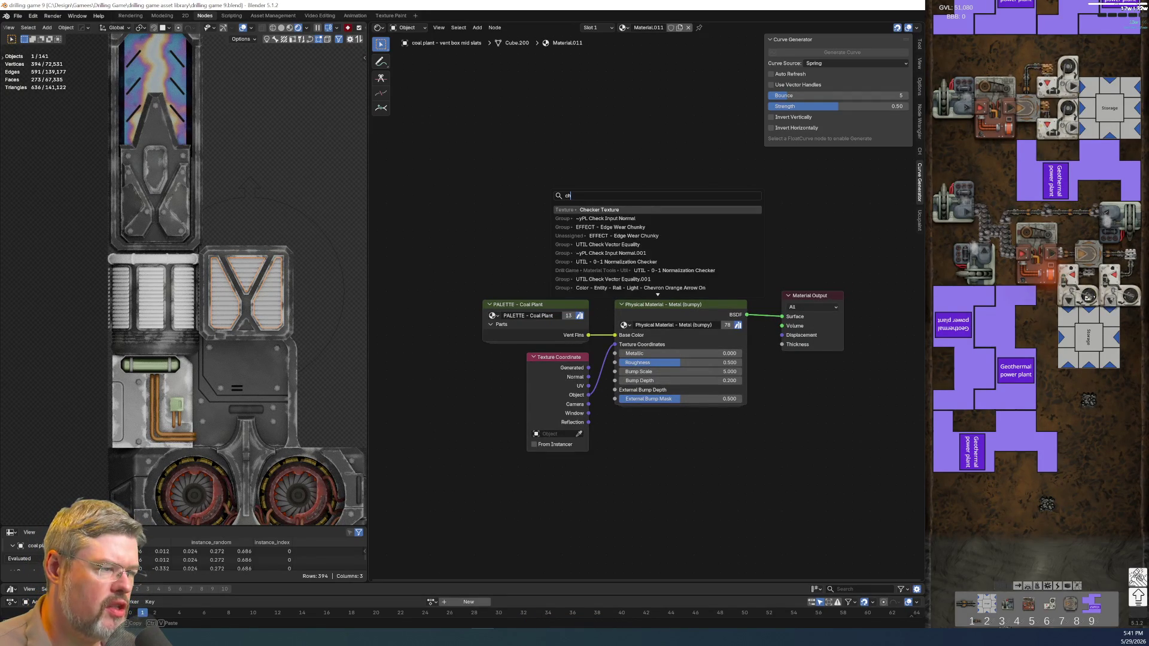
{"action": "key", "text": "Return"}
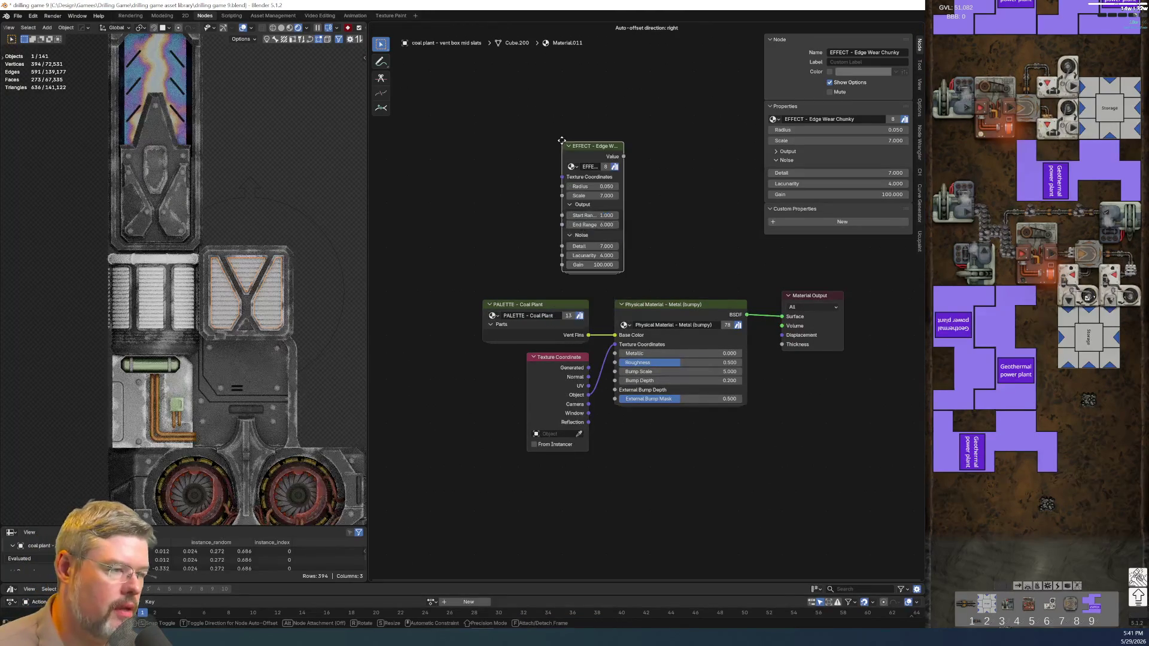
{"action": "left_click", "coordinate": [611, 154]}
{"action": "middle_click_drag", "start_coordinate": [610, 155], "coordinate": [624, 252]}
{"action": "key", "text": "Home"}
{"action": "left_click_drag", "start_coordinate": [558, 270], "coordinate": [610, 445]}
{"action": "key", "text": "g"}
{"action": "left_click", "coordinate": [465, 478]}
{"action": "left_click", "coordinate": [538, 214]}
Insert a Hue/Saturation/Value node into the Vent Fins to Base Color link.
{"action": "key", "text": "shift+a"}
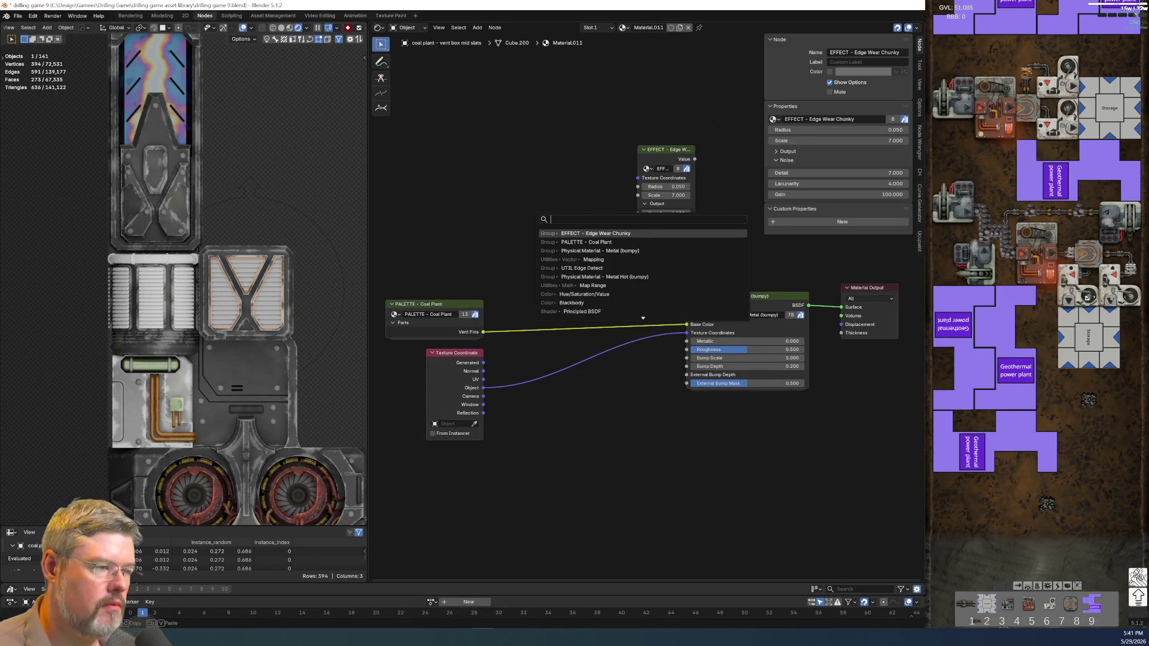
{"action": "key", "text": "Down"}
{"action": "key", "text": "Down"}
{"action": "key", "text": "Down"}
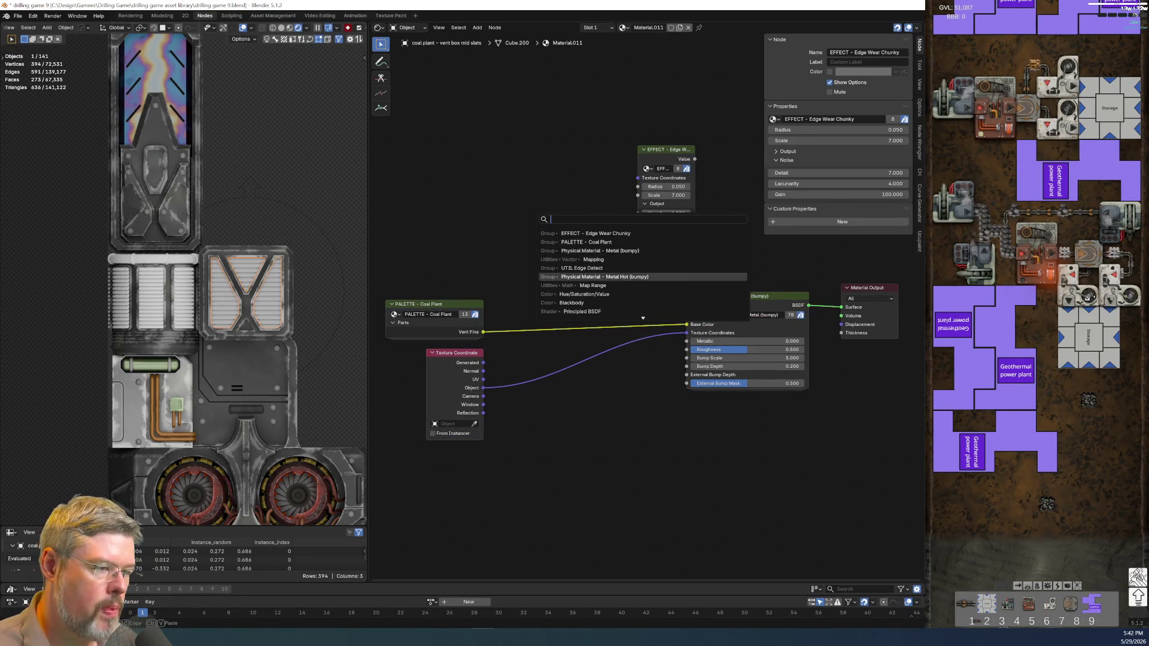
{"action": "key", "text": "Return"}
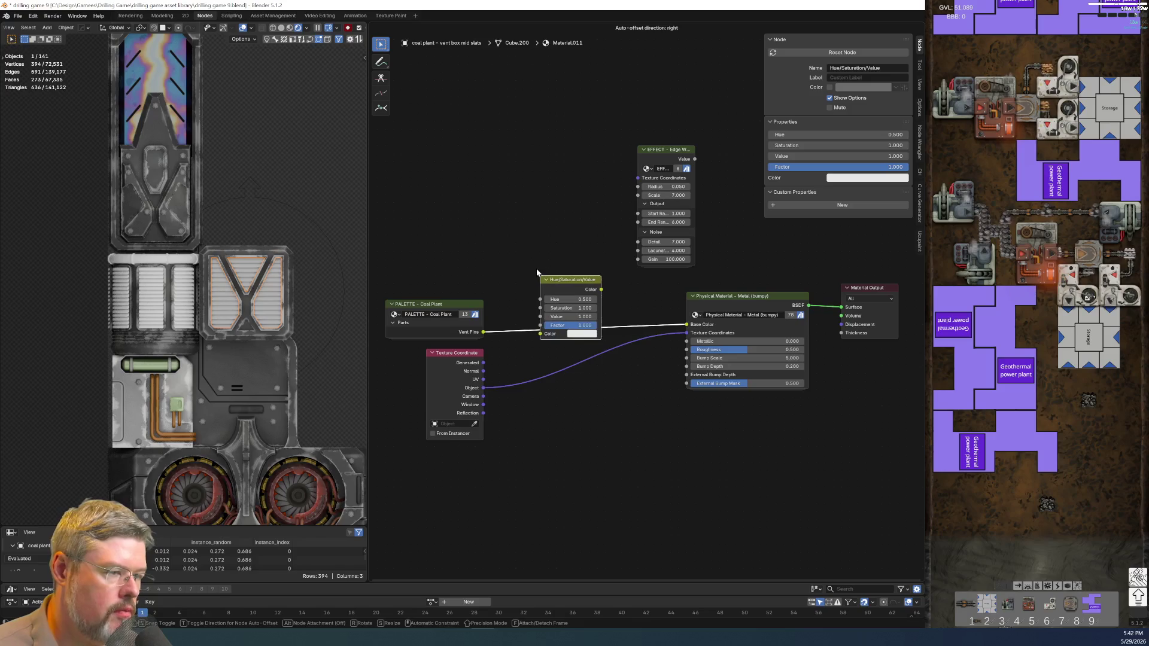
{"action": "left_click", "coordinate": [592, 290]}
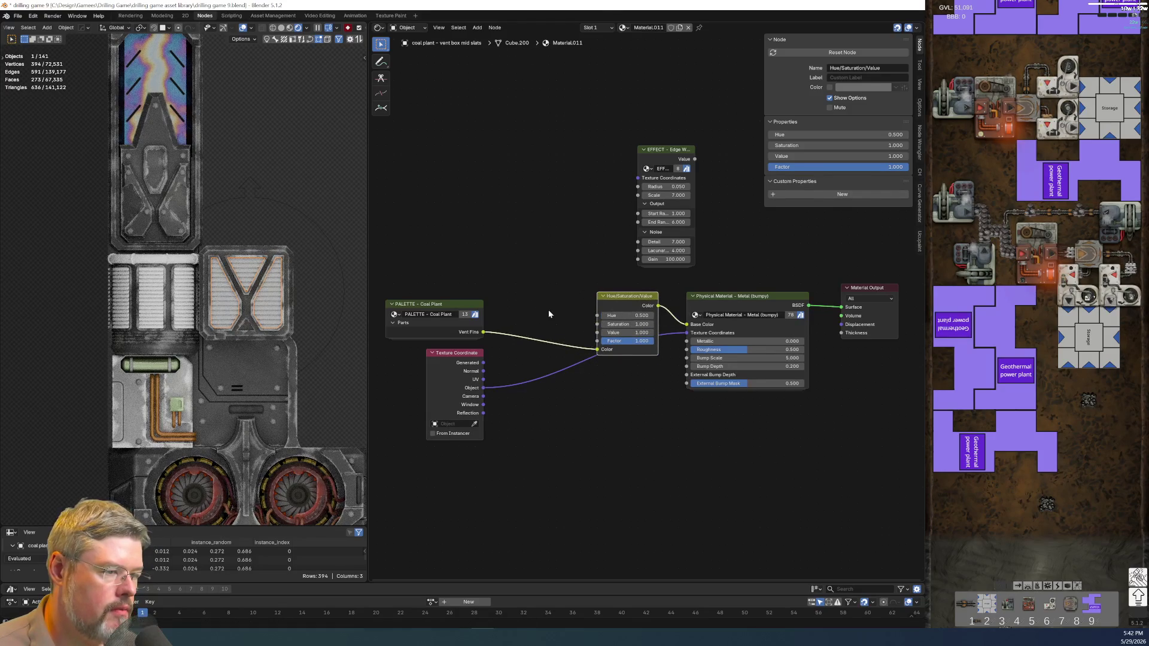
{"action": "left_click", "coordinate": [466, 353]}
{"action": "key", "text": "ctrl+h"}
{"action": "left_click_drag", "start_coordinate": [466, 353], "coordinate": [635, 371]}
Connect the Edge Wear Chunky mask to the Hue/Saturation/Value node's Value input and arrange the nodes.
{"action": "mouse_move", "coordinate": [644, 149]}
{"action": "left_mouse_down"}
{"action": "mouse_move", "coordinate": [503, 180]}
{"action": "mouse_move", "coordinate": [428, 161]}
{"action": "mouse_move", "coordinate": [431, 174]}
{"action": "left_mouse_up"}
{"action": "scroll", "coordinate": [465, 88], "scroll_direction": "up", "scroll_amount": 3}
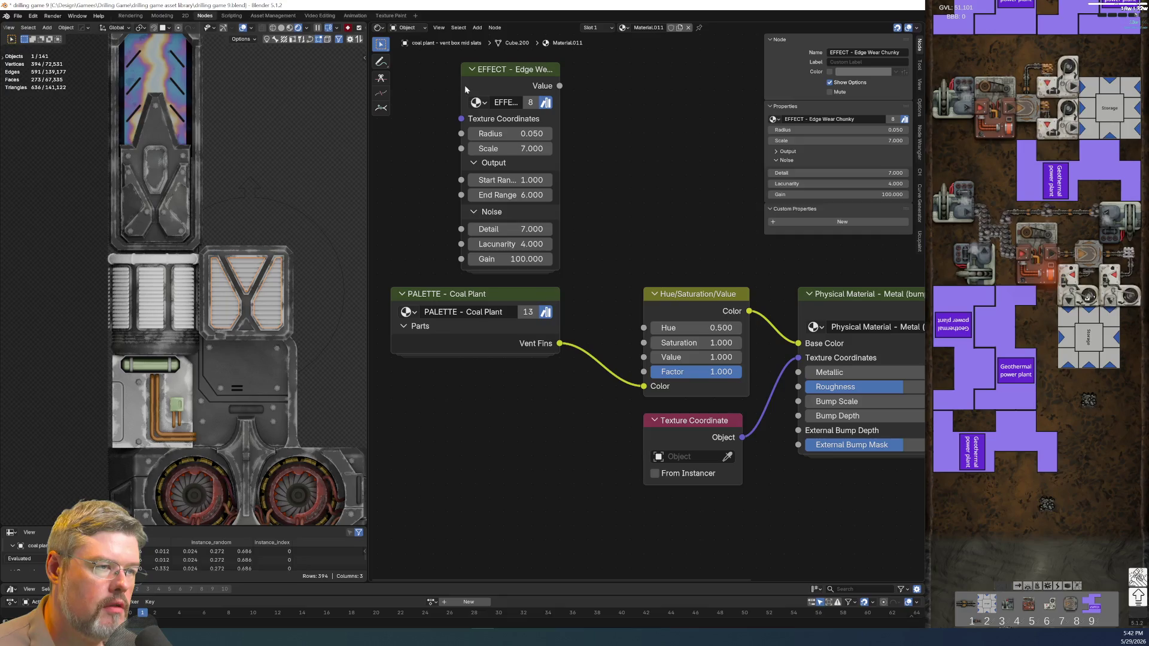
{"action": "left_click_drag", "start_coordinate": [461, 87], "coordinate": [408, 87]}
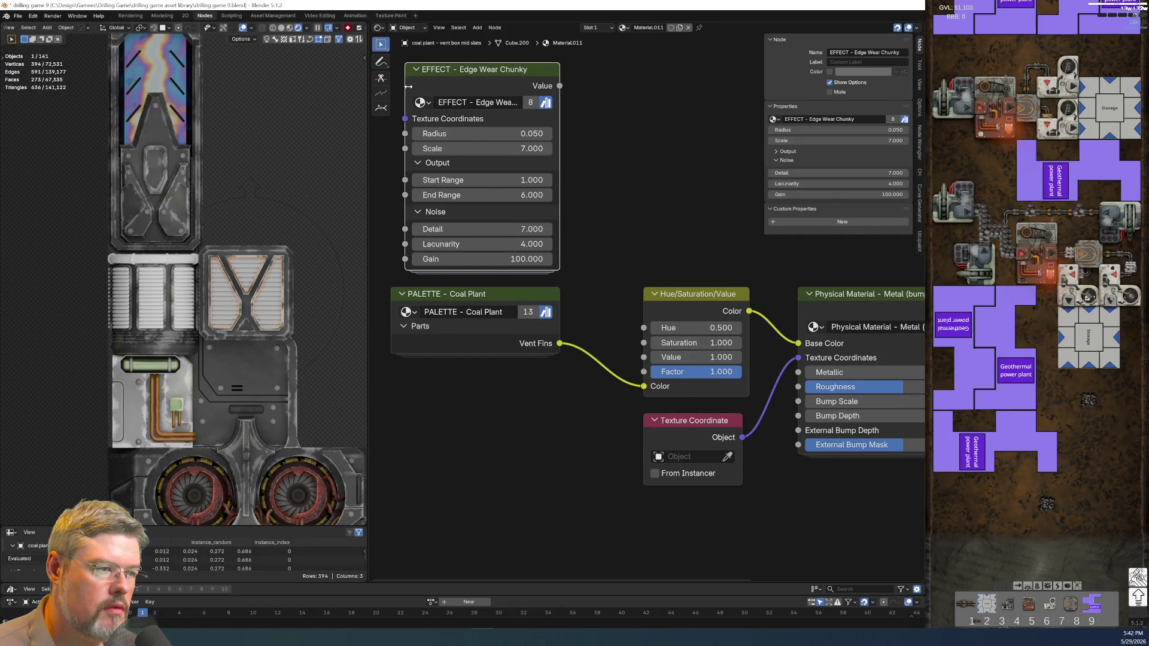
{"action": "middle_click_drag", "start_coordinate": [462, 126], "coordinate": [565, 152]}
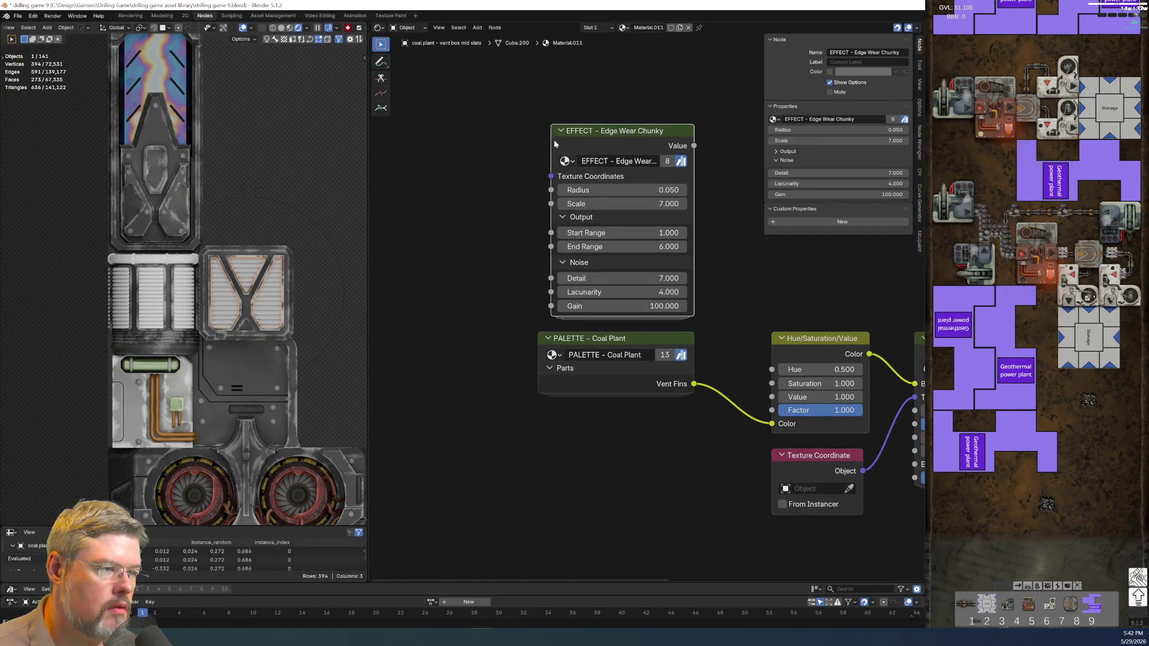
{"action": "left_click_drag", "start_coordinate": [549, 145], "coordinate": [504, 145]}
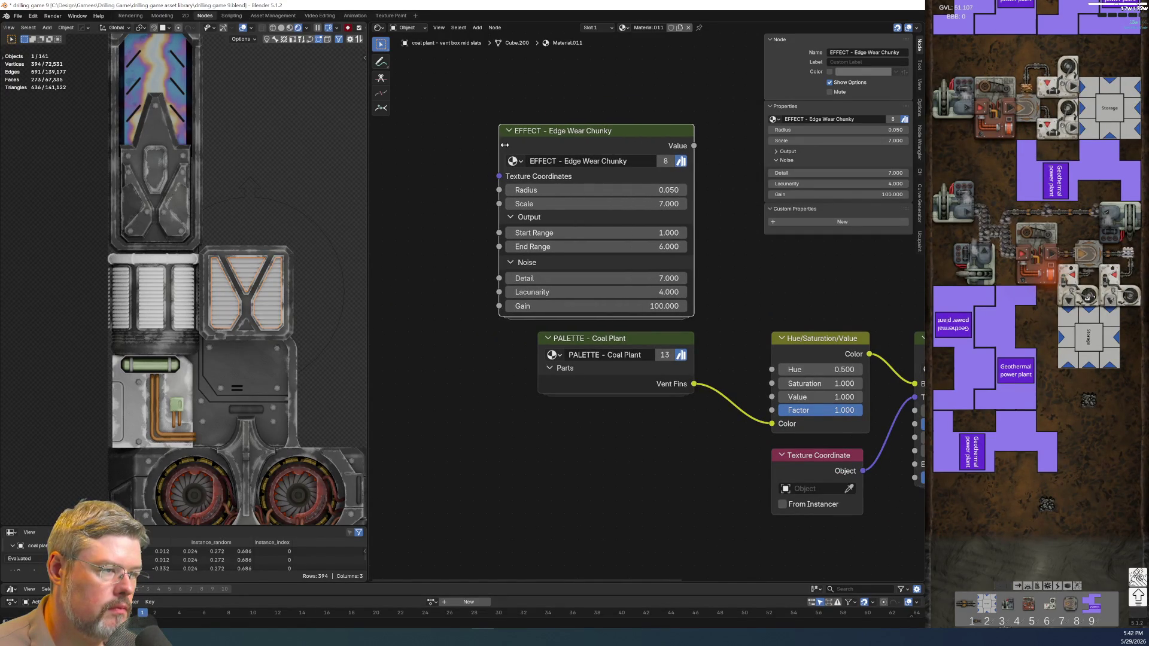
{"action": "middle_click_drag", "start_coordinate": [701, 156], "coordinate": [552, 130]}
{"action": "left_click_drag", "start_coordinate": [545, 118], "coordinate": [620, 370]}
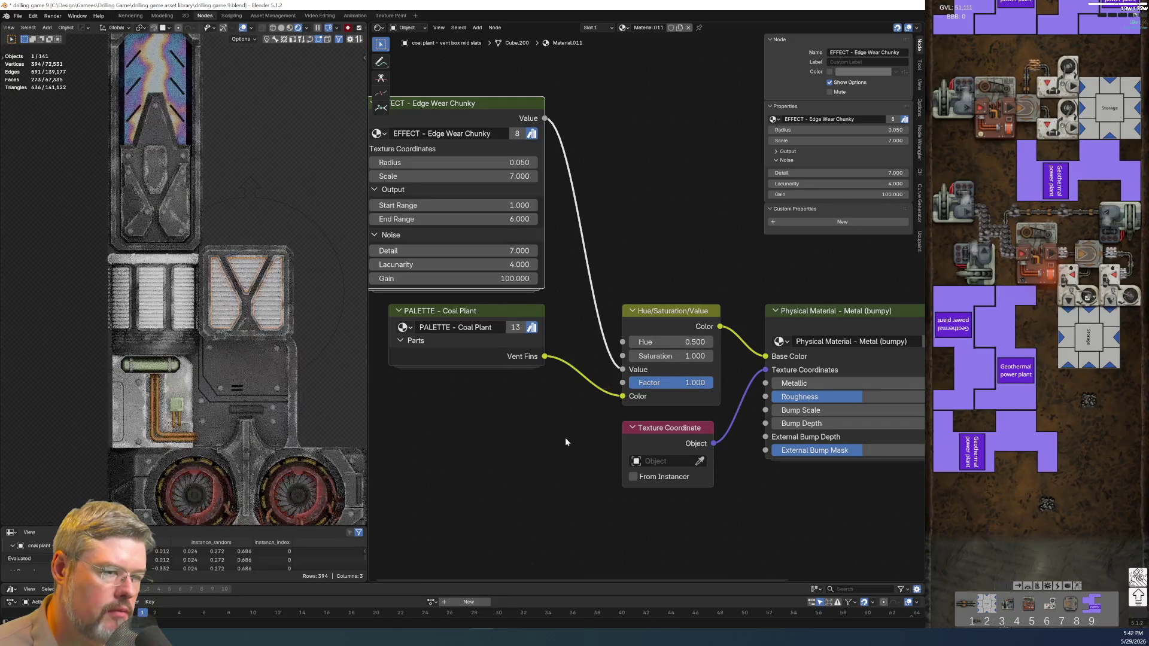
{"action": "left_click_drag", "start_coordinate": [525, 454], "coordinate": [445, 185]}
{"action": "key", "text": "g"}
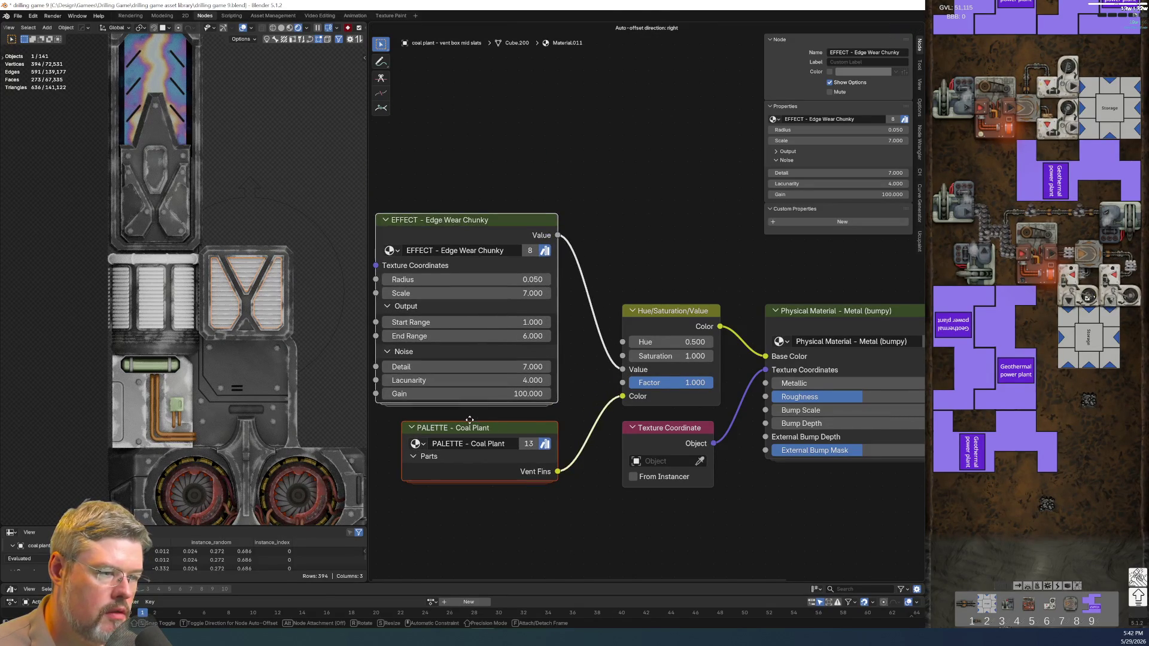
{"action": "left_click", "coordinate": [463, 389]}
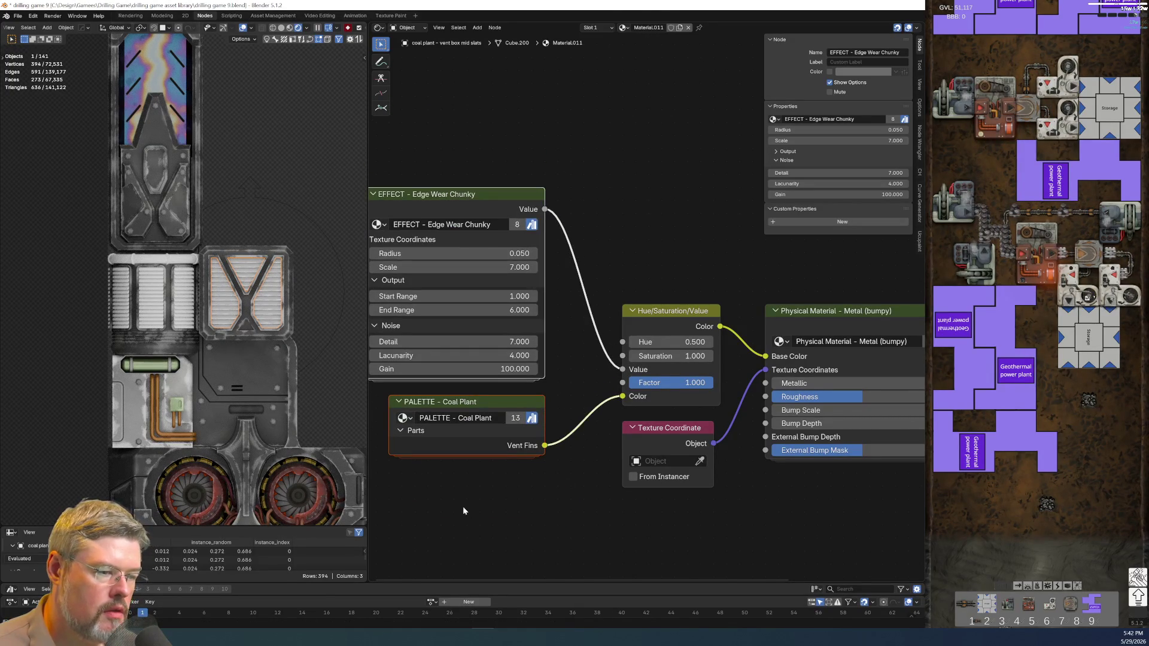
{"action": "scroll", "coordinate": [243, 325], "scroll_direction": "up", "scroll_amount": 3}
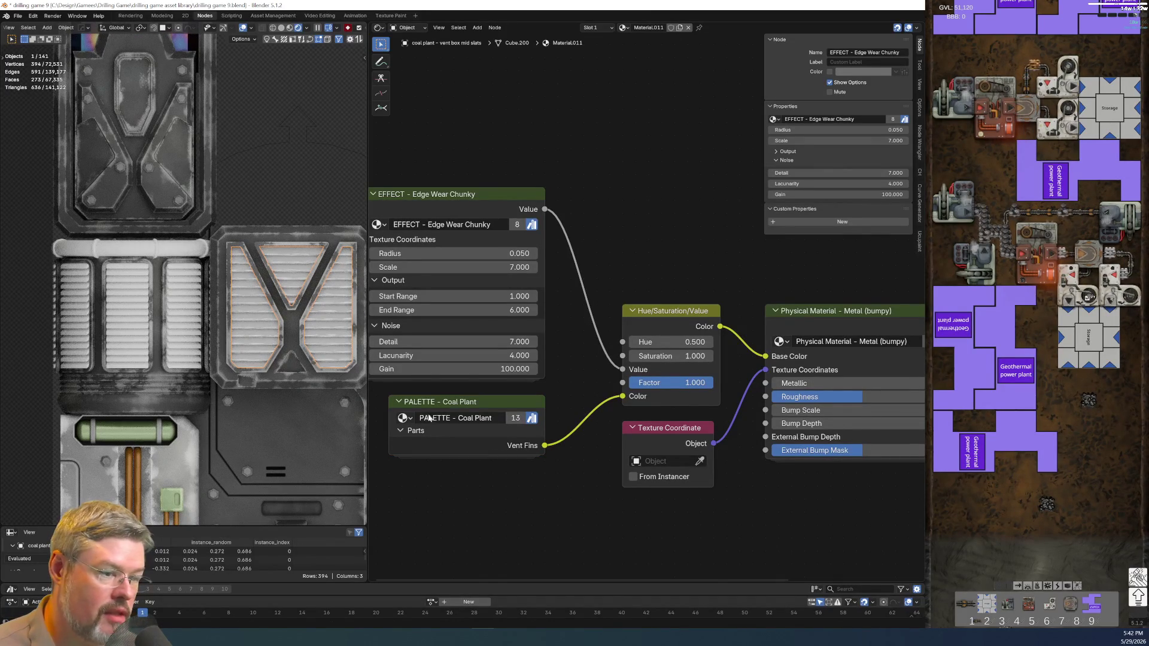
Try Edge Wear Chunky range values, undoing Start Range 0.570 and pushing End Range negative.
{"action": "left_click", "coordinate": [489, 312]}
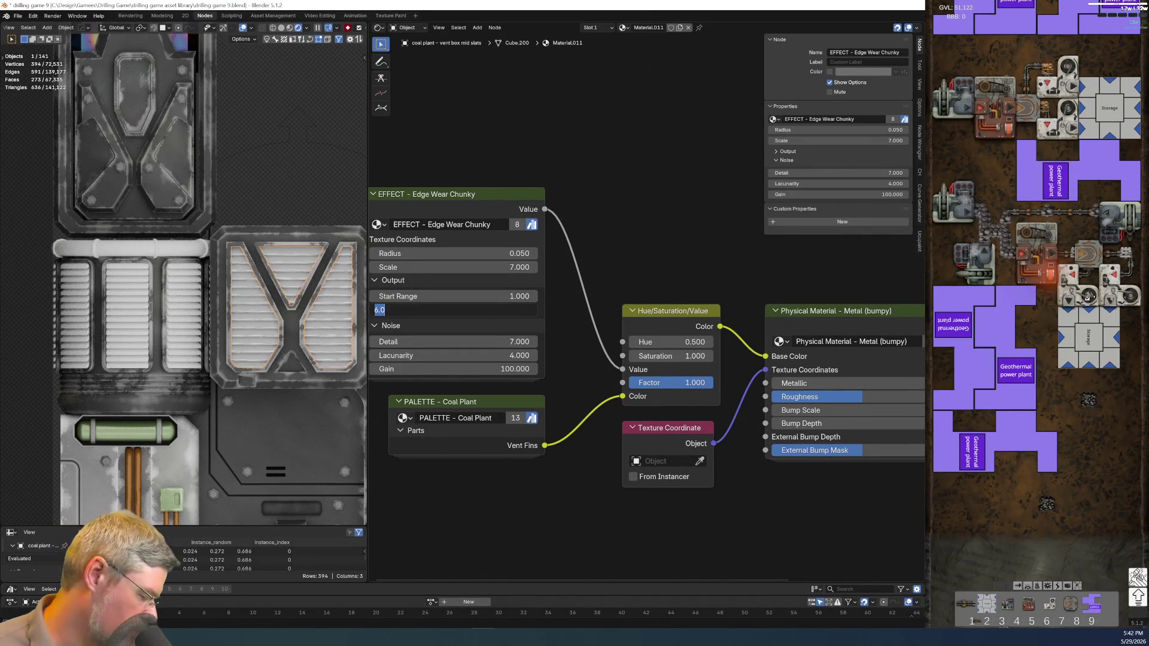
{"action": "type", "text": "0"}
{"action": "key", "text": "Return"}
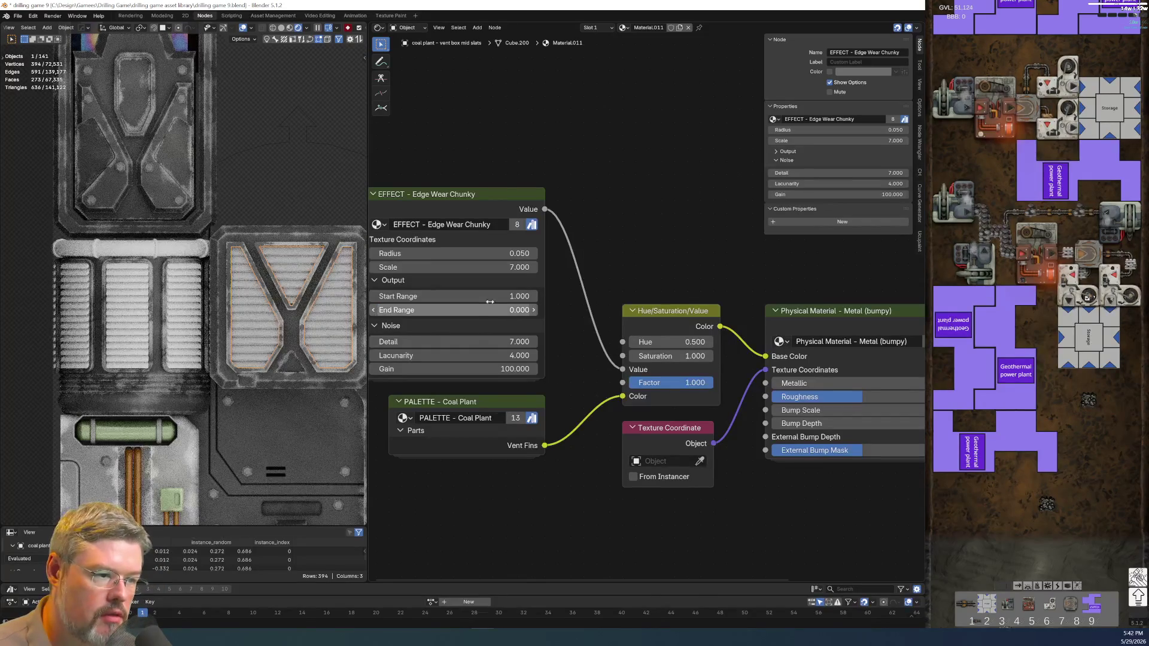
{"action": "left_click", "coordinate": [488, 300]}
{"action": "type", "text": ".57"}
{"action": "key", "text": "Return"}
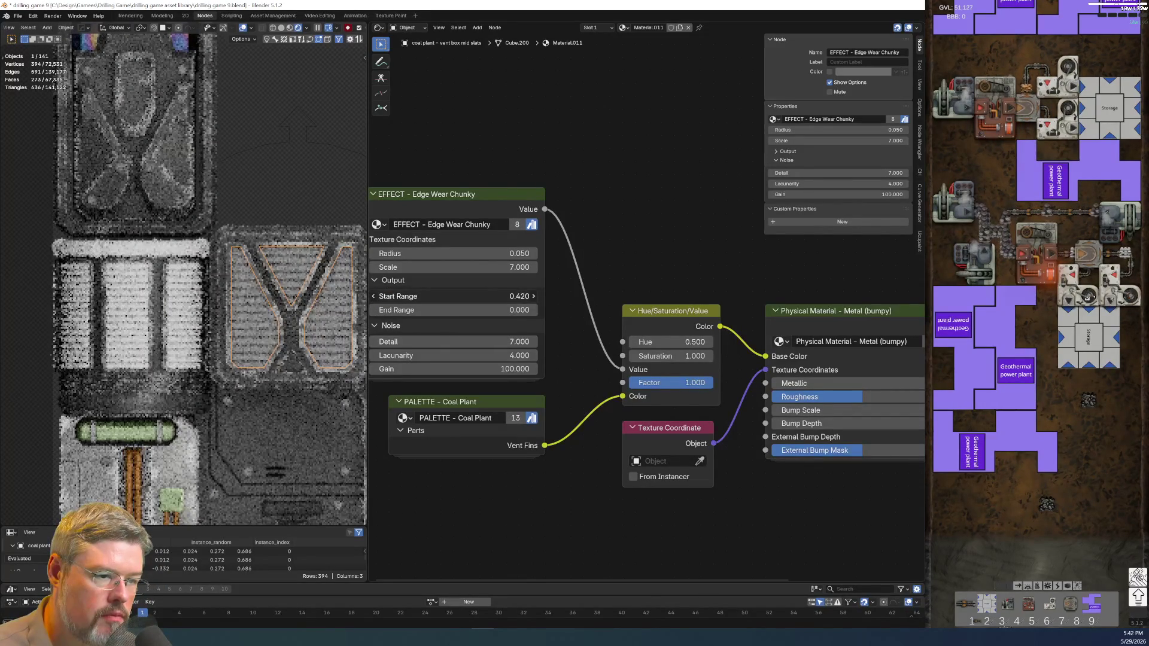
{"action": "key", "text": "ctrl+z"}
{"action": "left_click_drag", "start_coordinate": [481, 311], "coordinate": [455, 311]}
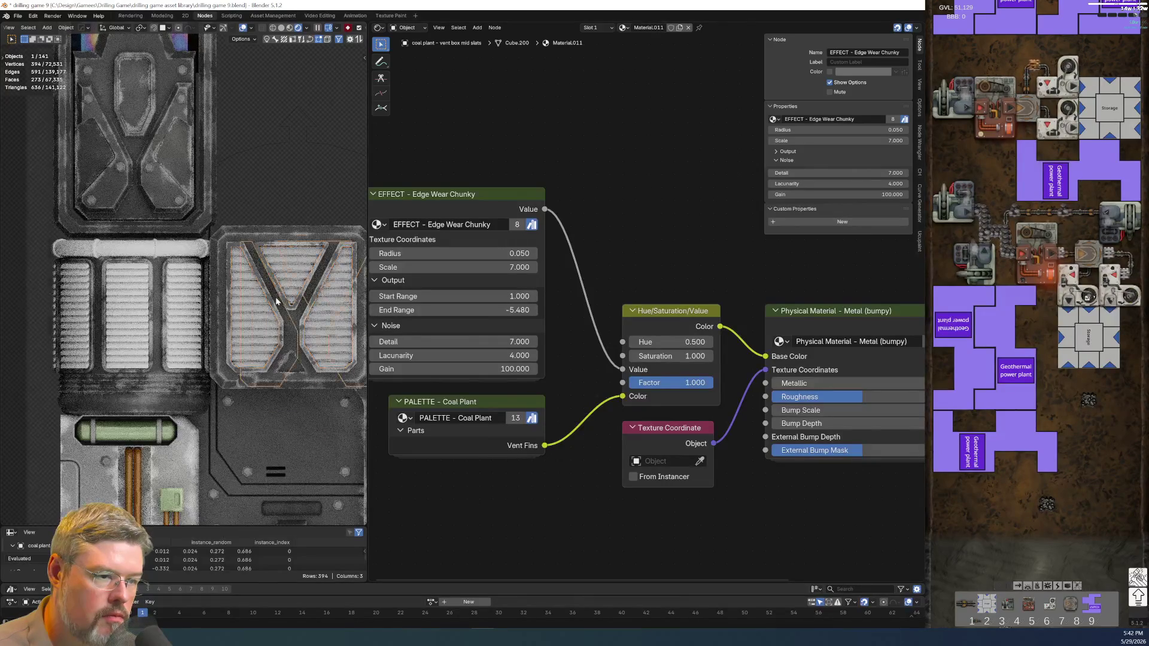
Raise the Edge Wear Chunky Radius to 0.13, then up to 0.470, with the vent panel framed.
{"action": "scroll", "coordinate": [236, 283], "scroll_direction": "up", "scroll_amount": 3}
{"action": "key", "text": "KP_Decimal"}
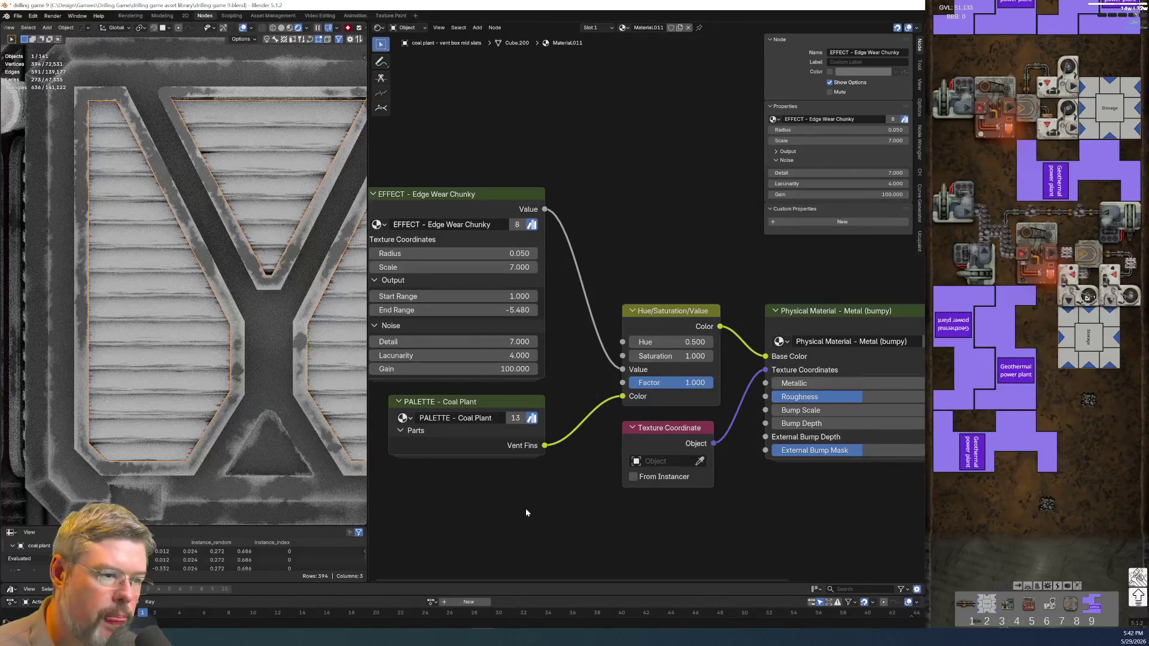
{"action": "left_click", "coordinate": [455, 253]}
{"action": "type", "text": "0.13"}
{"action": "key", "text": "Return"}
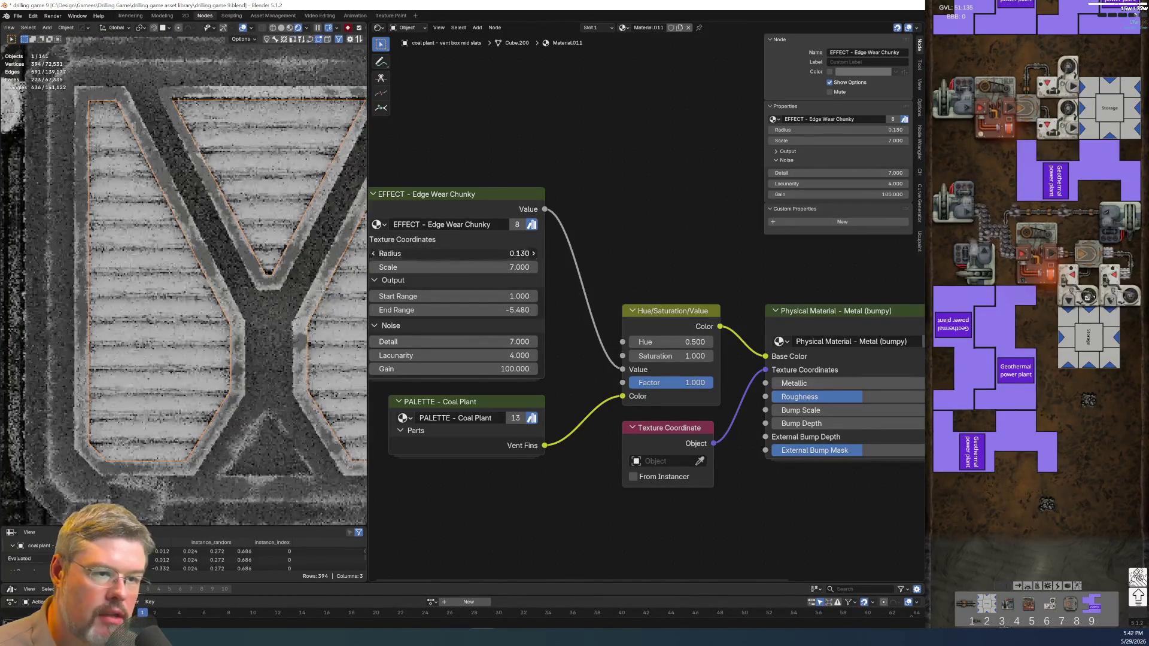
{"action": "left_click_drag", "start_coordinate": [455, 253], "coordinate": [506, 253]}
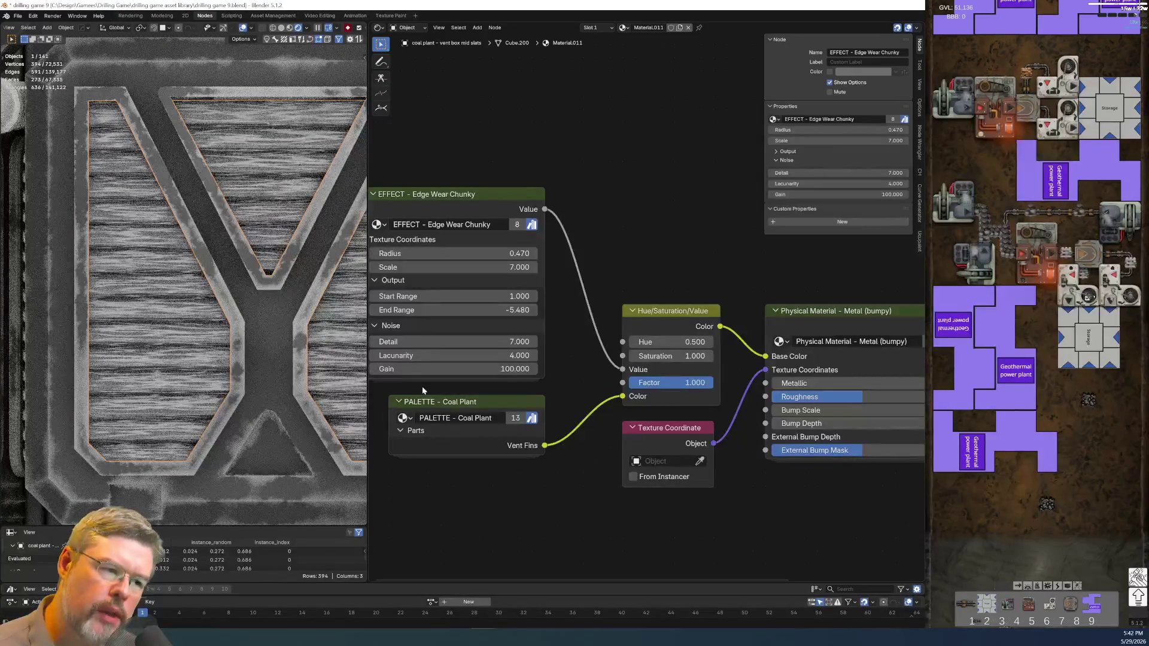
{"action": "scroll", "coordinate": [422, 390], "scroll_direction": "up", "scroll_amount": 1}
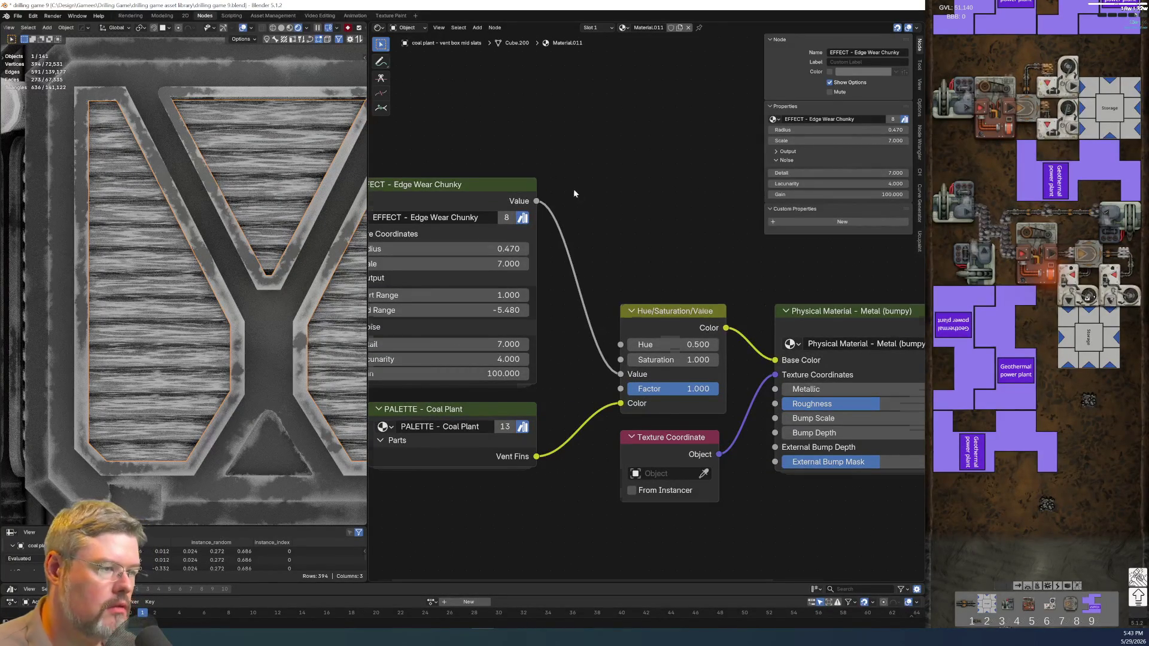
{"action": "scroll", "coordinate": [575, 239], "scroll_direction": "down", "scroll_amount": 3}
{"action": "left_click", "coordinate": [515, 259], "text": "ctrl+shift"}
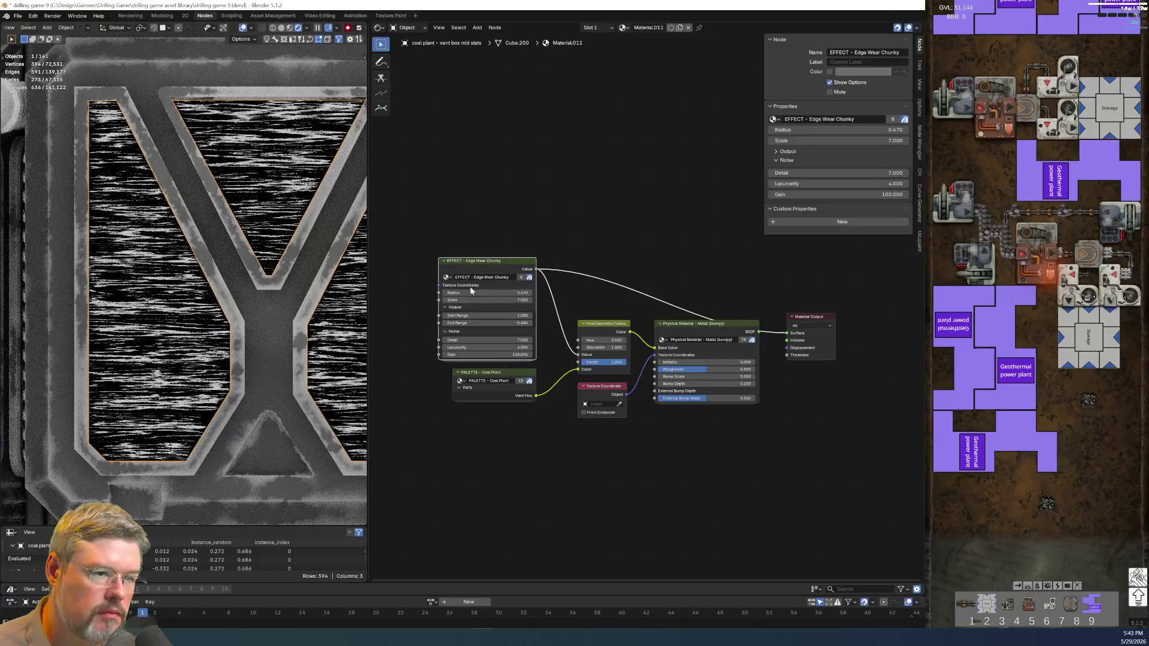
Change the Edge Wear Chunky Scale from 7.000 to 1.000 and add texture setup nodes to it.
{"action": "scroll", "coordinate": [536, 296], "scroll_direction": "up", "scroll_amount": 2}
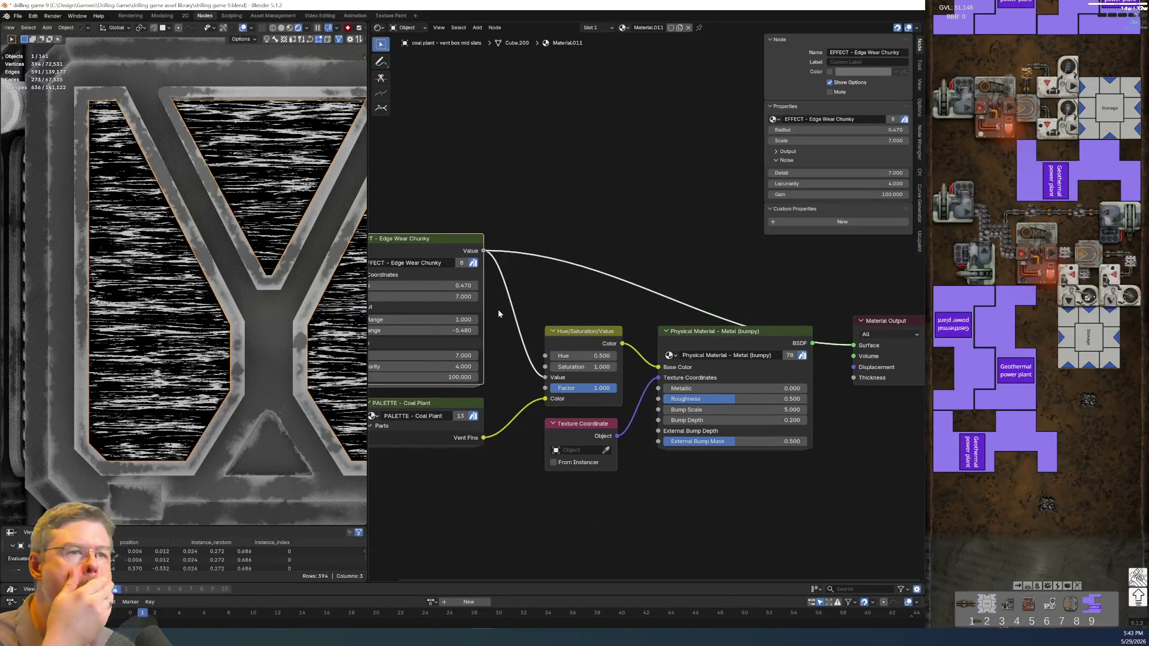
{"action": "scroll", "coordinate": [498, 310], "scroll_direction": "up", "scroll_amount": 3}
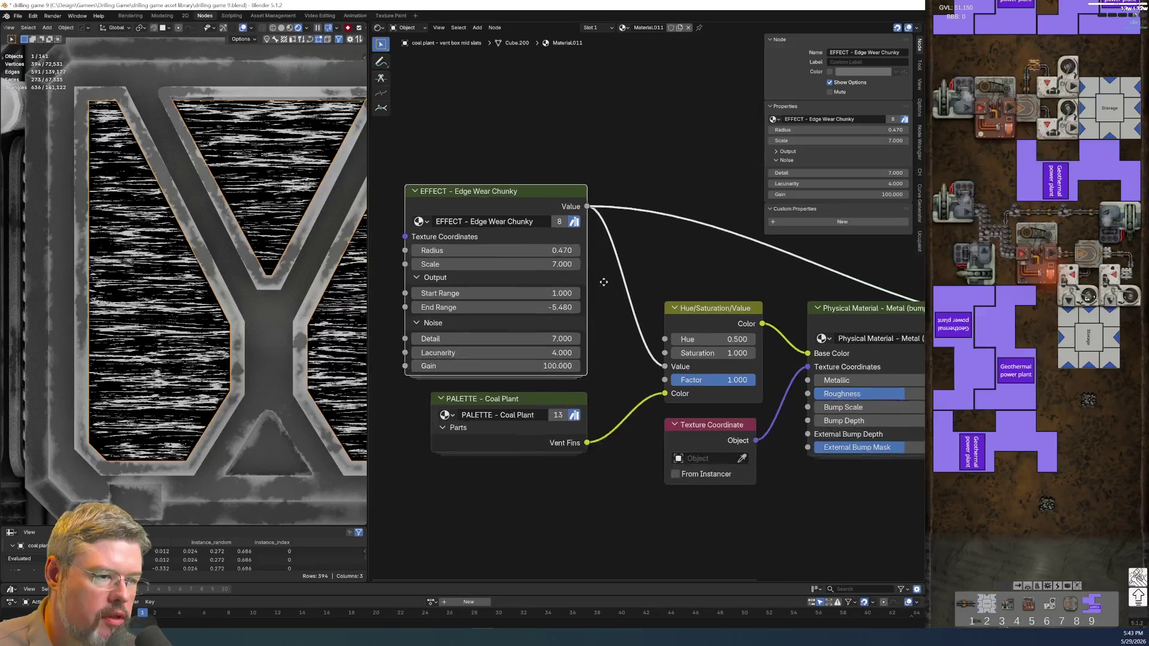
{"action": "left_click", "coordinate": [526, 258]}
{"action": "type", "text": "0"}
{"action": "key", "text": "Return"}
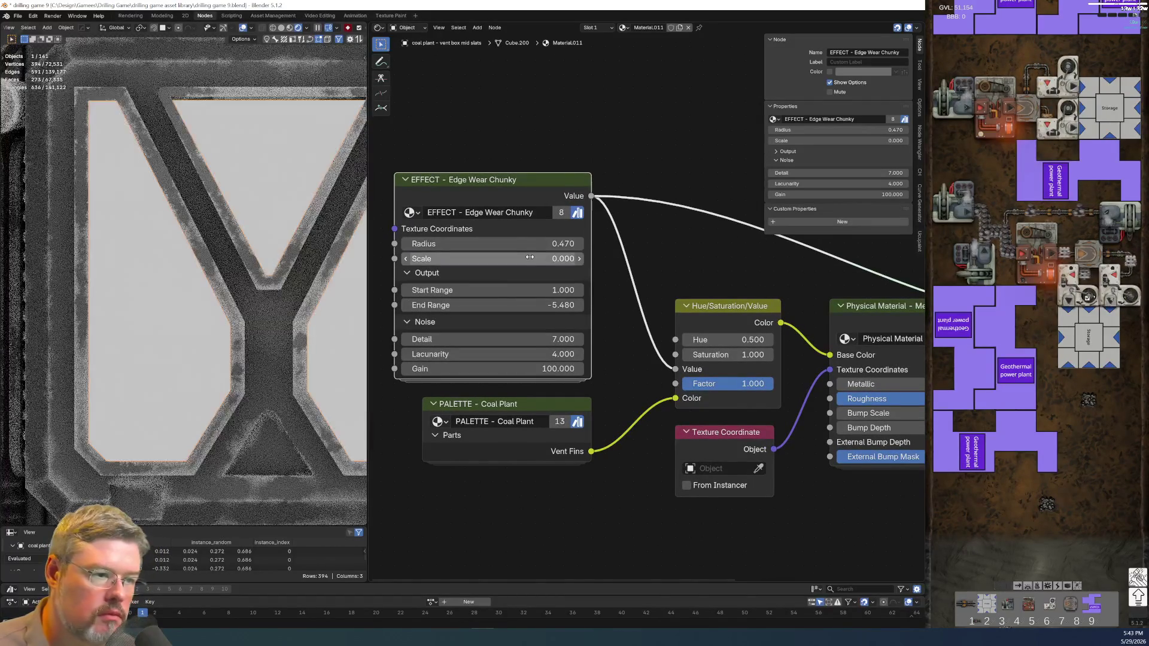
{"action": "left_click", "coordinate": [526, 258]}
{"action": "type", "text": "1"}
{"action": "key", "text": "Return"}
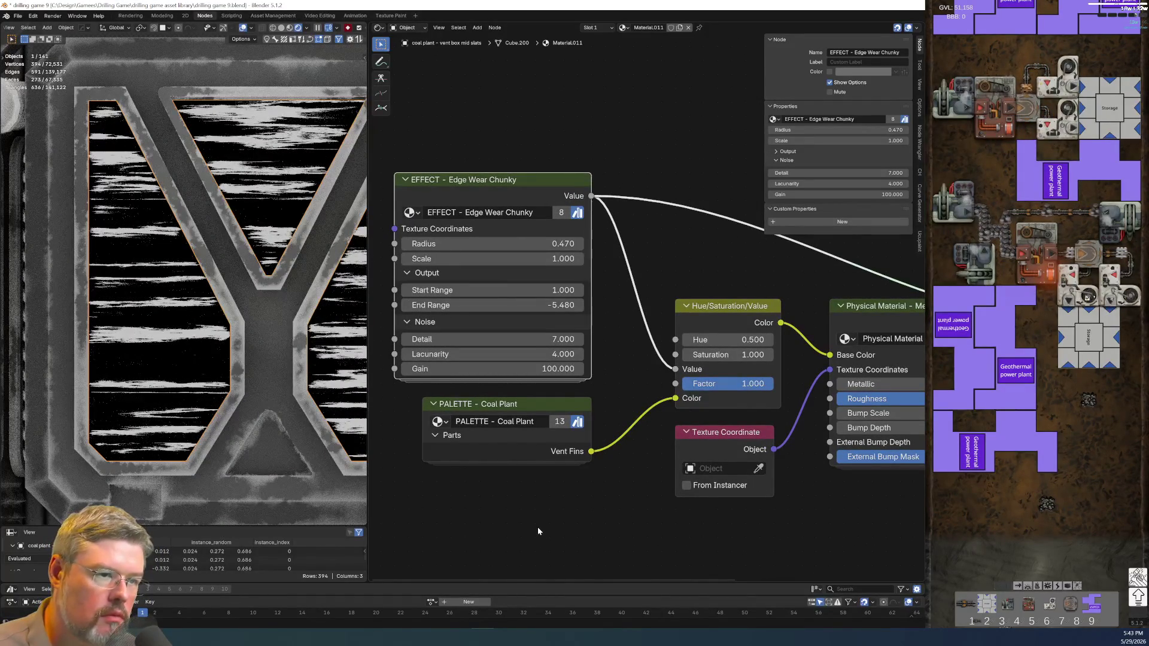
{"action": "scroll", "coordinate": [526, 315], "scroll_direction": "down", "scroll_amount": 2}
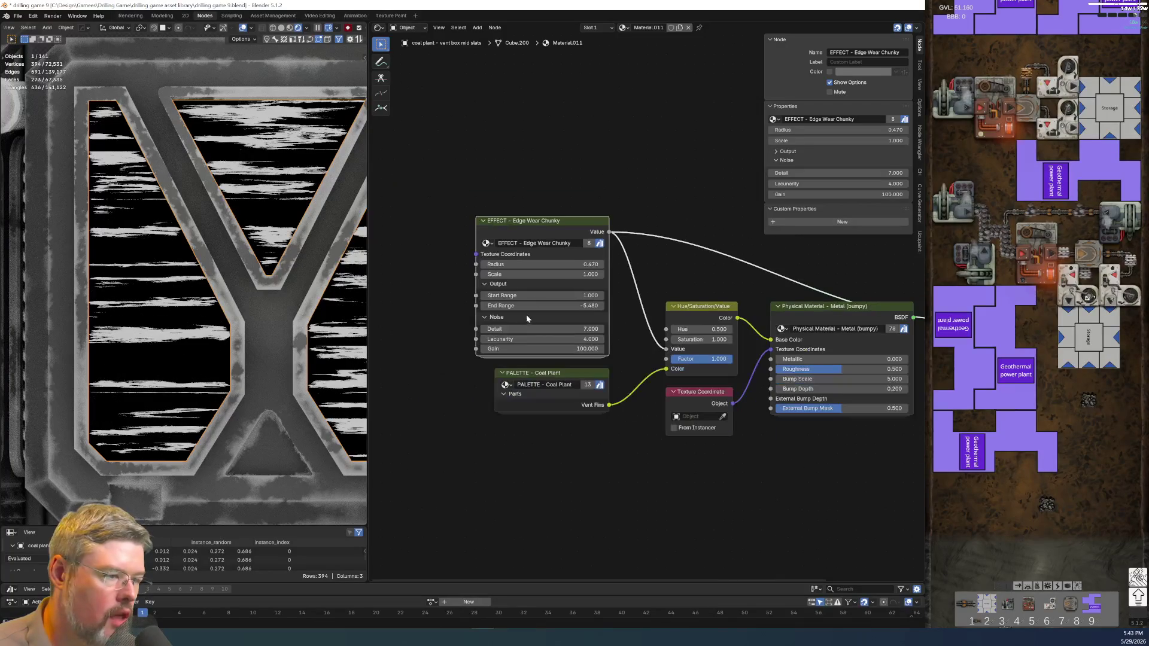
{"action": "key", "text": "ctrl+t"}
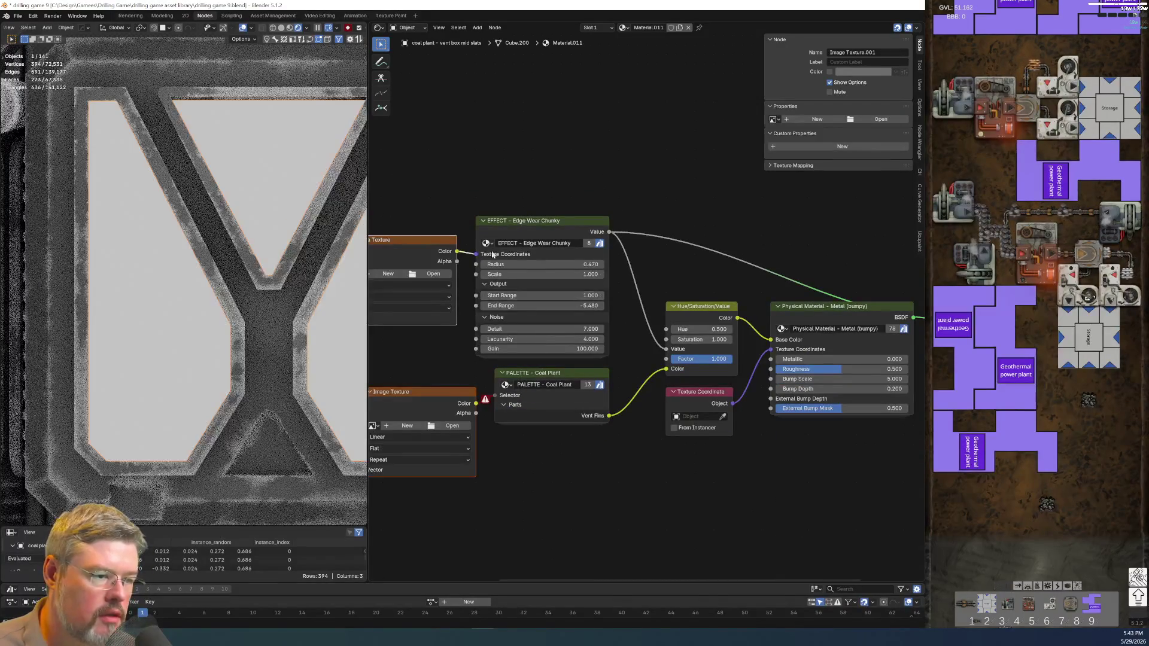
Feed Object coordinates through a Mapping node into the Edge Wear Chunky Texture Coordinates, deleting the Image Texture.
{"action": "key", "text": "ctrl+z"}
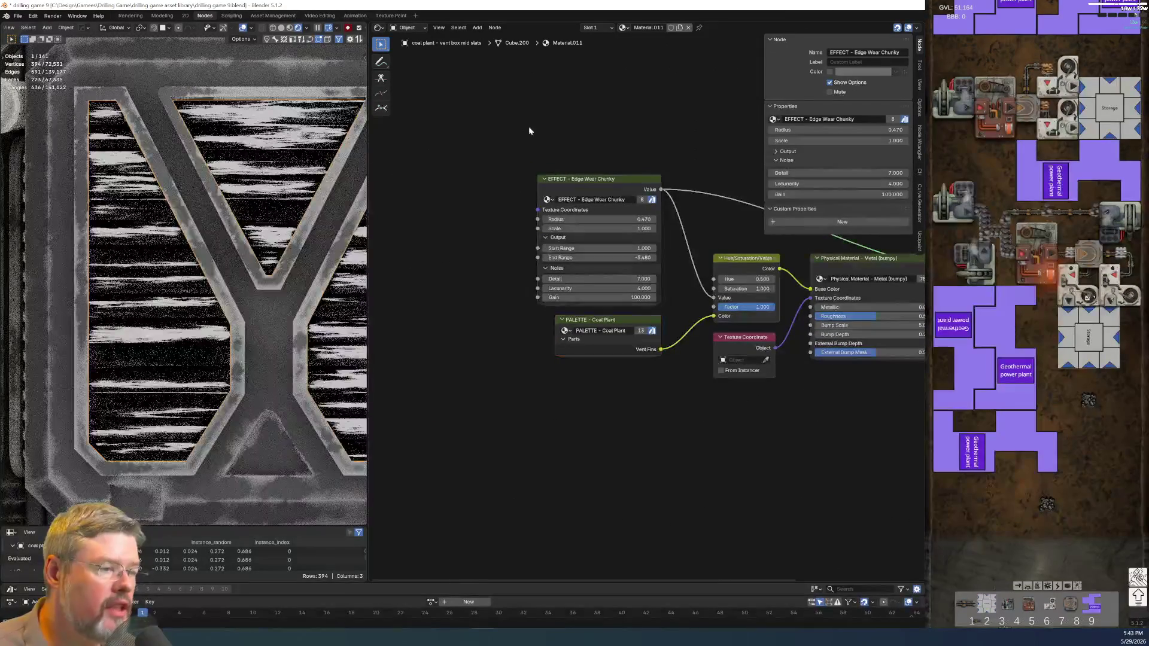
{"action": "key", "text": "ctrl+t"}
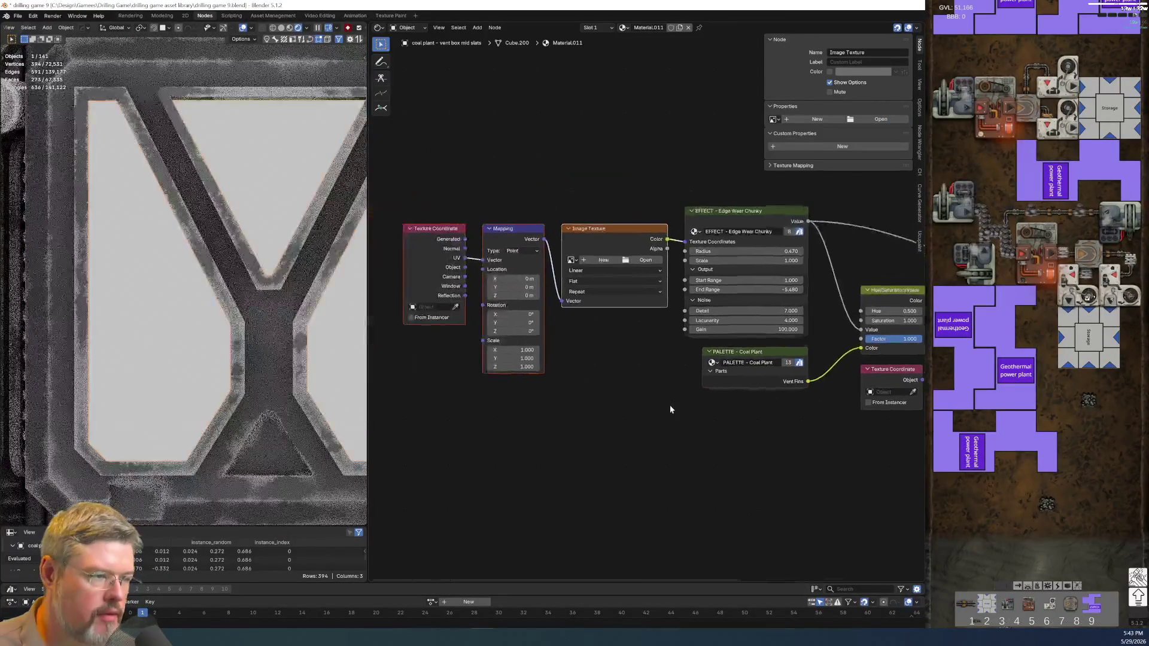
{"action": "scroll", "coordinate": [529, 262], "scroll_direction": "up", "scroll_amount": 3}
{"action": "mouse_move", "coordinate": [554, 137]}
{"action": "left_mouse_down"}
{"action": "mouse_move", "coordinate": [630, 361]}
{"action": "mouse_move", "coordinate": [620, 352]}
{"action": "left_mouse_up"}
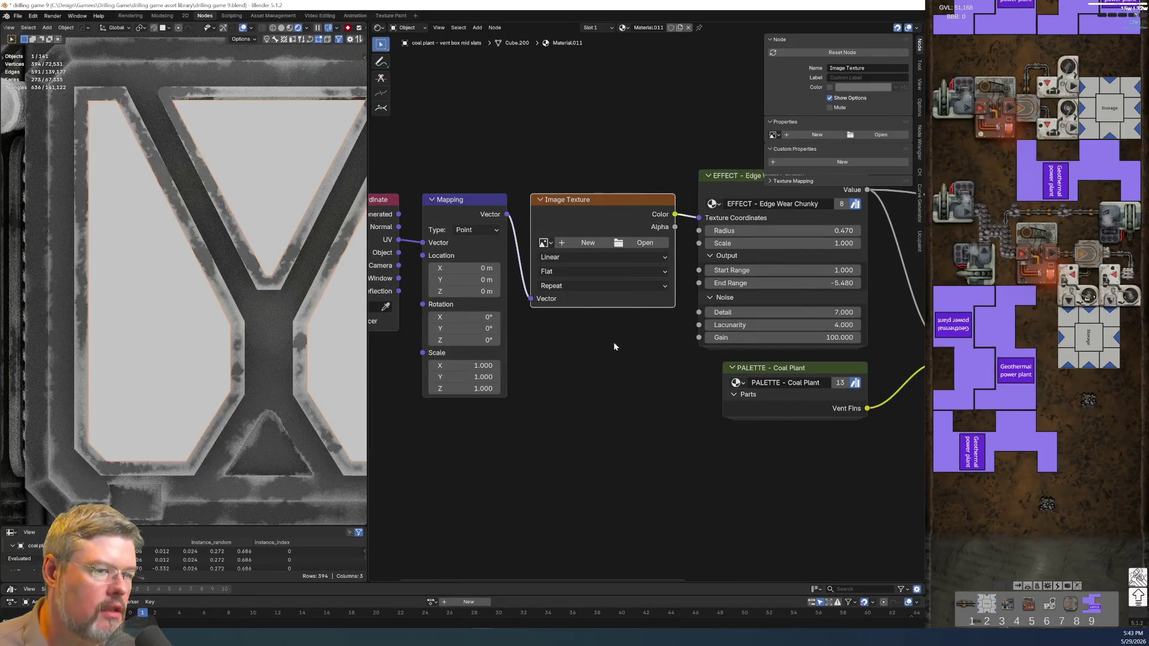
{"action": "key", "text": "x"}
{"action": "left_click_drag", "start_coordinate": [507, 213], "coordinate": [699, 217]}
{"action": "left_click_drag", "start_coordinate": [392, 185], "coordinate": [488, 254]}
{"action": "key", "text": "g"}
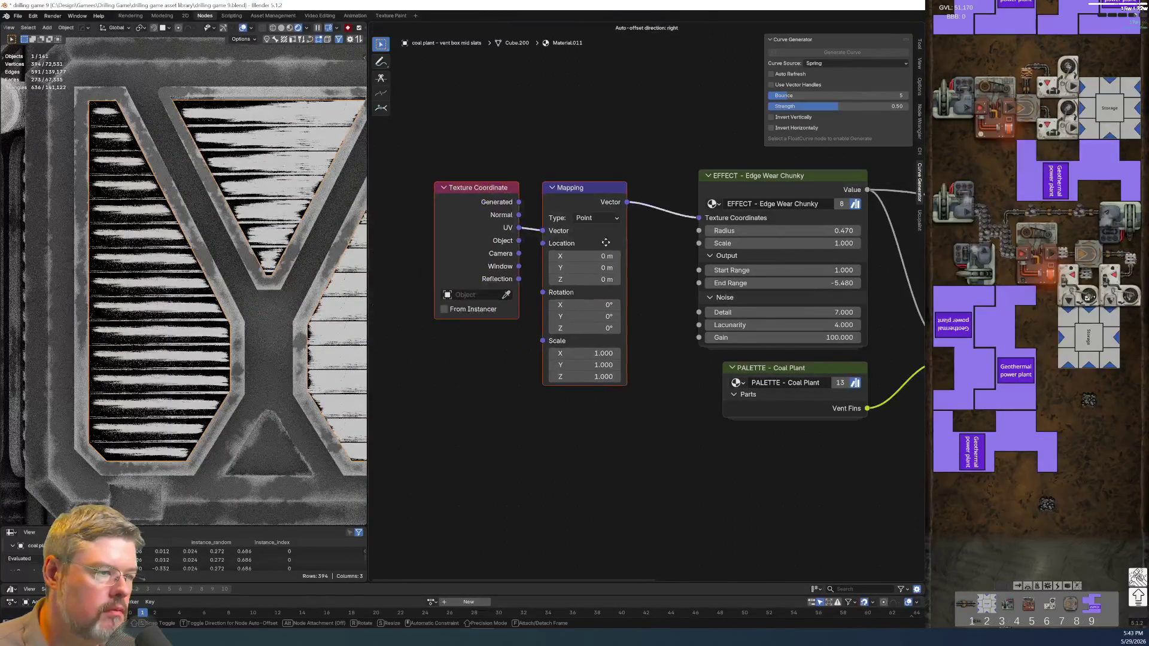
{"action": "left_click", "coordinate": [642, 230]}
{"action": "left_click", "coordinate": [578, 249]}
{"action": "left_click_drag", "start_coordinate": [584, 218], "coordinate": [579, 218]}
{"action": "middle_click_drag", "start_coordinate": [616, 412], "coordinate": [521, 438]}
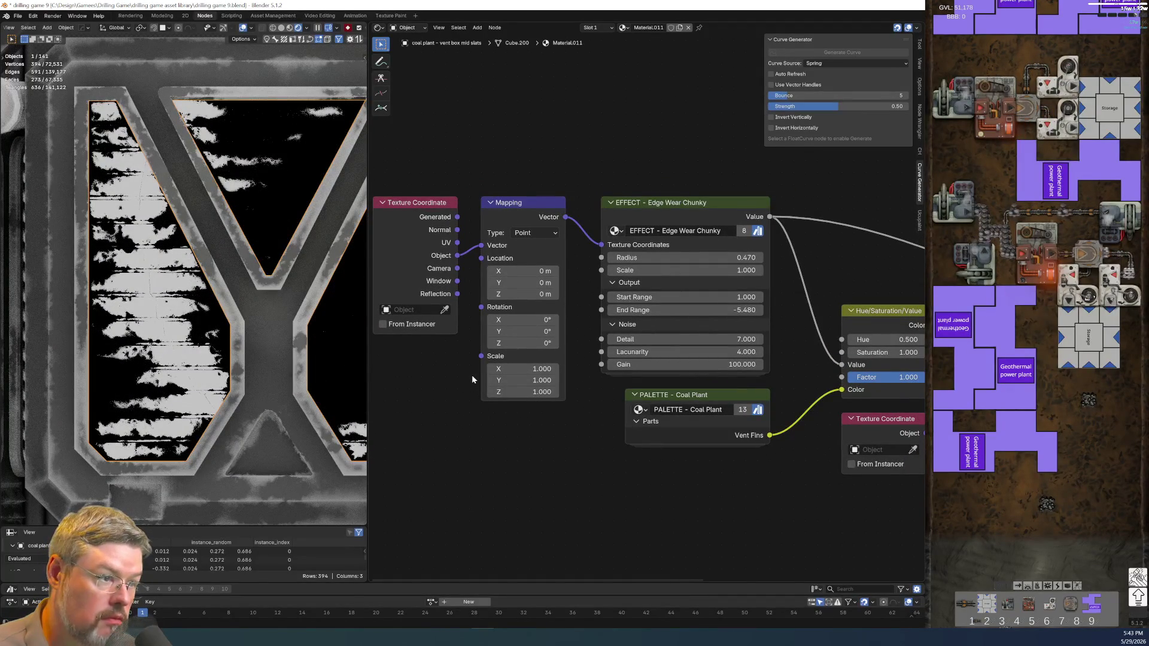
Set the Edge Wear Chunky Detail to 1.000 and Scale to 9.100.
{"action": "middle_click_drag", "start_coordinate": [622, 424], "coordinate": [443, 449]}
{"action": "scroll", "coordinate": [446, 446], "scroll_direction": "up", "scroll_amount": 2}
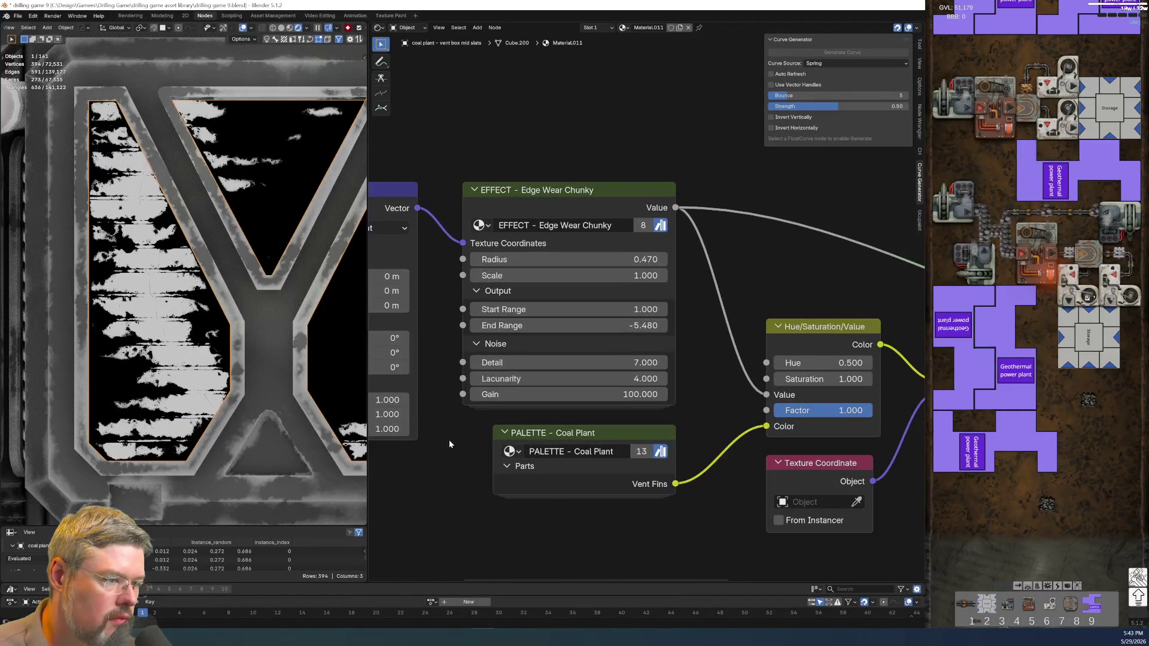
{"action": "left_click", "coordinate": [563, 364]}
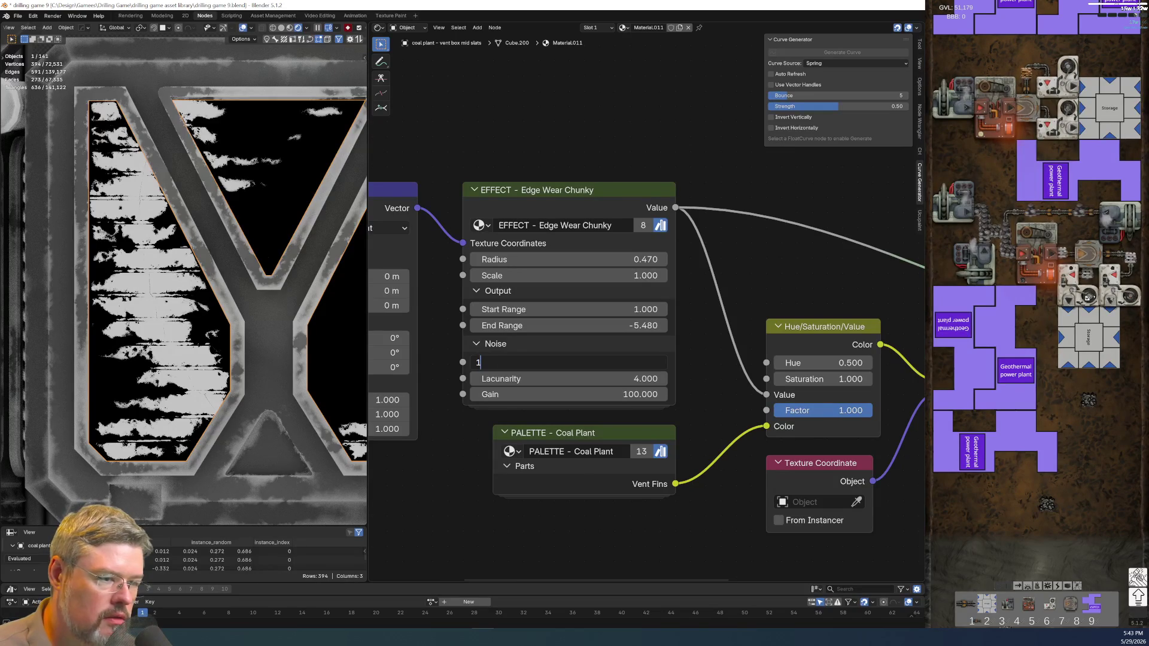
{"action": "key", "text": "Return"}
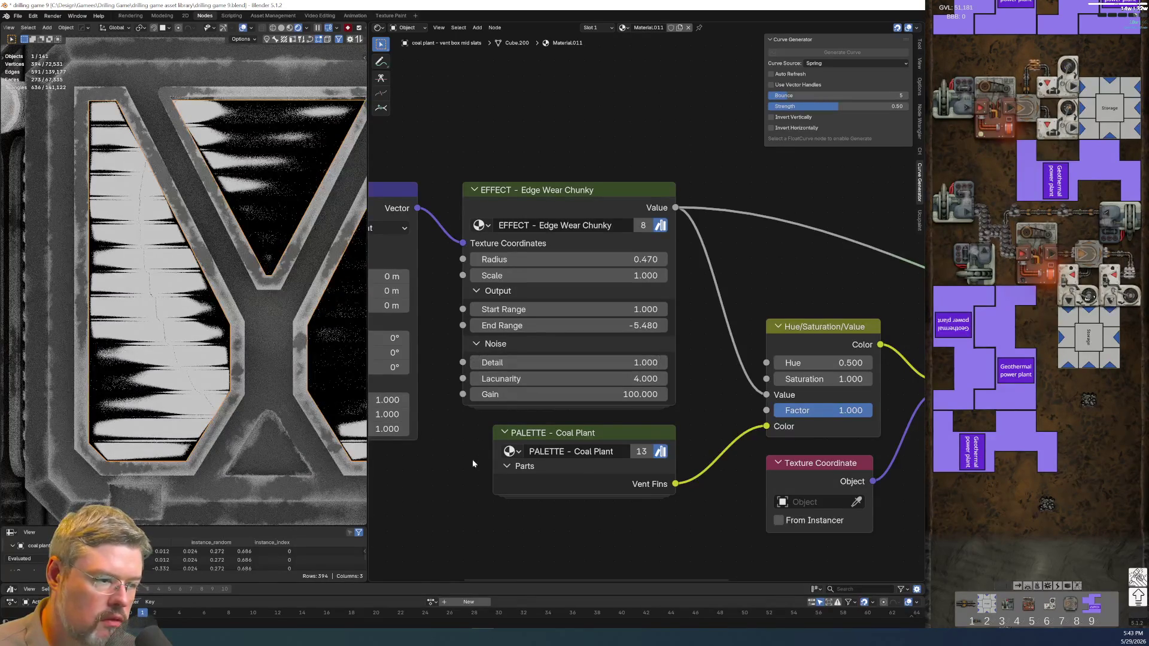
{"action": "left_click_drag", "start_coordinate": [569, 275], "coordinate": [658, 275]}
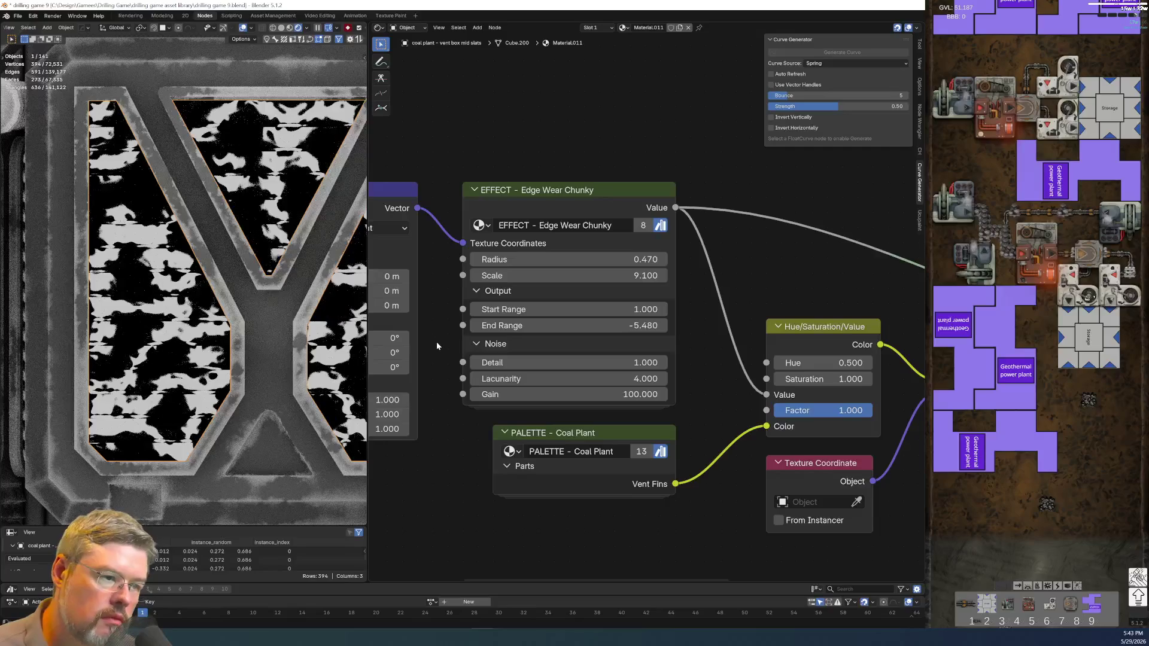
{"action": "scroll", "coordinate": [552, 267], "scroll_direction": "down", "scroll_amount": 2}
{"action": "middle_click_drag", "start_coordinate": [531, 284], "coordinate": [440, 422]}
Look inside the edge wear group, then set its Radius to 0.020.
{"action": "left_click", "coordinate": [491, 369]}
{"action": "key", "text": "Tab"}
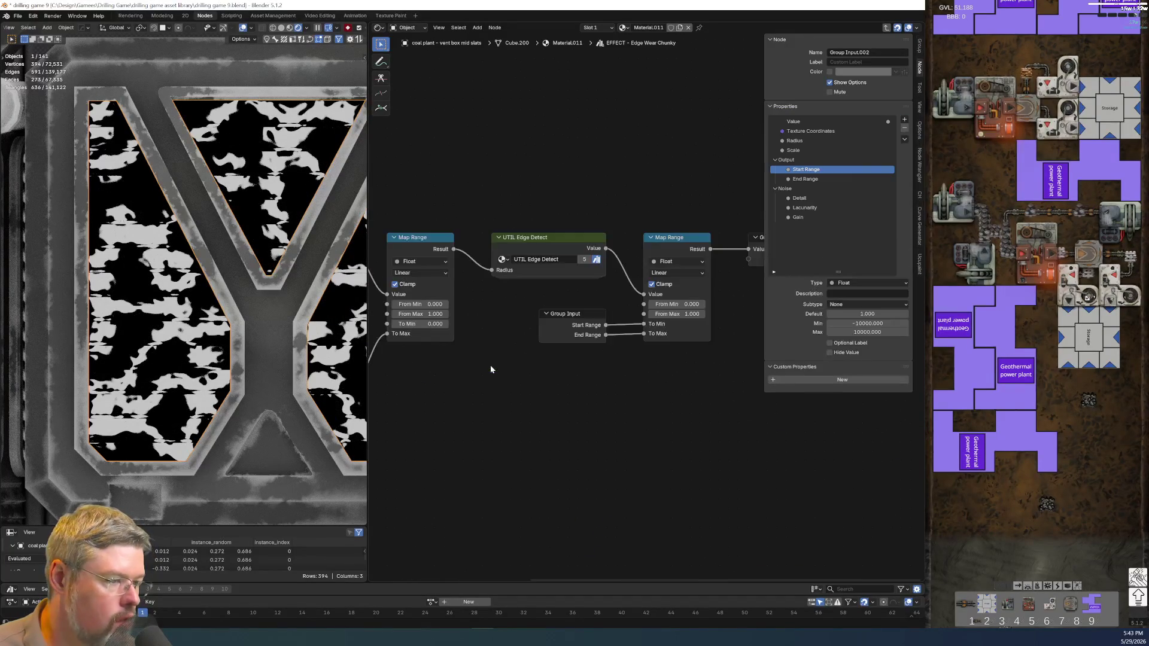
{"action": "key", "text": "Tab"}
{"action": "scroll", "coordinate": [469, 381], "scroll_direction": "up", "scroll_amount": 3}
{"action": "middle_click_drag", "start_coordinate": [469, 381], "coordinate": [499, 303]}
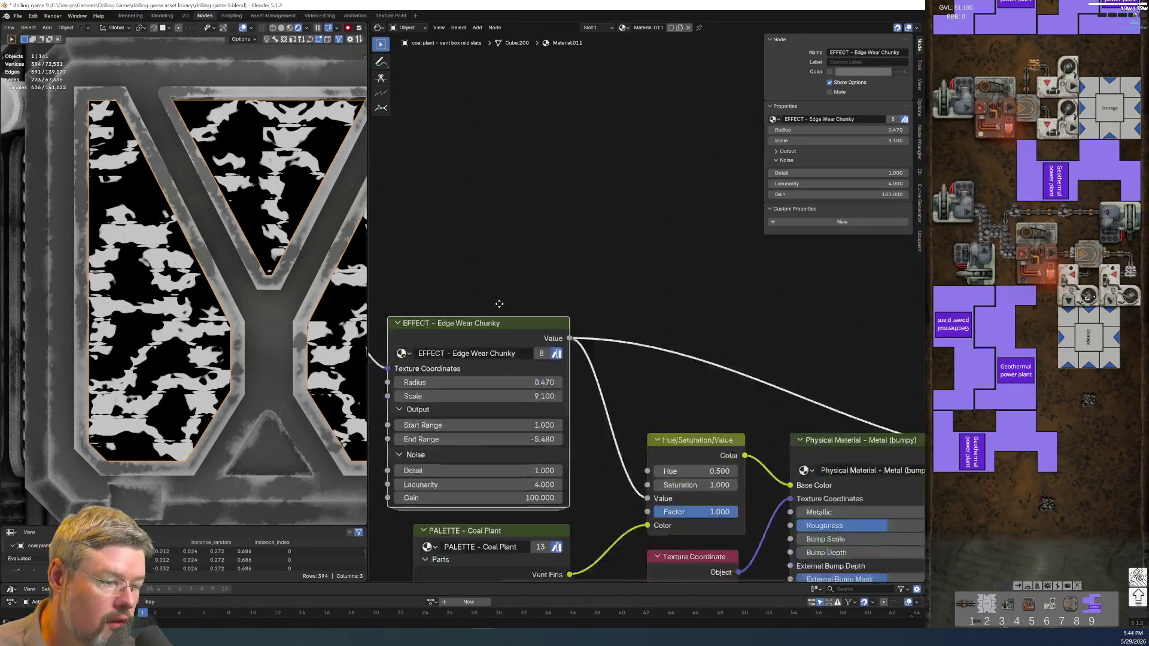
{"action": "scroll", "coordinate": [499, 304], "scroll_direction": "up", "scroll_amount": 1}
{"action": "left_click", "coordinate": [509, 279]}
{"action": "key", "text": "BackSpace"}
{"action": "type", "text": ".02"}
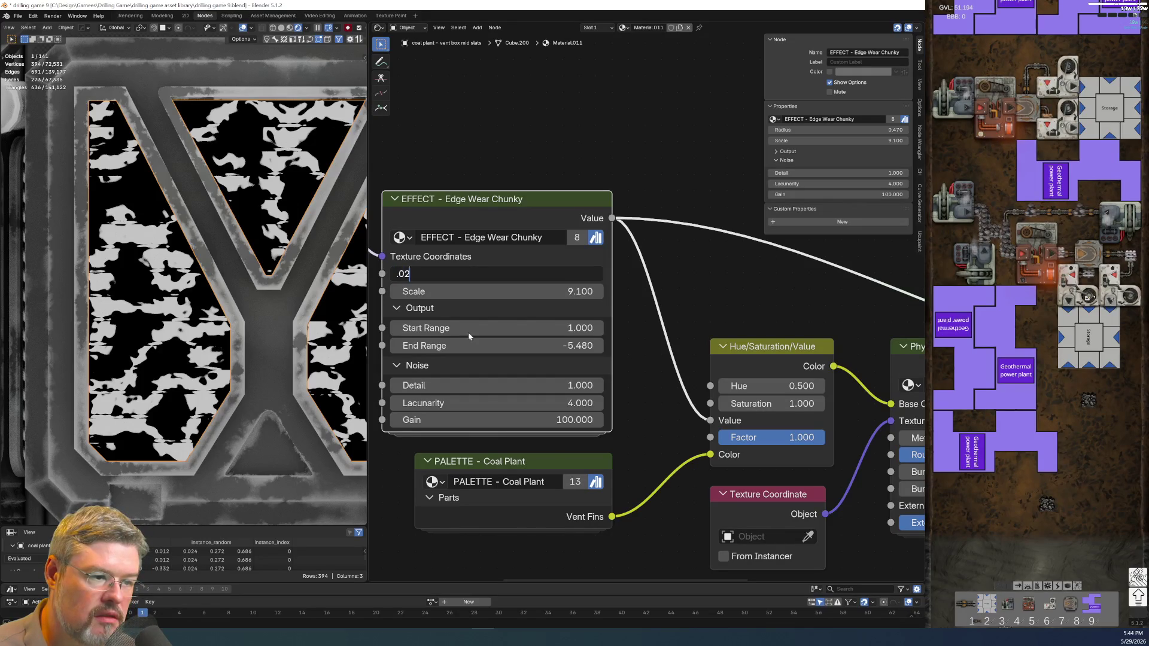
{"action": "key", "text": "Return"}
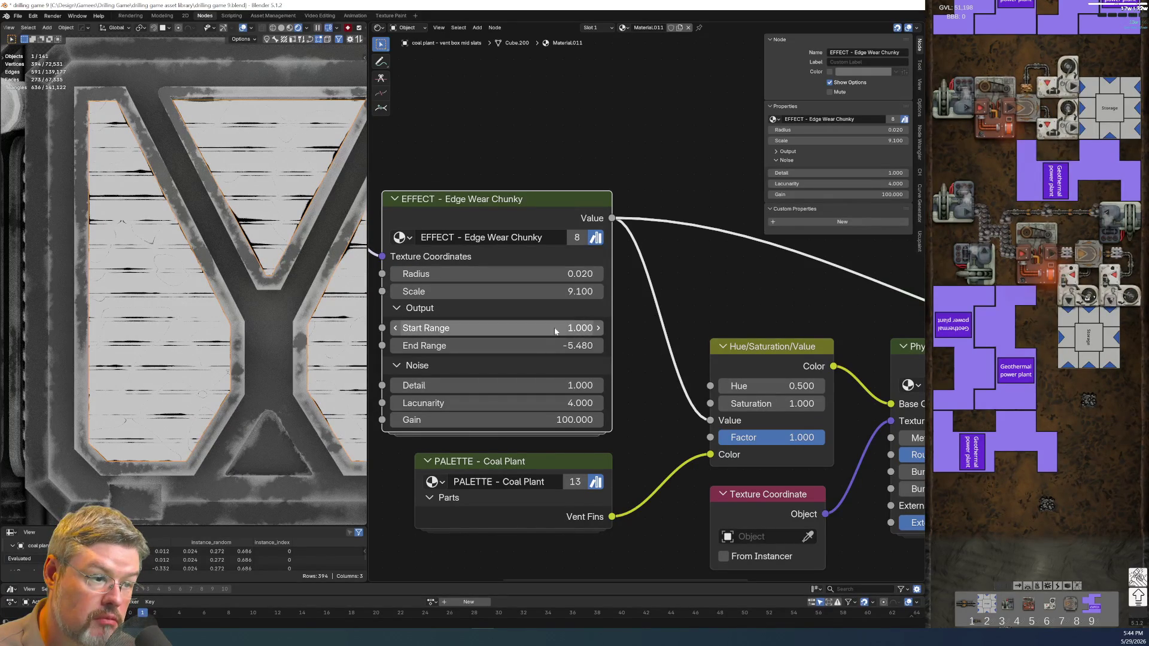
Set the edge wear Start Range to 0 and End Range to 1, and raise Radius to 0.070.
{"action": "left_click", "coordinate": [515, 343]}
{"action": "type", "text": "0"}
{"action": "key", "text": "Return"}
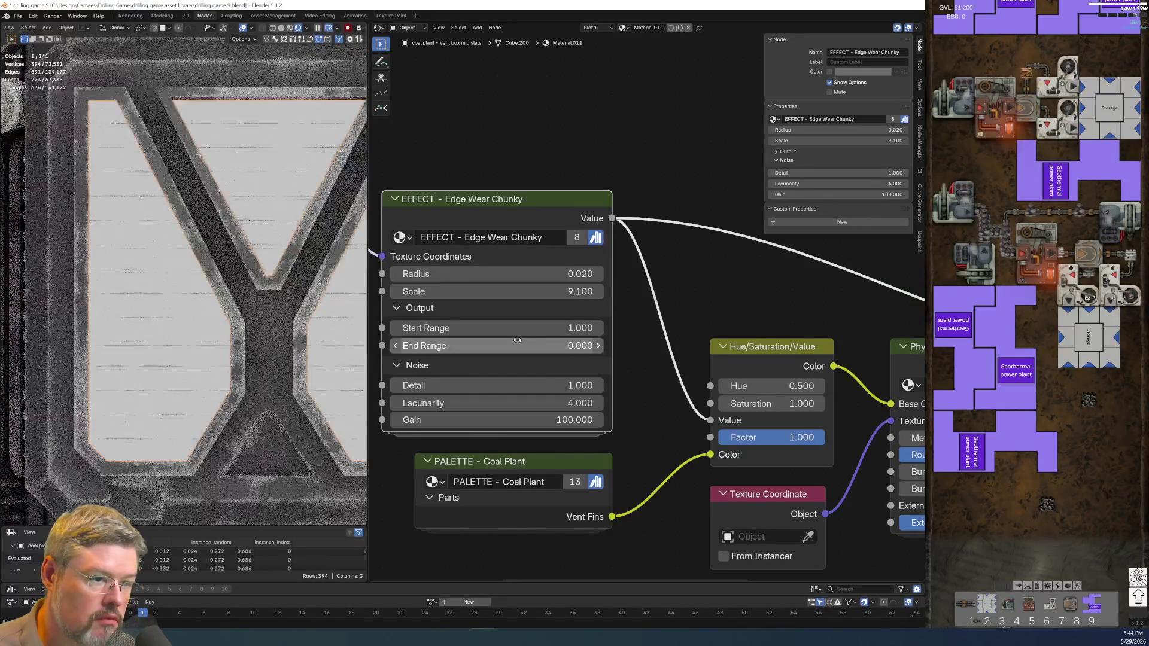
{"action": "left_click", "coordinate": [512, 331]}
{"action": "type", "text": "0"}
{"action": "key", "text": "Tab"}
{"action": "type", "text": "1"}
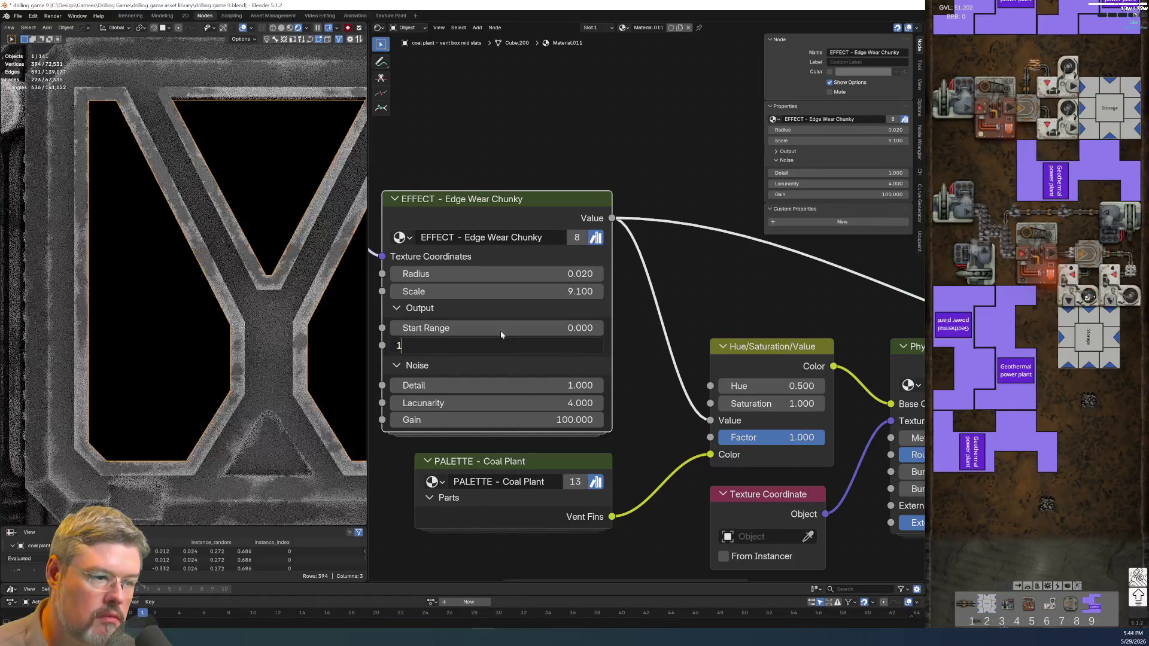
{"action": "key", "text": "Return"}
{"action": "scroll", "coordinate": [300, 141], "scroll_direction": "up", "scroll_amount": 5}
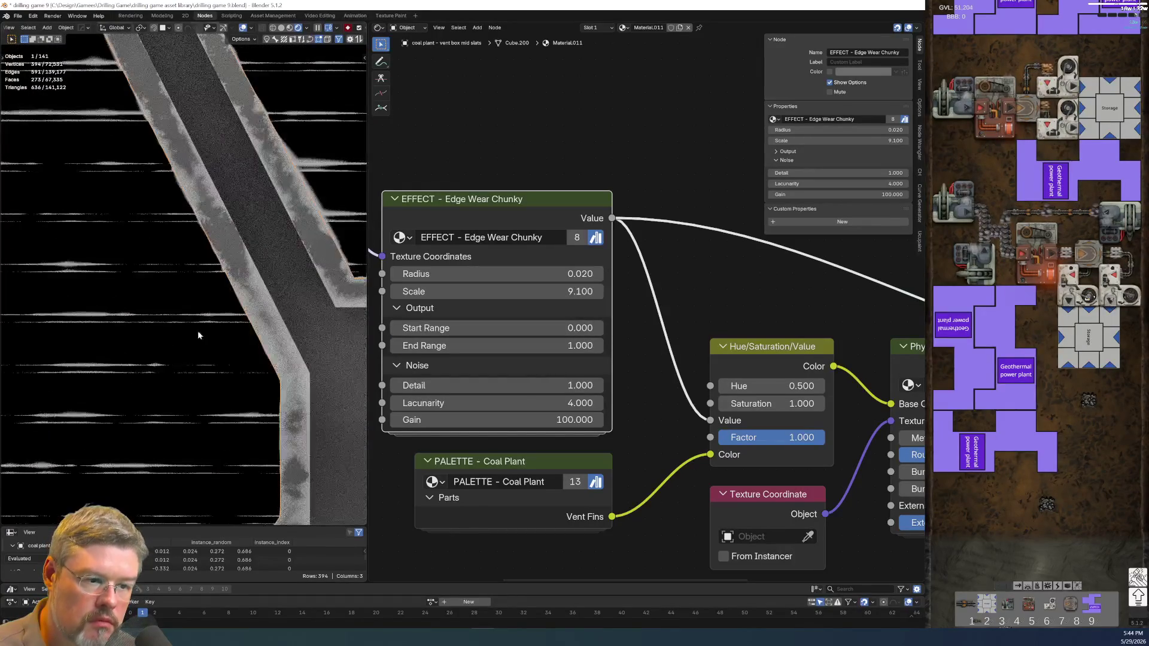
{"action": "mouse_move", "coordinate": [497, 274]}
{"action": "left_mouse_down"}
{"action": "mouse_move", "coordinate": [521, 274]}
{"action": "mouse_move", "coordinate": [505, 274]}
{"action": "mouse_move", "coordinate": [519, 274]}
{"action": "mouse_move", "coordinate": [467, 321]}
{"action": "left_mouse_up"}
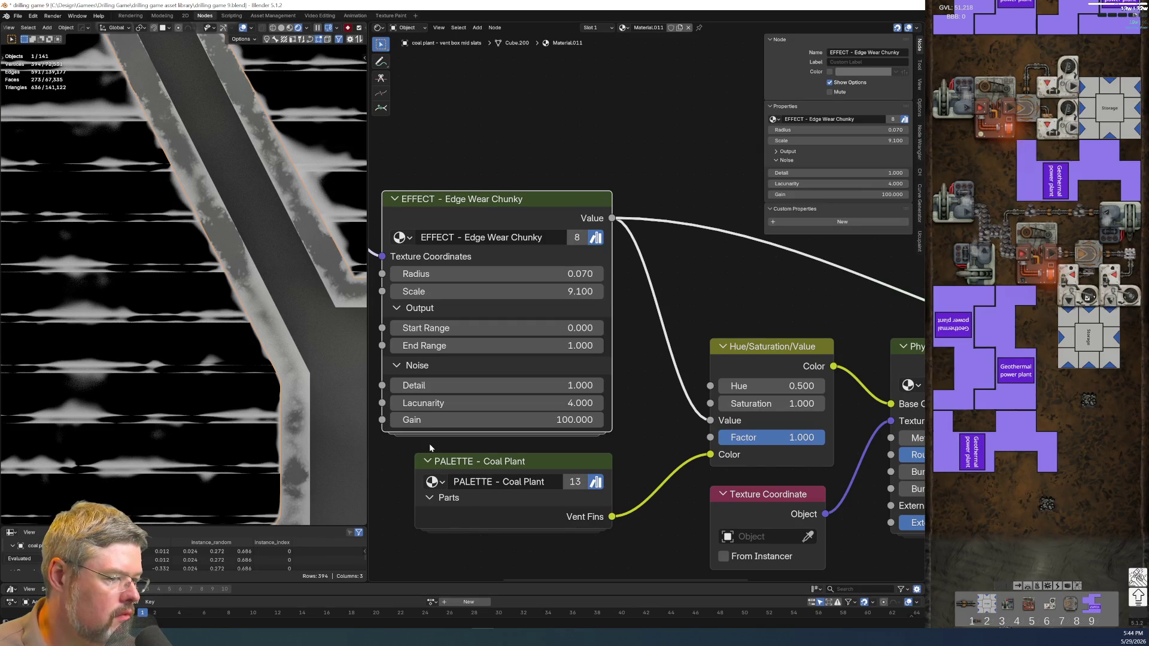
{"action": "key", "text": "Tab"}
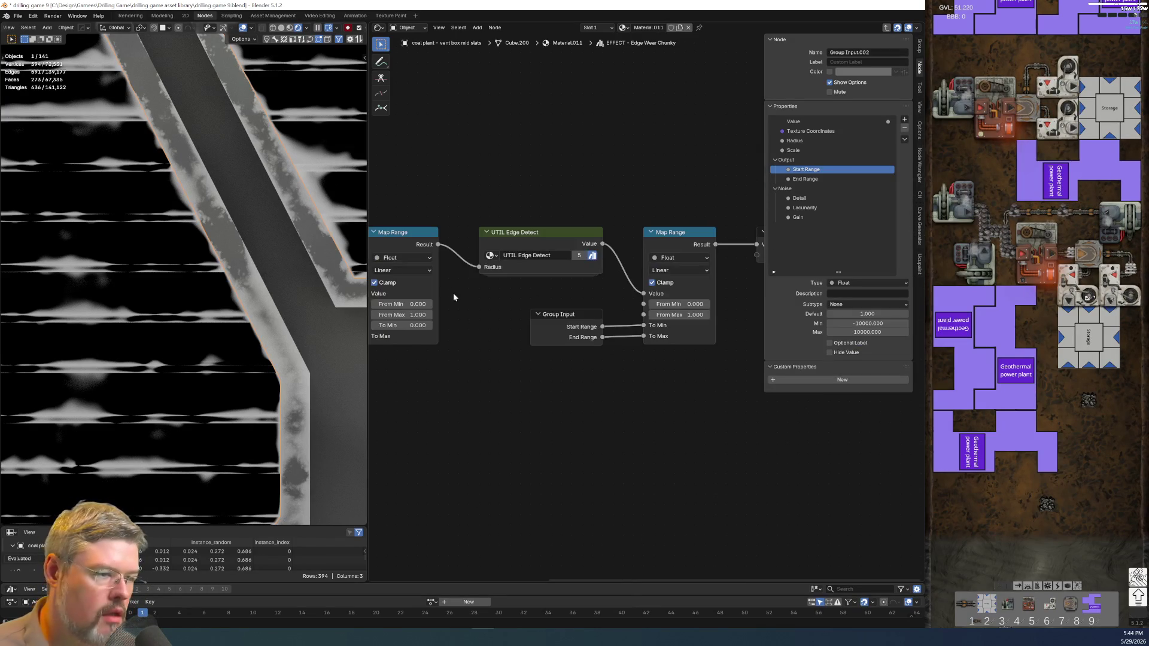
{"action": "middle_click_drag", "start_coordinate": [412, 369], "coordinate": [608, 394]}
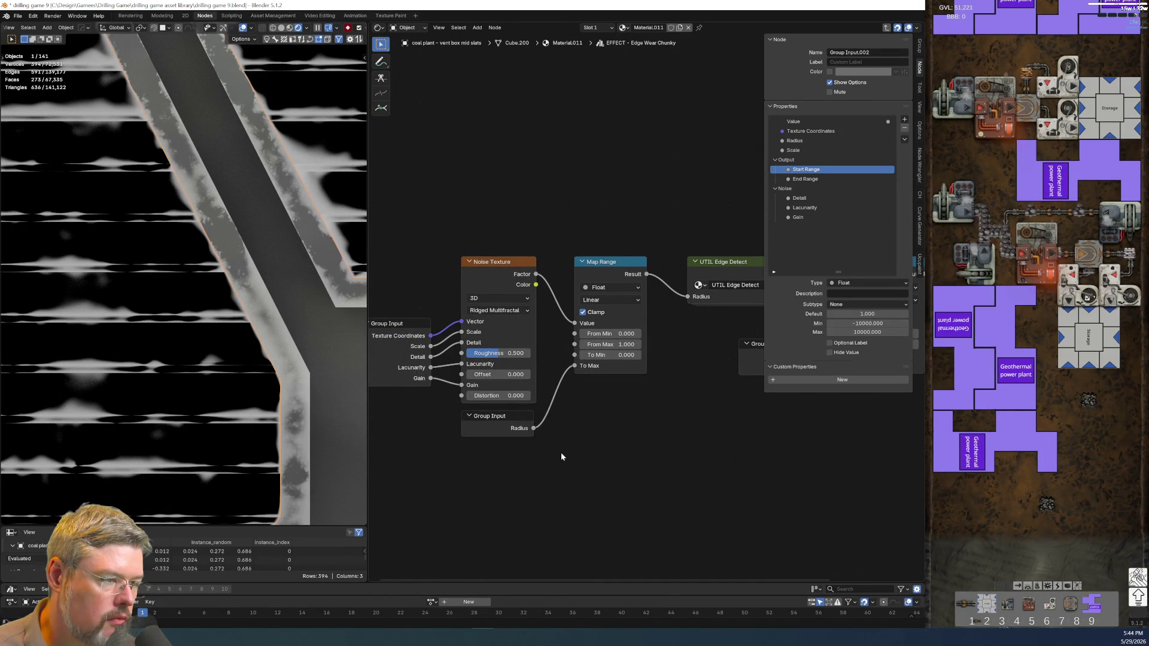
{"action": "scroll", "coordinate": [561, 455], "scroll_direction": "up", "scroll_amount": 1}
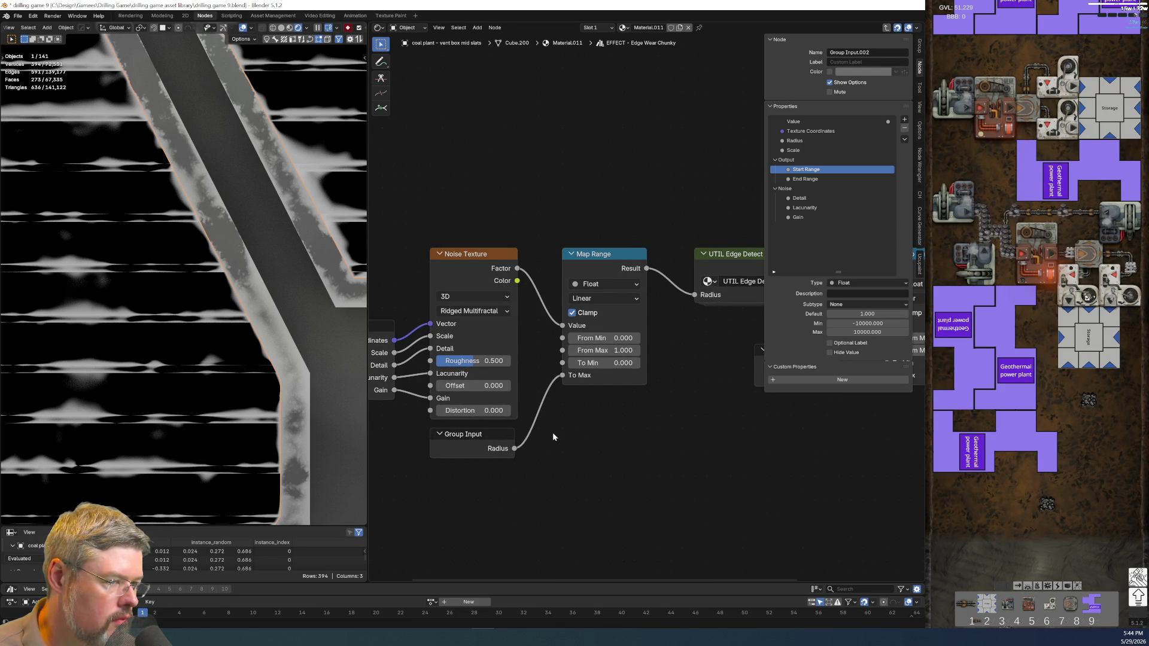
{"action": "key", "text": "Tab"}
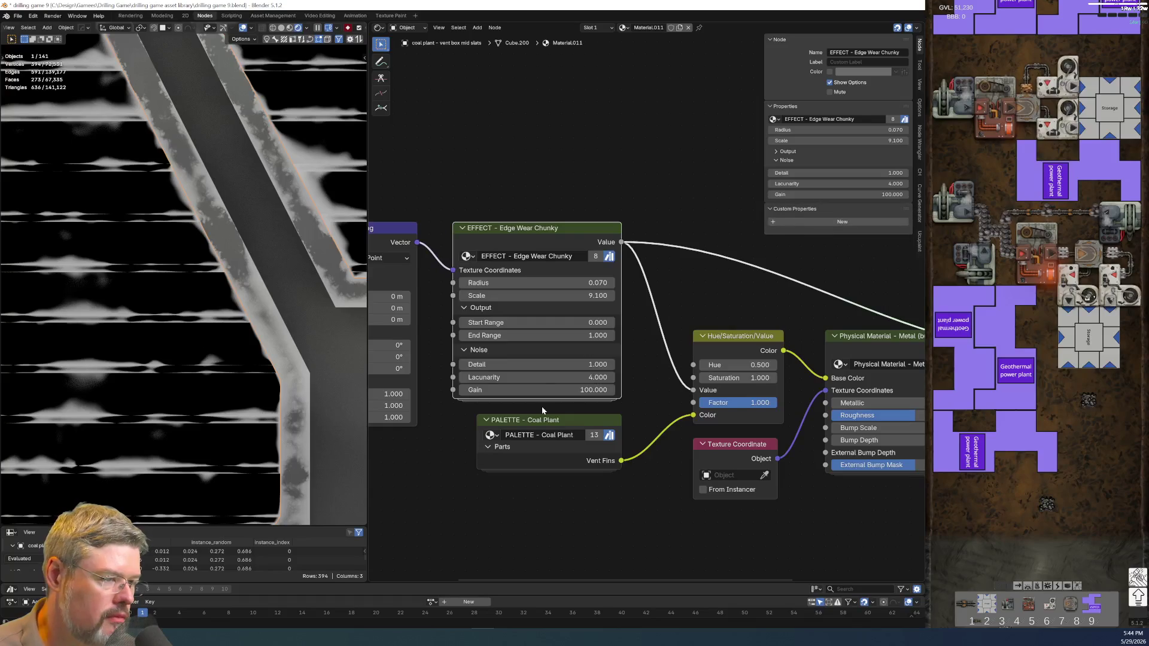
Raise the Edge Wear Chunky noise Scale to 30.060.
{"action": "scroll", "coordinate": [507, 303], "scroll_direction": "up", "scroll_amount": 3}
{"action": "middle_click_drag", "start_coordinate": [508, 306], "coordinate": [583, 303]}
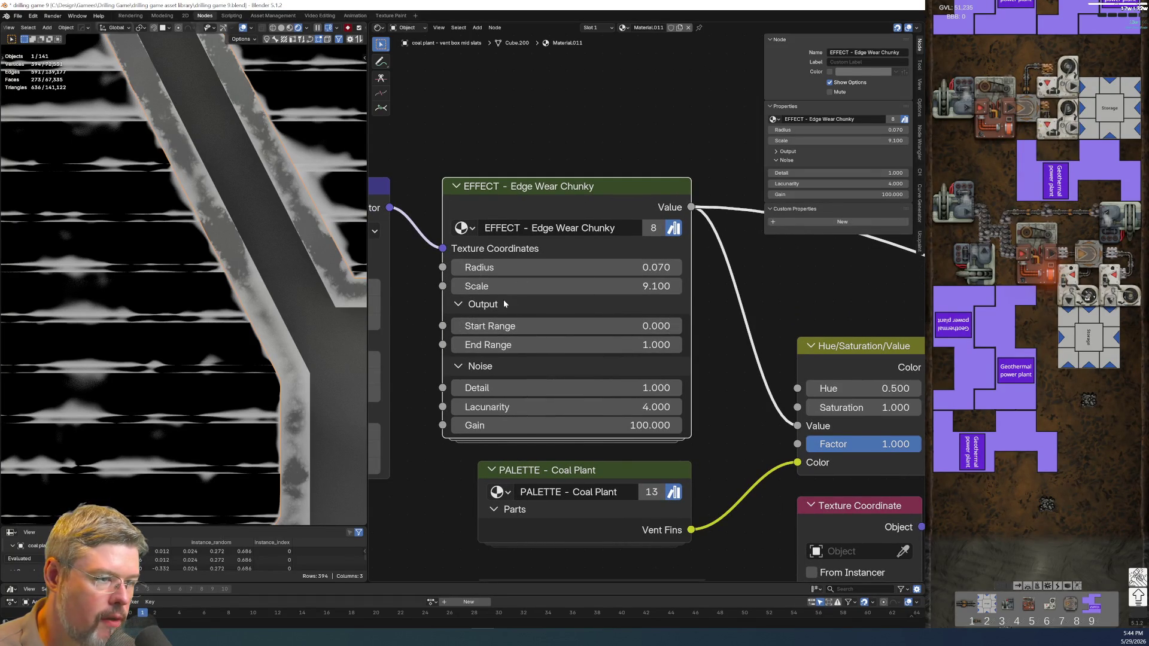
{"action": "left_click_drag", "start_coordinate": [515, 286], "coordinate": [563, 286]}
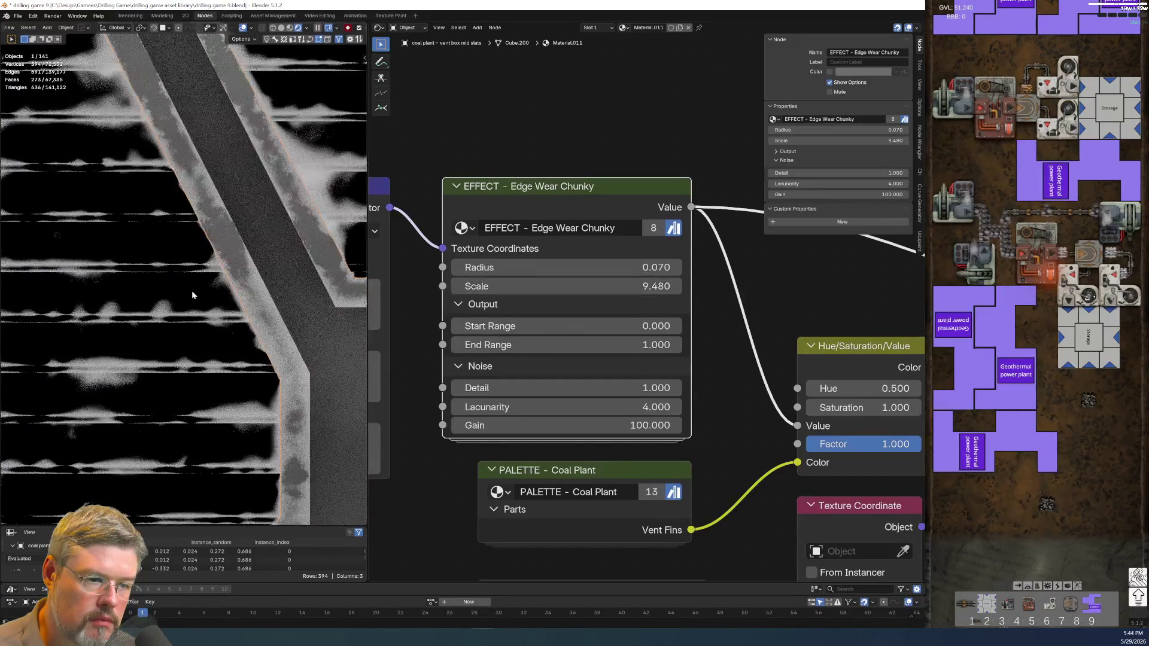
{"action": "scroll", "coordinate": [191, 290], "scroll_direction": "down", "scroll_amount": 3}
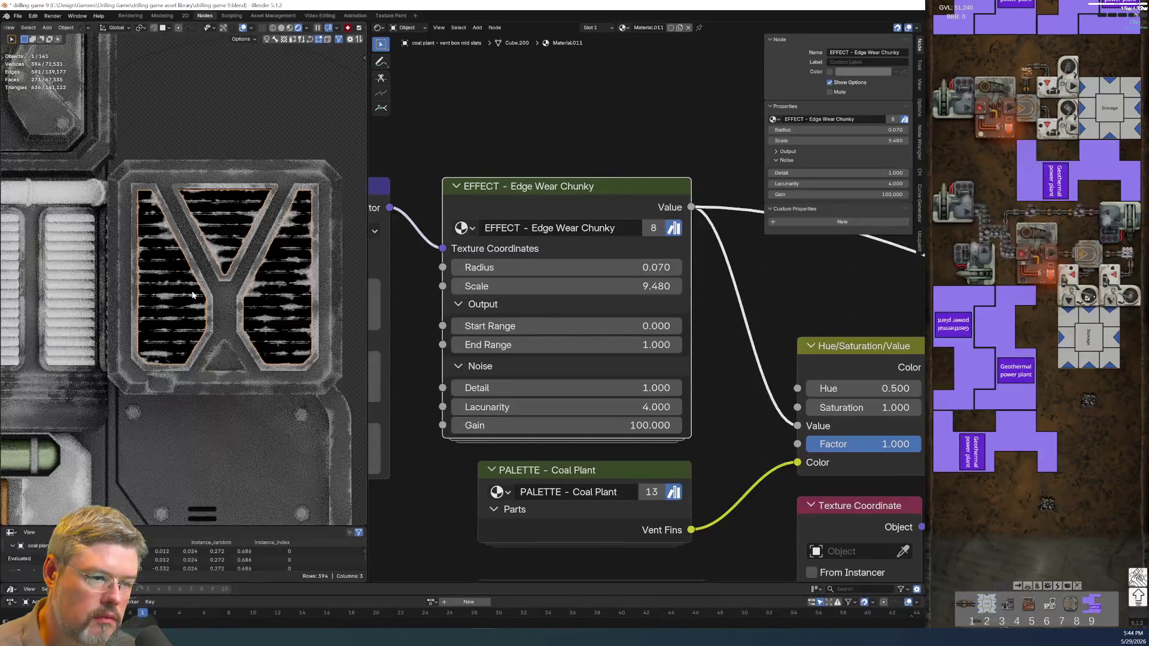
{"action": "scroll", "coordinate": [192, 290], "scroll_direction": "up", "scroll_amount": 2}
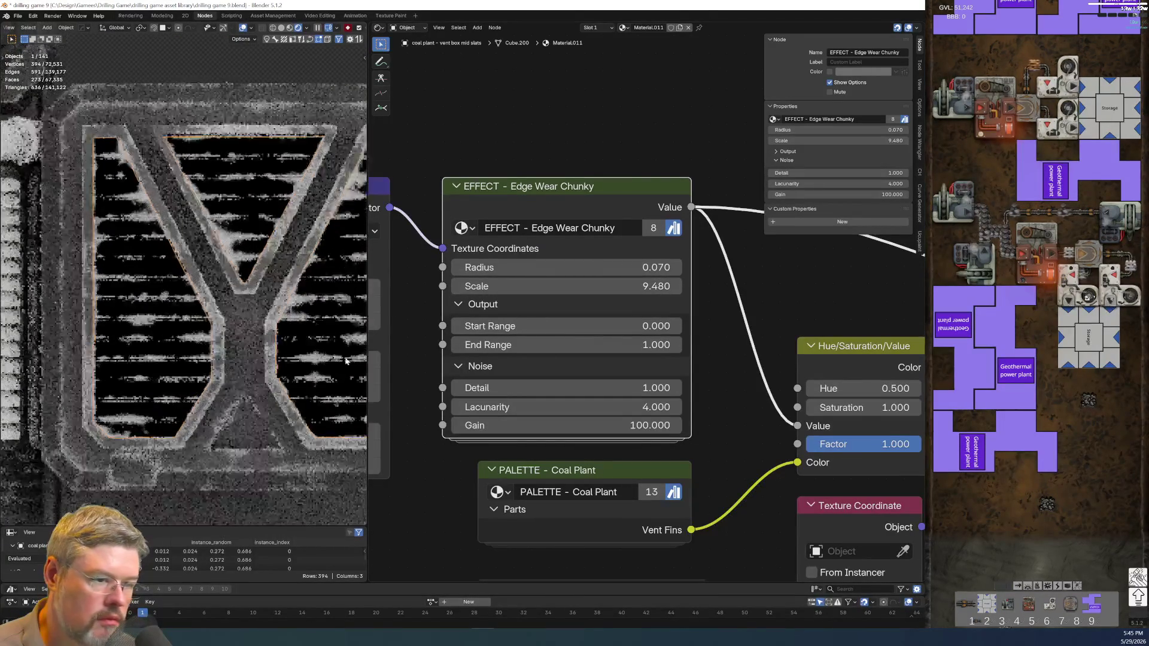
{"action": "mouse_move", "coordinate": [550, 286]}
{"action": "left_mouse_down"}
{"action": "mouse_move", "coordinate": [1137, 286]}
{"action": "mouse_move", "coordinate": [1125, 286]}
{"action": "left_mouse_up"}
Lower the Edge Wear Chunky Radius to 0.050 and enter the node group.
{"action": "scroll", "coordinate": [242, 337], "scroll_direction": "down", "scroll_amount": 3}
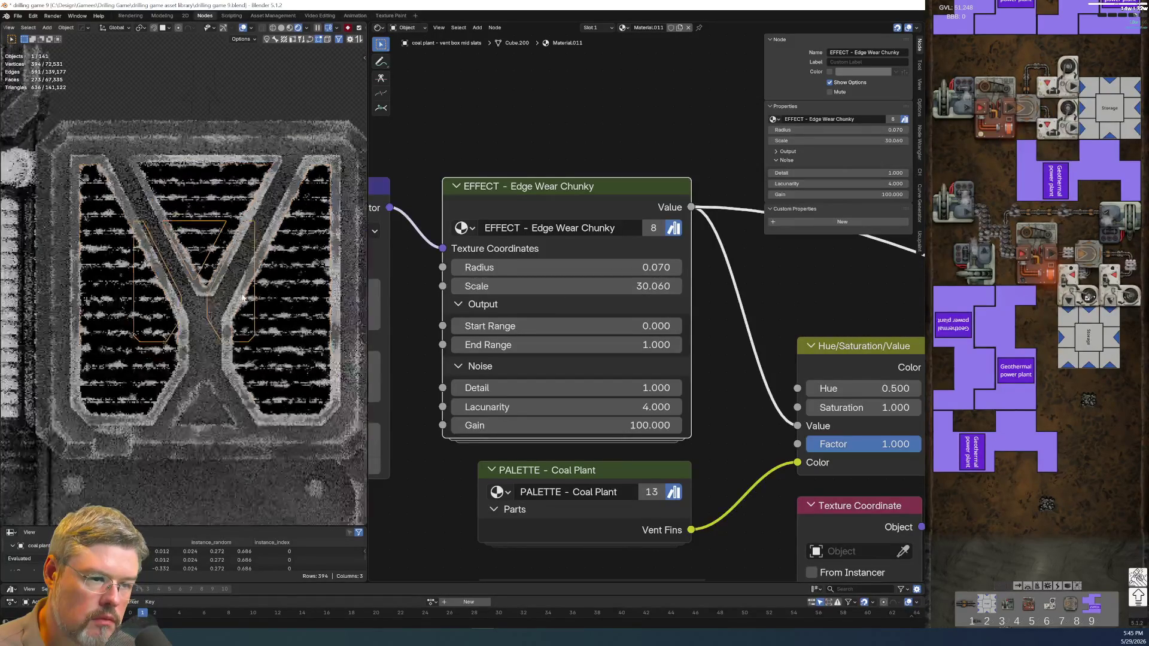
{"action": "scroll", "coordinate": [243, 337], "scroll_direction": "up", "scroll_amount": 3}
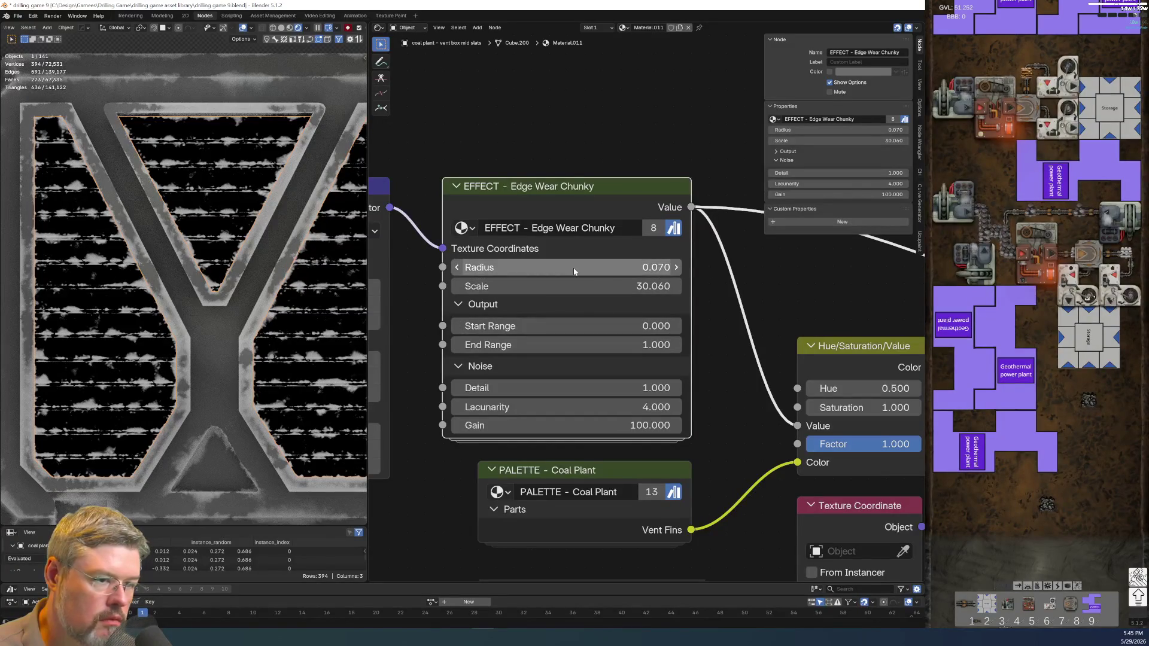
{"action": "left_click", "coordinate": [677, 268]}
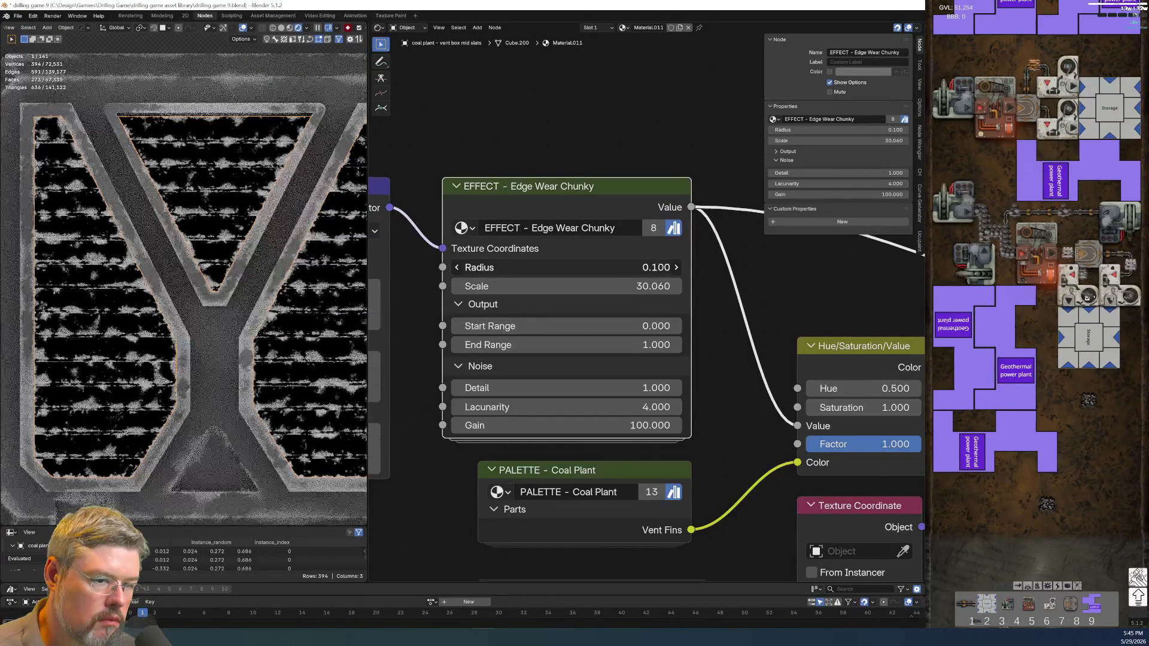
{"action": "left_click_drag", "start_coordinate": [568, 268], "coordinate": [533, 267]}
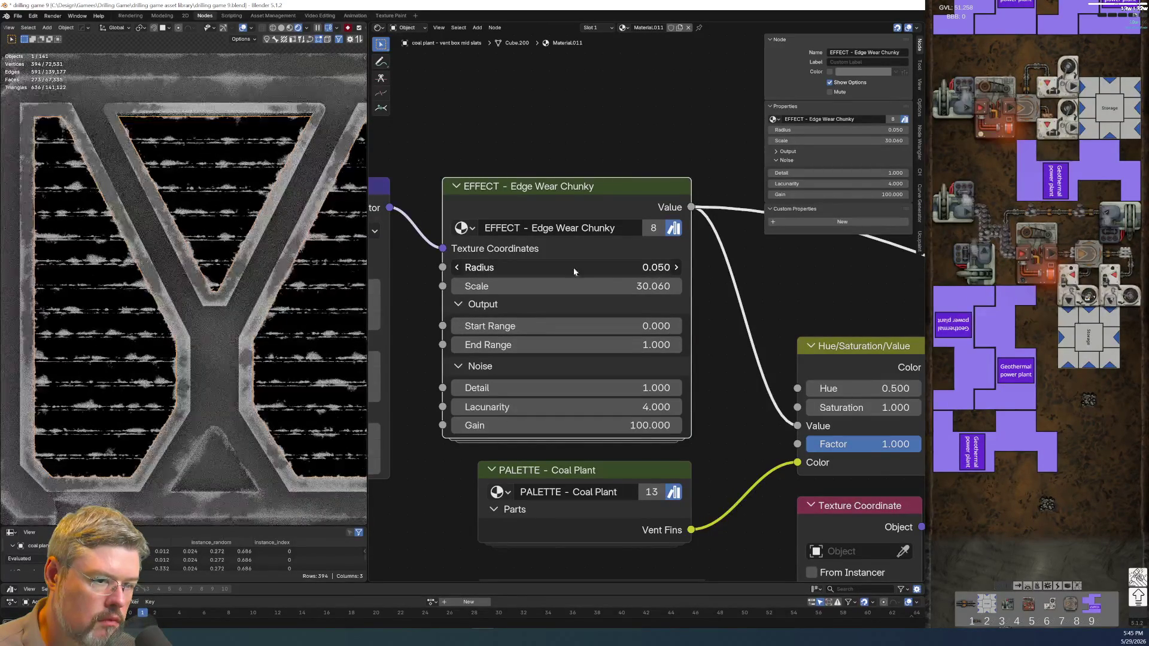
{"action": "key", "text": "Tab"}
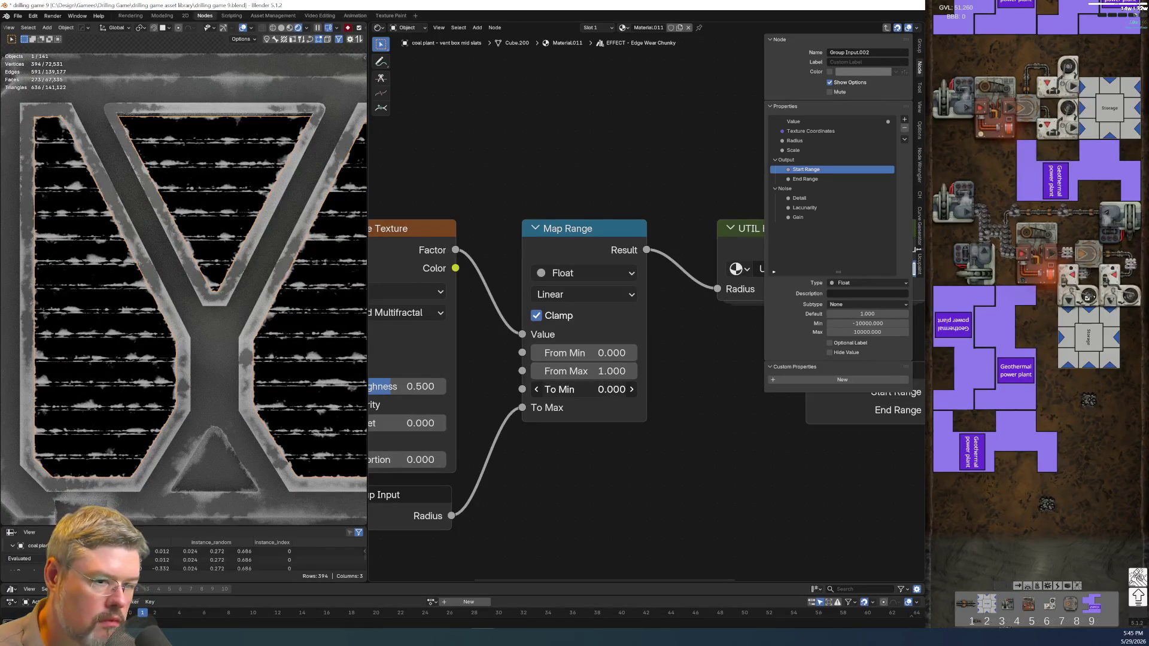
Duplicate the Group Input node, rename the Radius input to Max Radius, and save.
{"action": "mouse_move", "coordinate": [584, 390]}
{"action": "left_mouse_down"}
{"action": "mouse_move", "coordinate": [566, 389]}
{"action": "mouse_move", "coordinate": [577, 390]}
{"action": "left_mouse_up"}
{"action": "key", "text": "ctrl+z"}
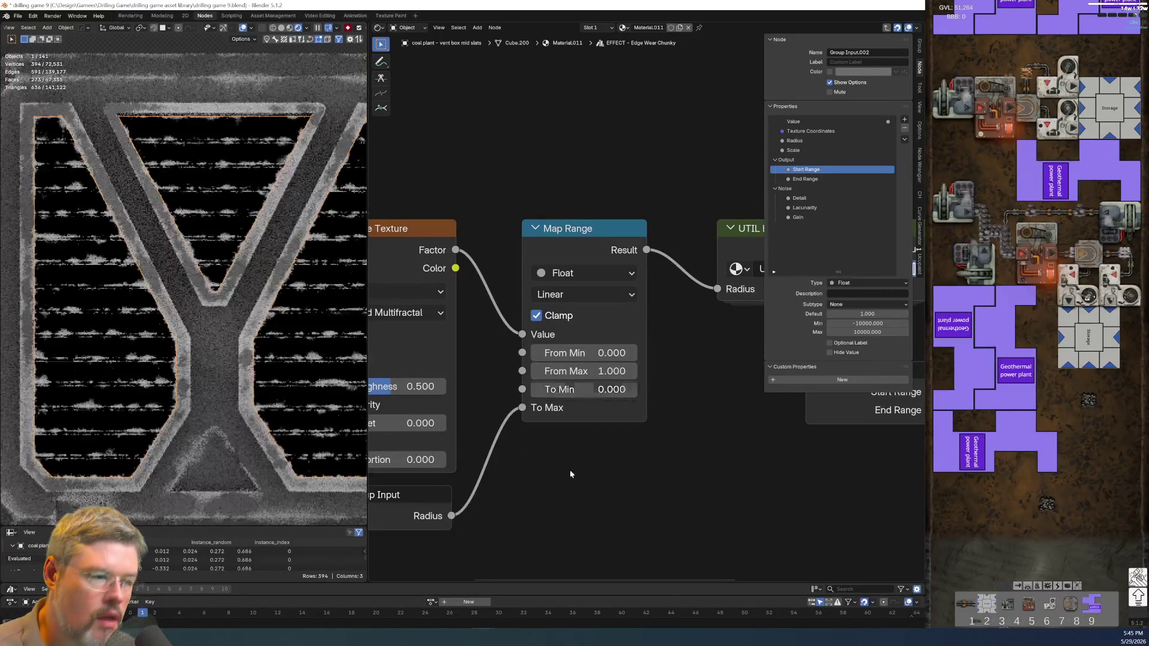
{"action": "scroll", "coordinate": [495, 372], "scroll_direction": "down", "scroll_amount": 2}
{"action": "key", "text": "shift+d"}
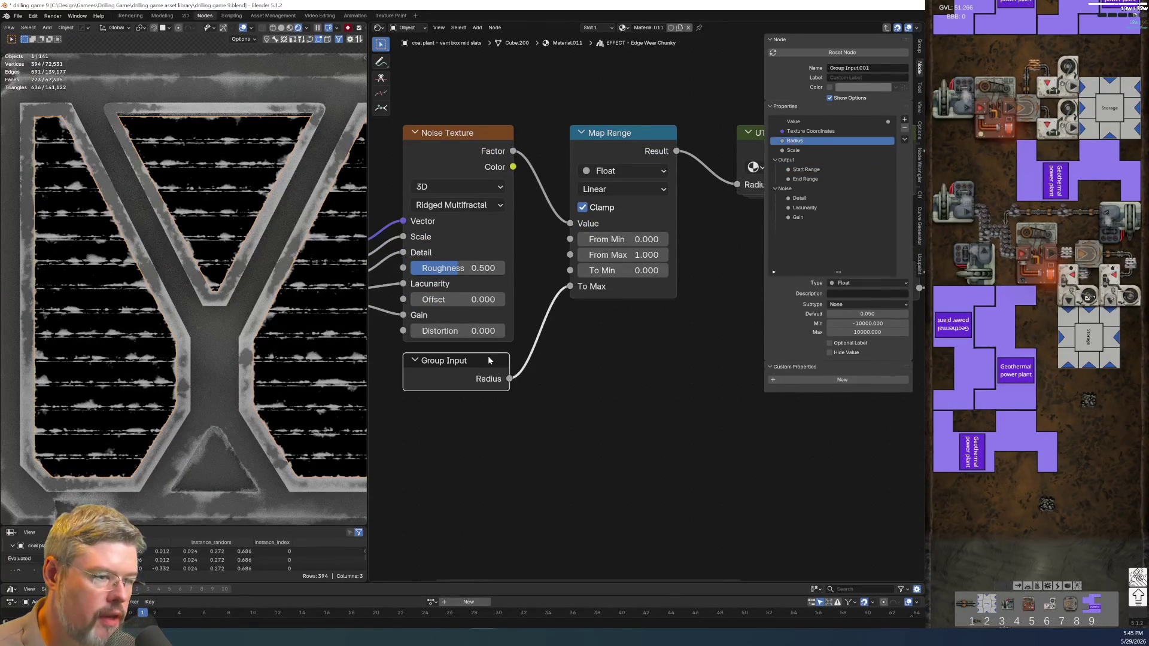
{"action": "left_click", "coordinate": [457, 475]}
{"action": "left_click_drag", "start_coordinate": [501, 367], "coordinate": [500, 458]}
{"action": "left_click", "coordinate": [478, 425]}
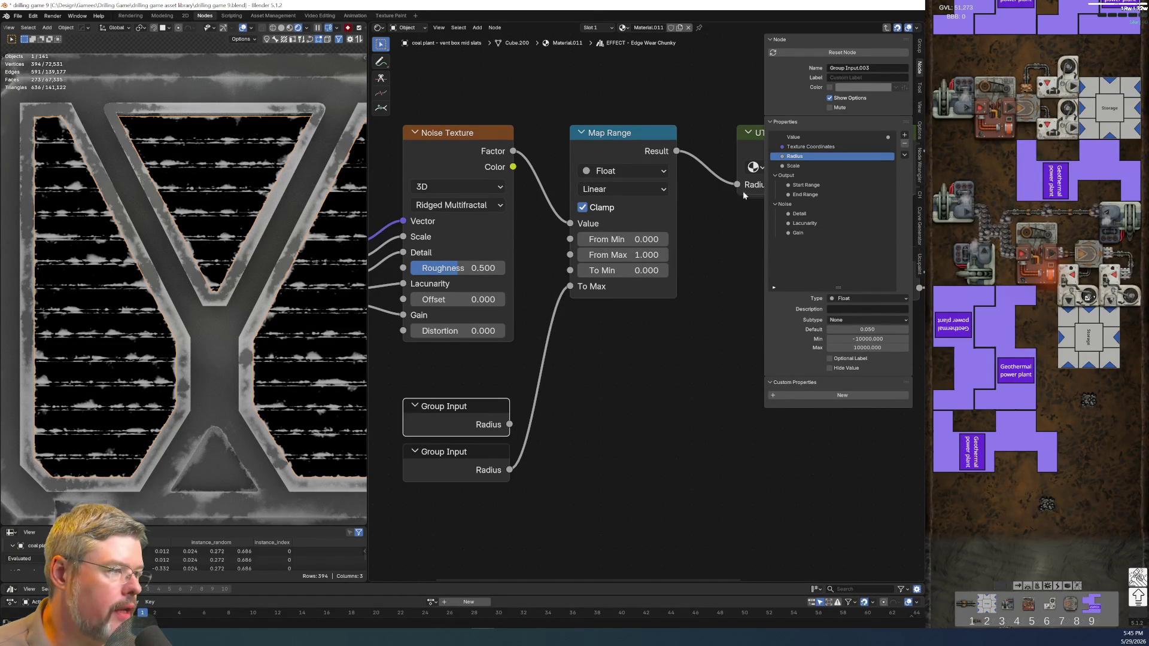
{"action": "double_click", "coordinate": [796, 156]}
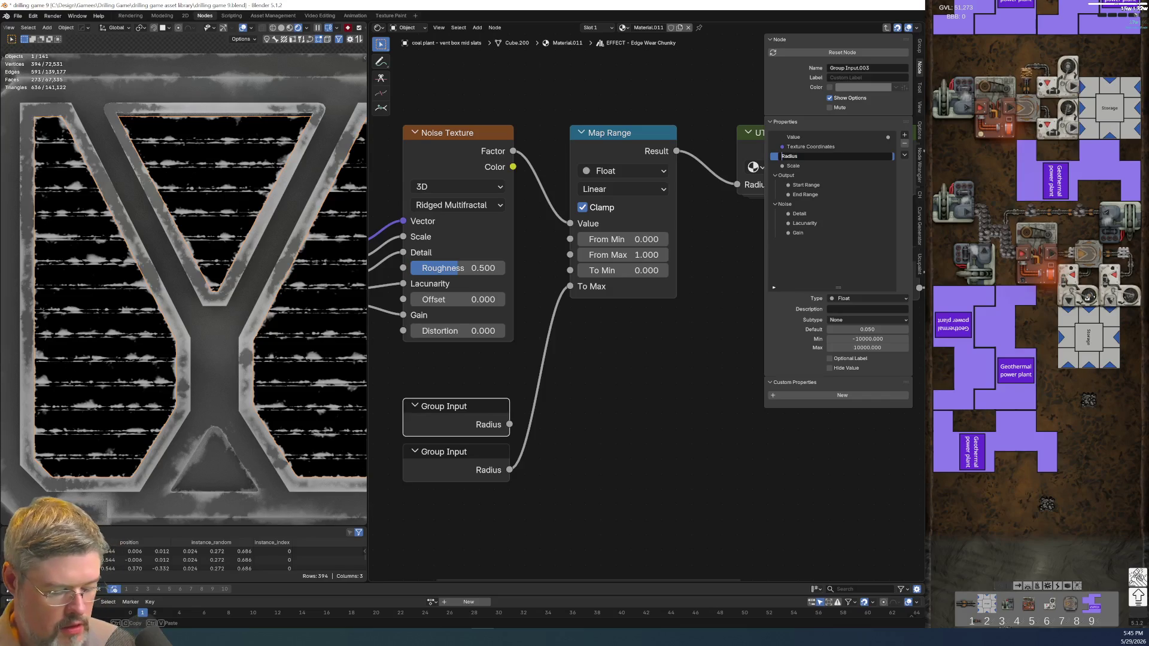
{"action": "type", "text": "Max"}
{"action": "key", "text": "Return"}
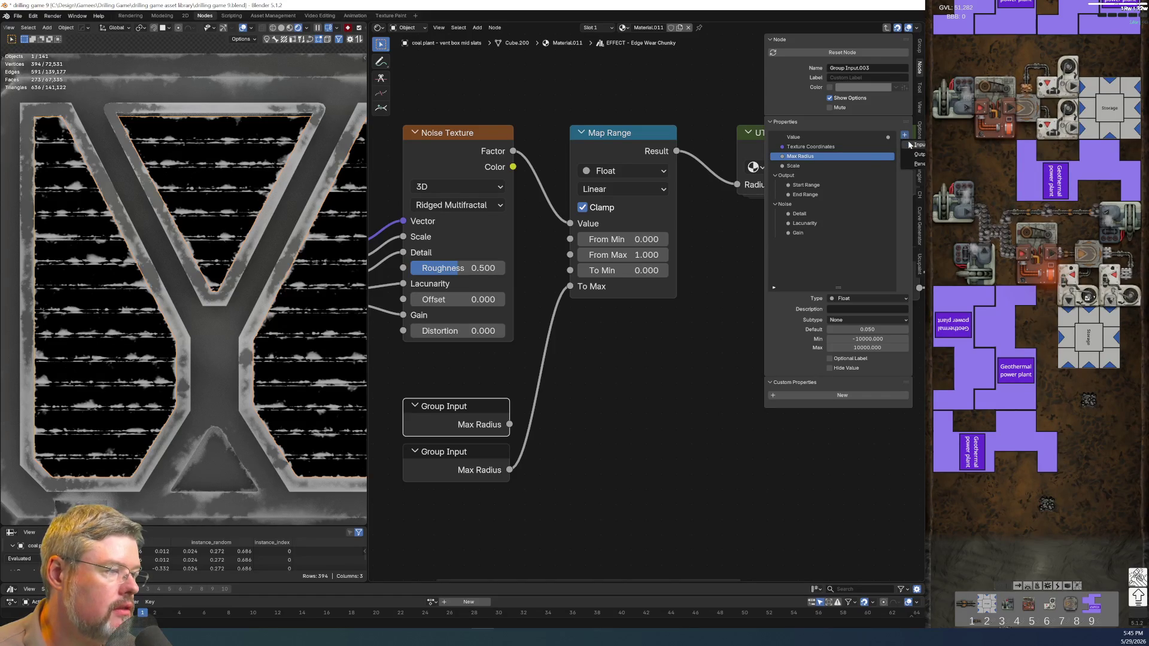
{"action": "left_click", "coordinate": [18, 15]}
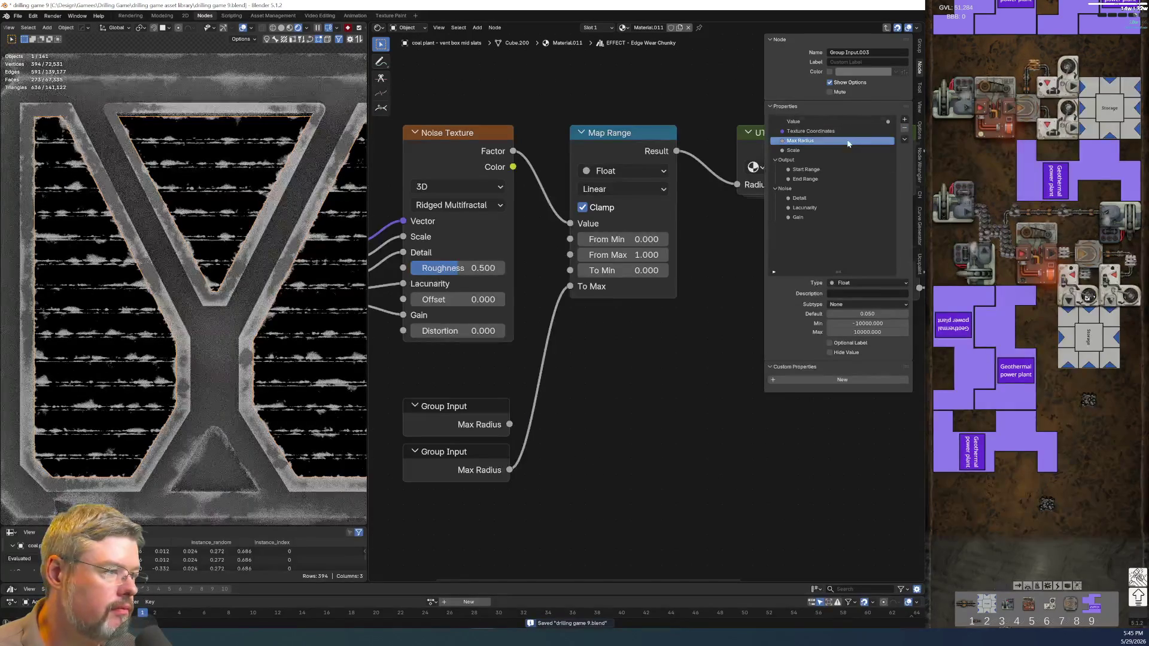
Add a new group input named Min Radius and reveal all Group Input sockets.
{"action": "left_click", "coordinate": [904, 120]}
{"action": "left_click", "coordinate": [912, 130]}
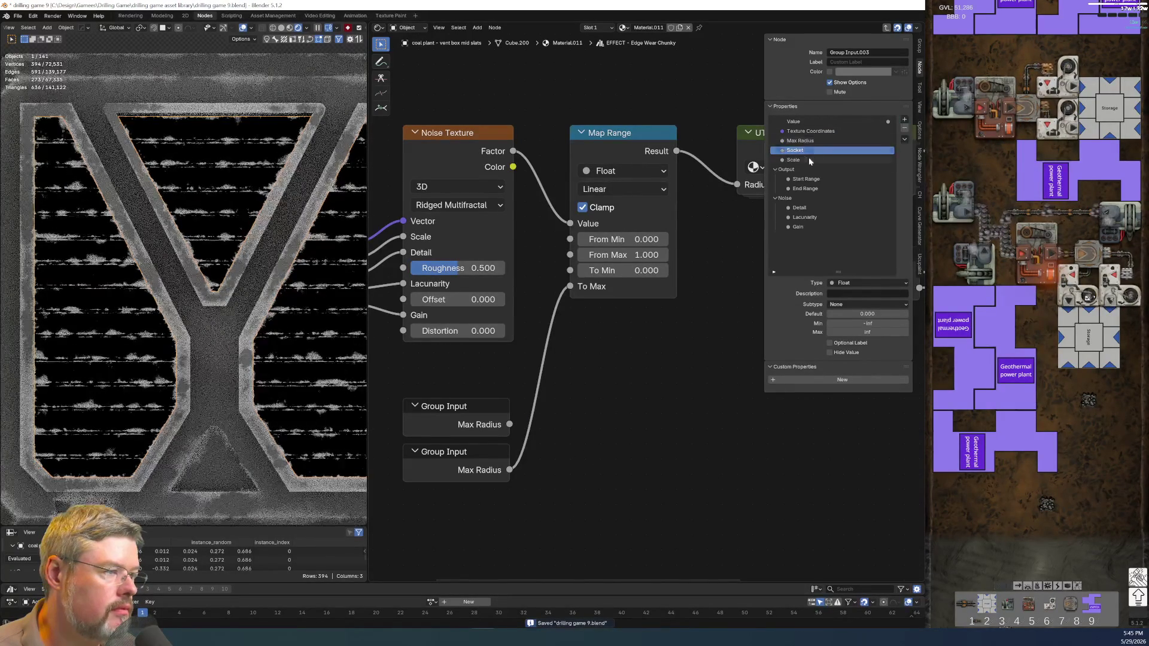
{"action": "type", "text": "Mi"}
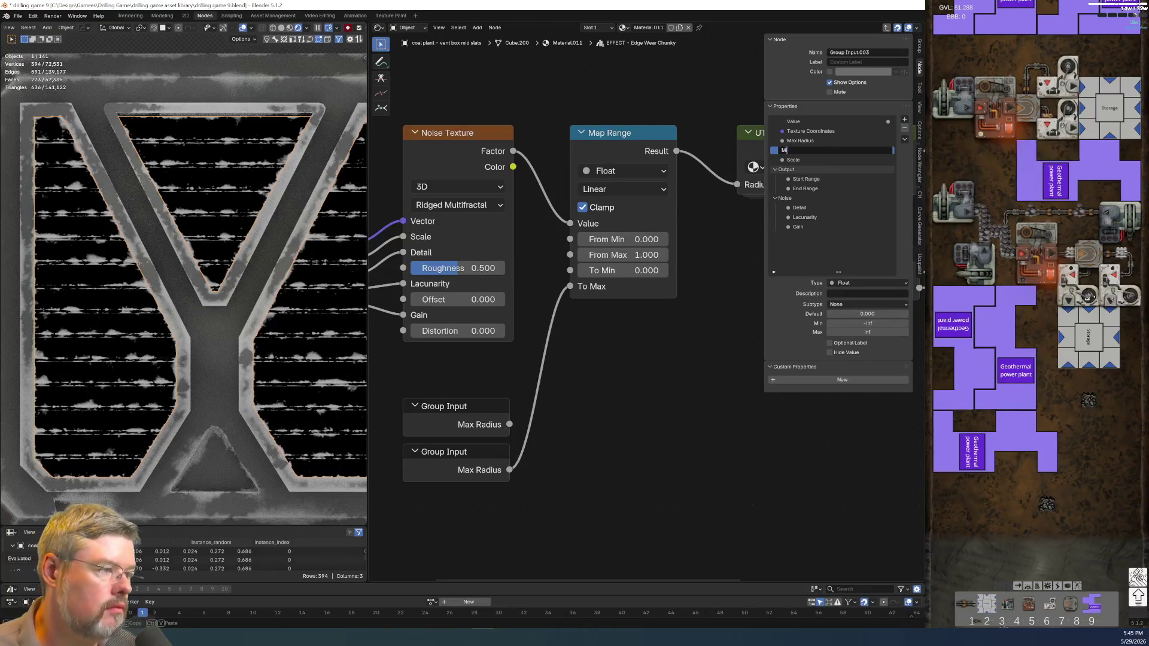
{"action": "type", "text": "n Radius"}
{"action": "key", "text": "Return"}
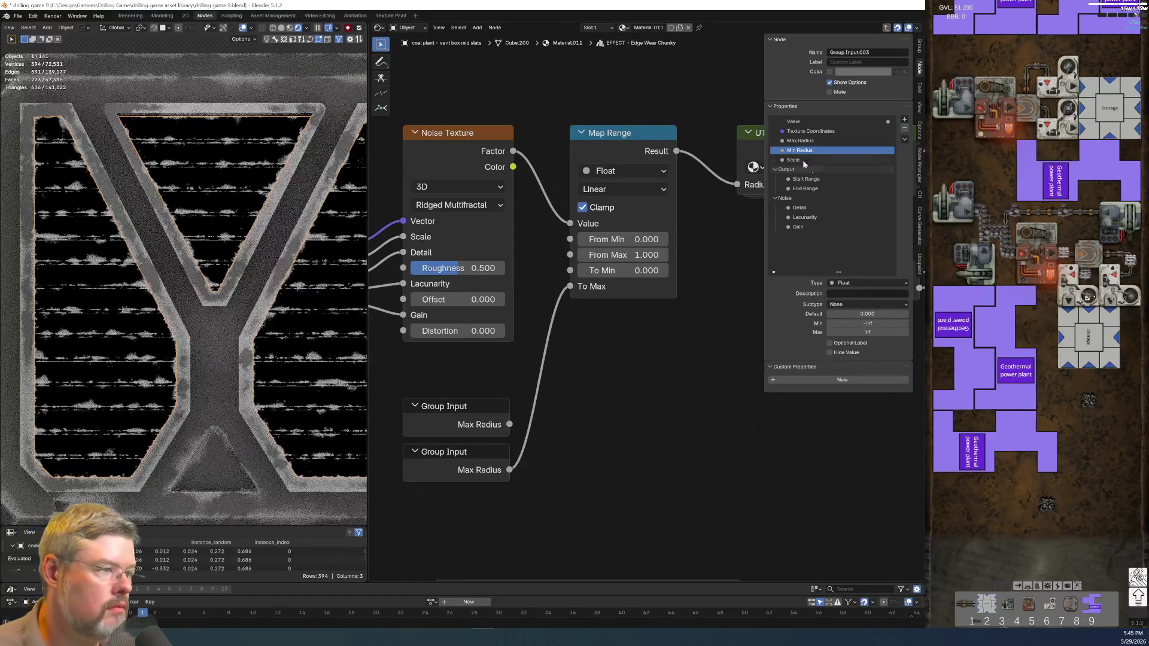
{"action": "left_click", "coordinate": [482, 412]}
{"action": "key", "text": "ctrl+h"}
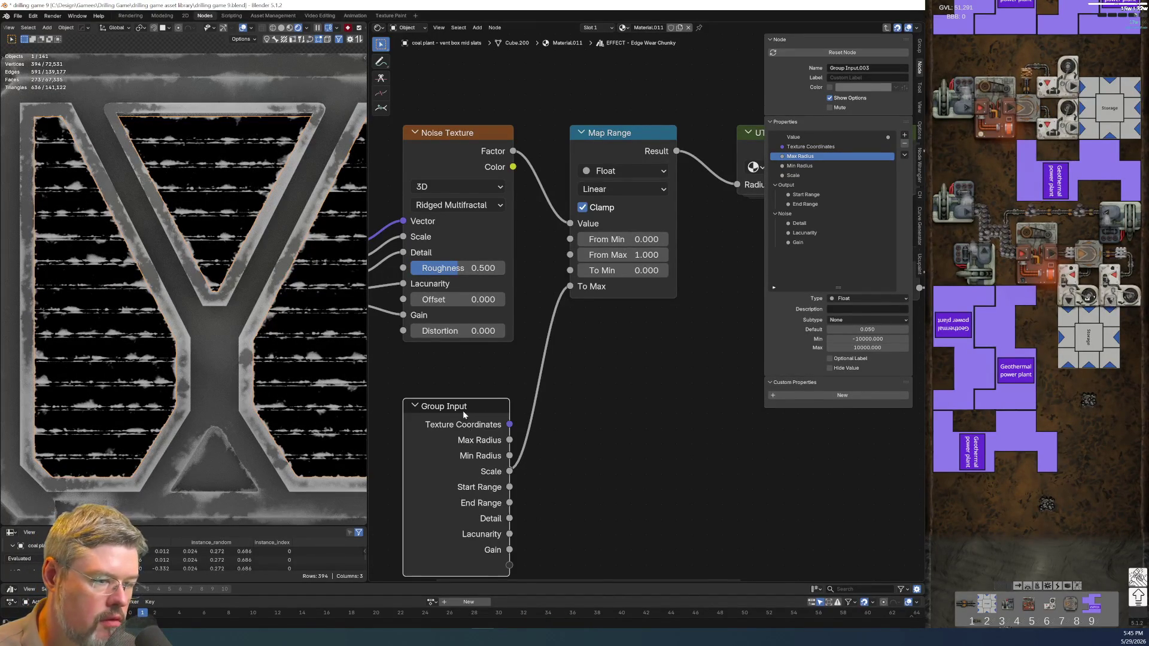
Wire the Min Radius group input into Map Range To Min and tidy its node.
{"action": "mouse_move", "coordinate": [488, 421]}
{"action": "left_mouse_down"}
{"action": "mouse_move", "coordinate": [598, 523]}
{"action": "mouse_move", "coordinate": [628, 400]}
{"action": "mouse_move", "coordinate": [575, 429]}
{"action": "mouse_move", "coordinate": [492, 213]}
{"action": "left_mouse_up"}
{"action": "middle_click_drag", "start_coordinate": [510, 343], "coordinate": [585, 257]}
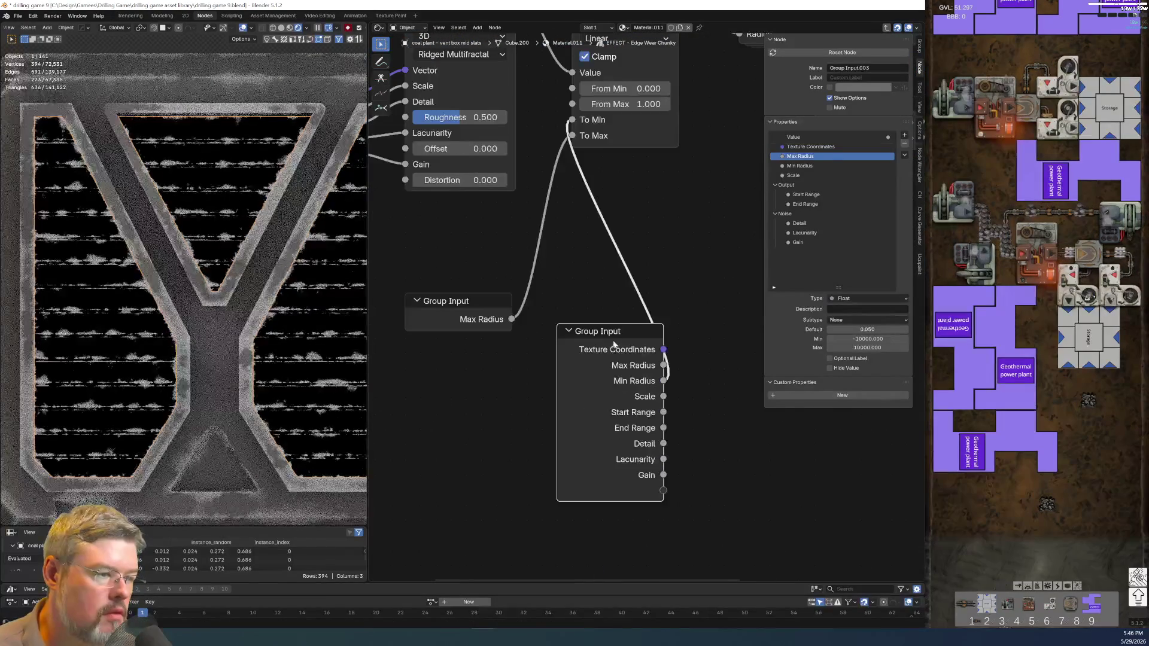
{"action": "key", "text": "ctrl+h"}
{"action": "key", "text": "g"}
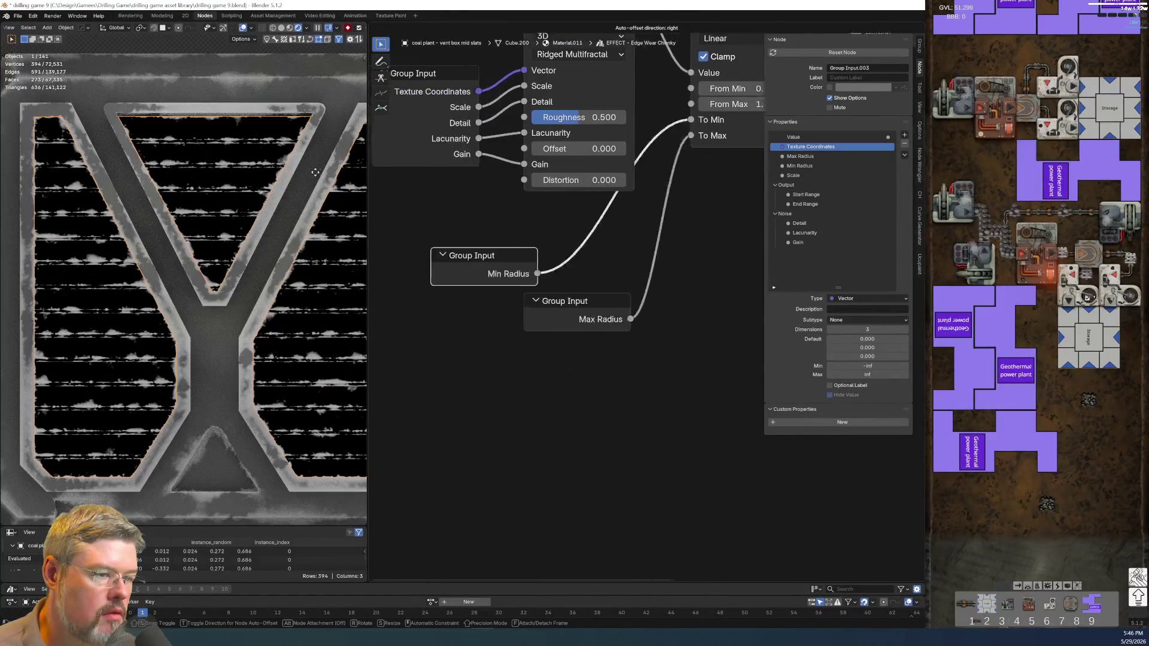
{"action": "middle_click_drag", "start_coordinate": [572, 343], "coordinate": [454, 401]}
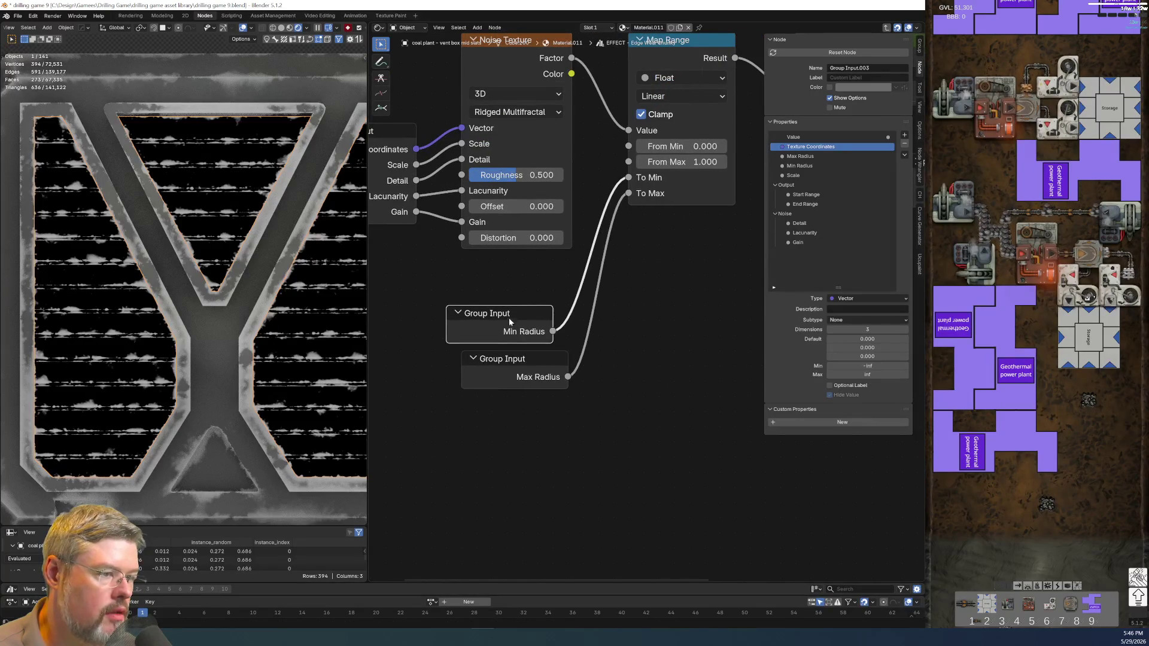
{"action": "left_click_drag", "start_coordinate": [509, 318], "coordinate": [524, 318]}
Reorder the group inputs so Min Radius sits above Max Radius.
{"action": "left_click", "coordinate": [830, 166]}
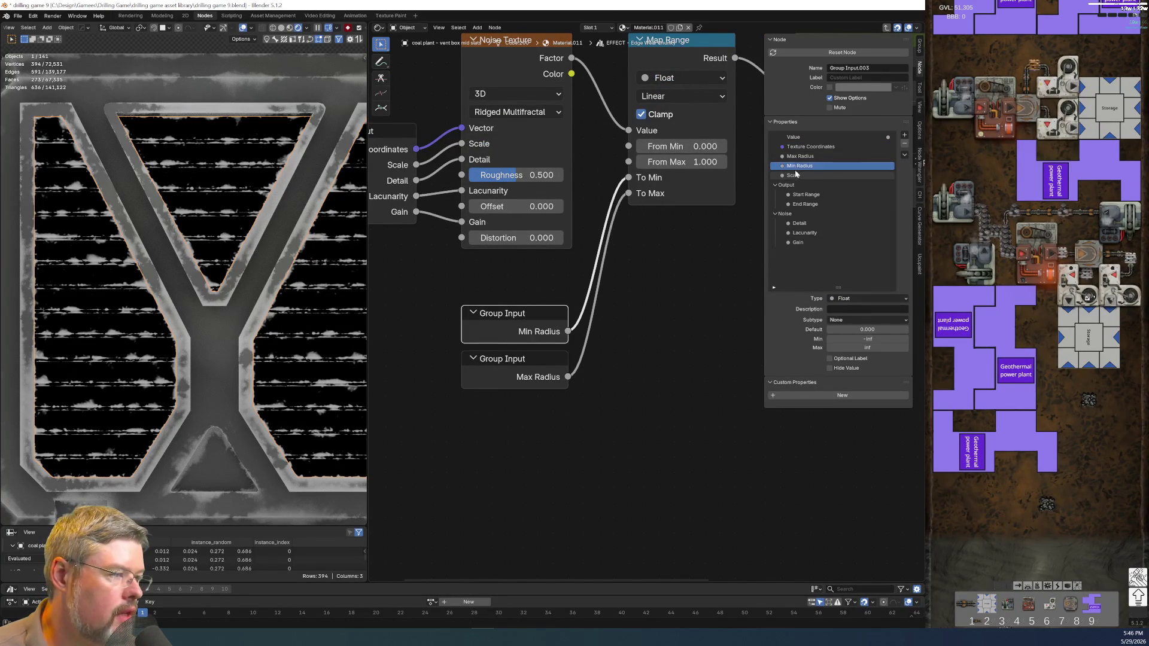
{"action": "left_click_drag", "start_coordinate": [795, 170], "coordinate": [794, 156]}
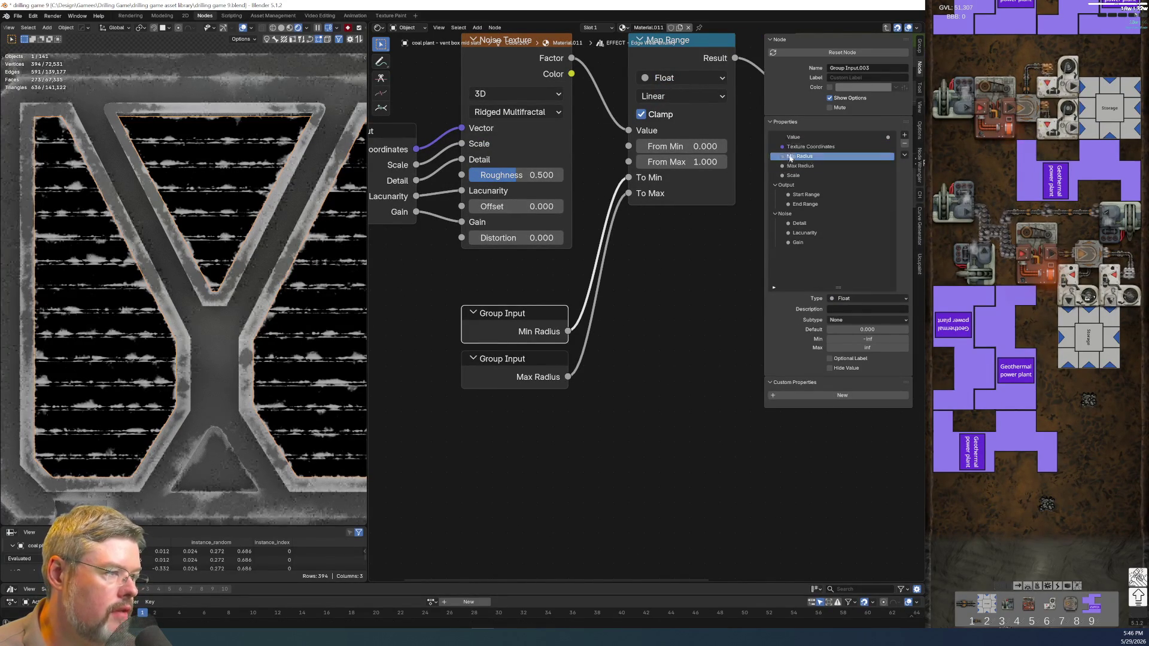
{"action": "middle_click_drag", "start_coordinate": [672, 344], "coordinate": [597, 406]}
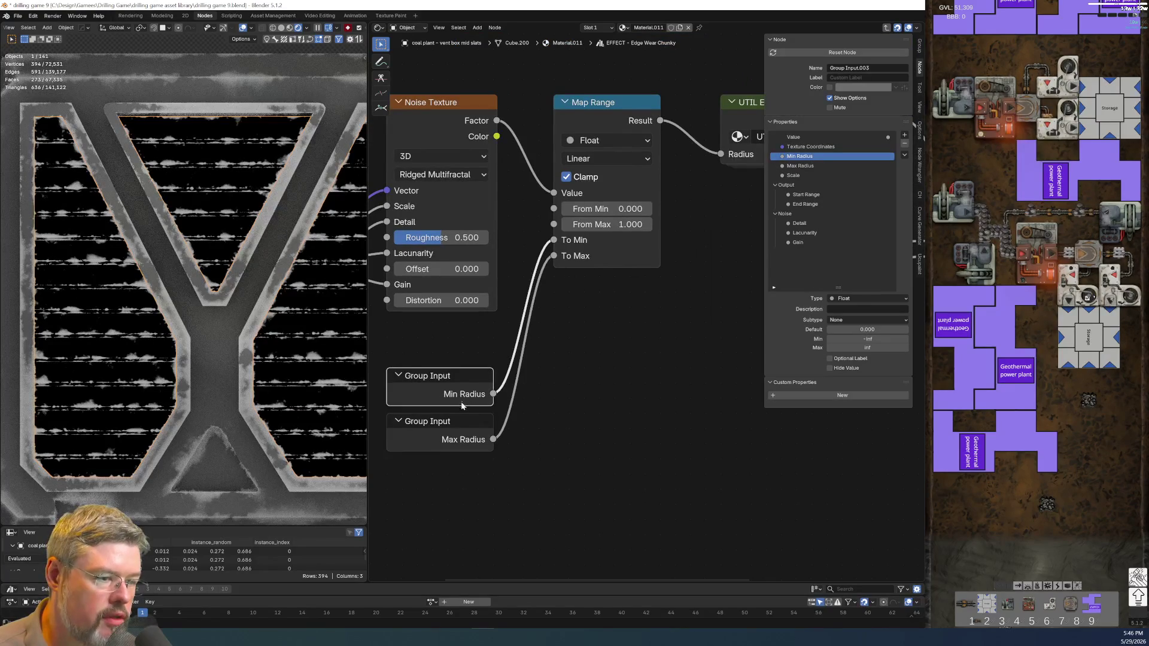
{"action": "mouse_move", "coordinate": [462, 422]}
{"action": "left_mouse_down"}
{"action": "mouse_move", "coordinate": [517, 477]}
{"action": "mouse_move", "coordinate": [660, 467]}
{"action": "left_mouse_up"}
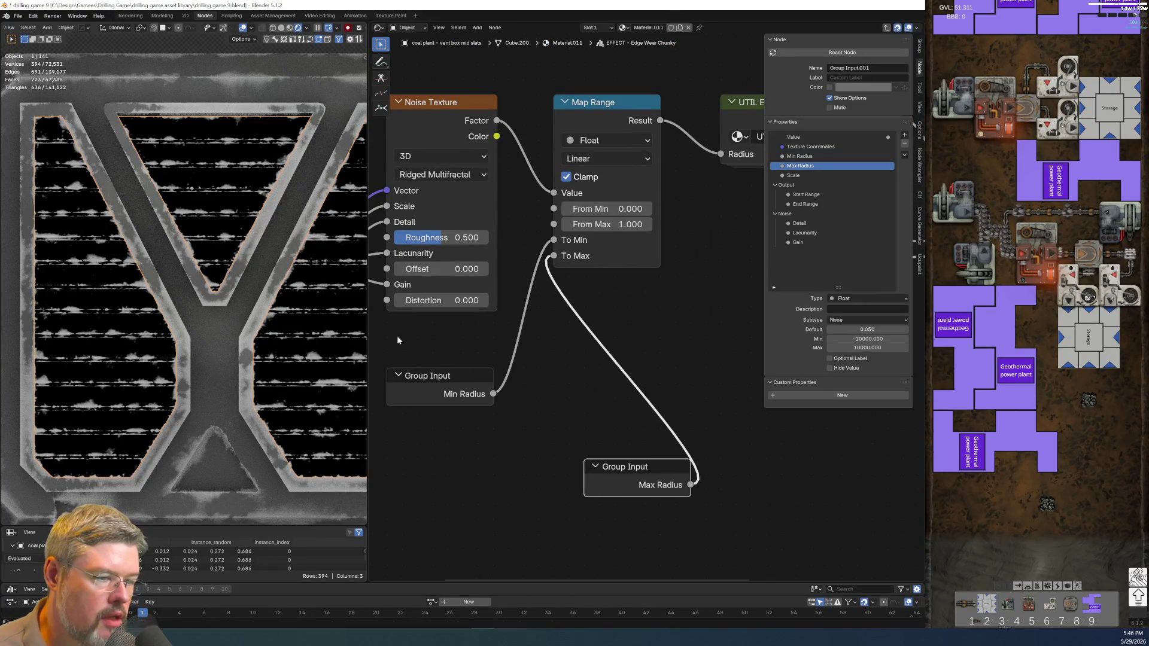
{"action": "left_click", "coordinate": [441, 386]}
{"action": "key", "text": "ctrl+h"}
Wire Max Radius from the main Group Input into To Max and delete the leftover input node.
{"action": "left_click_drag", "start_coordinate": [494, 425], "coordinate": [555, 255]}
{"action": "left_click", "coordinate": [599, 483]}
{"action": "key", "text": "x"}
{"action": "left_click", "coordinate": [404, 392]}
{"action": "key", "text": "ctrl+h"}
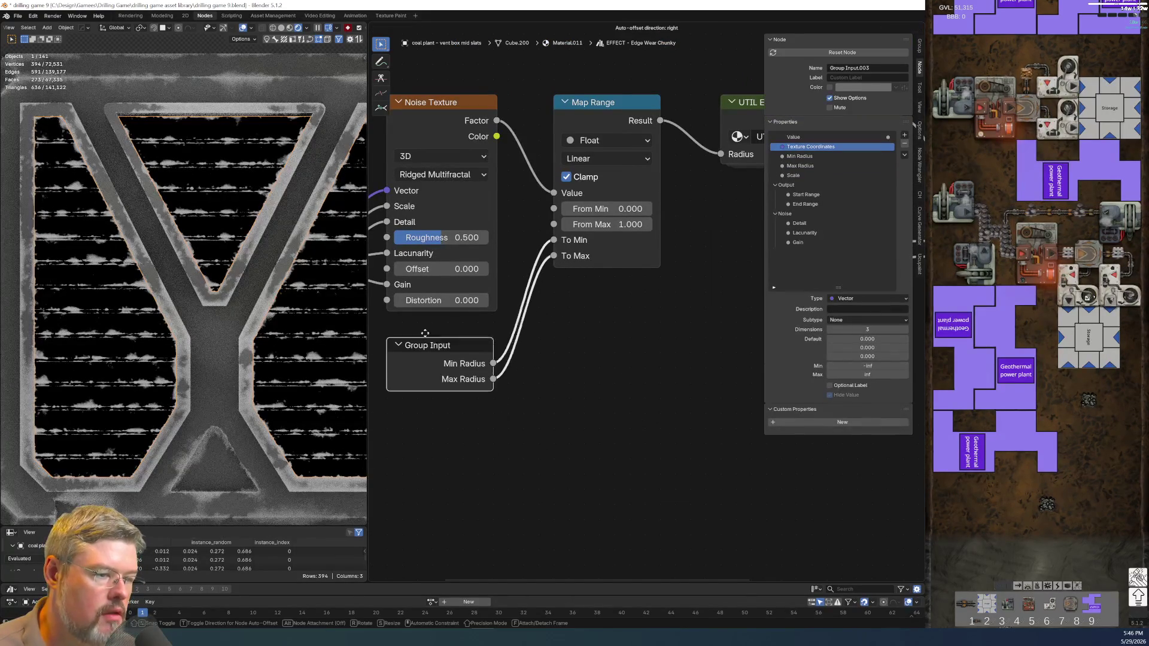
{"action": "scroll", "coordinate": [504, 435], "scroll_direction": "down", "scroll_amount": 2}
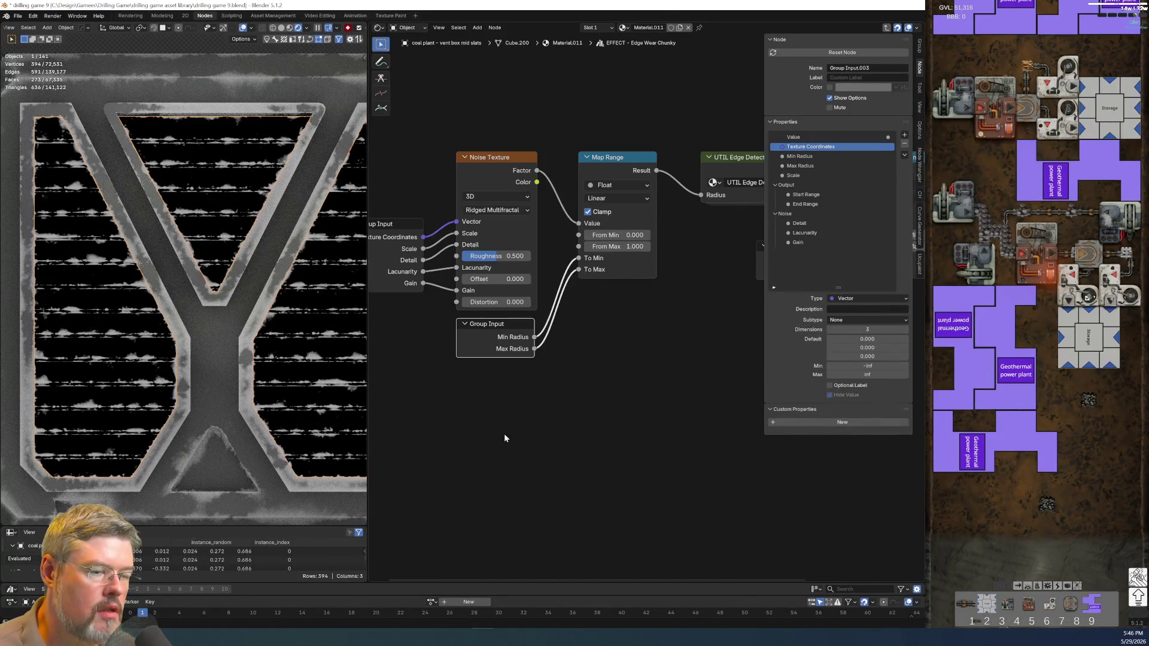
Save the blend file and return from the node group to the material.
{"action": "left_click", "coordinate": [17, 16]}
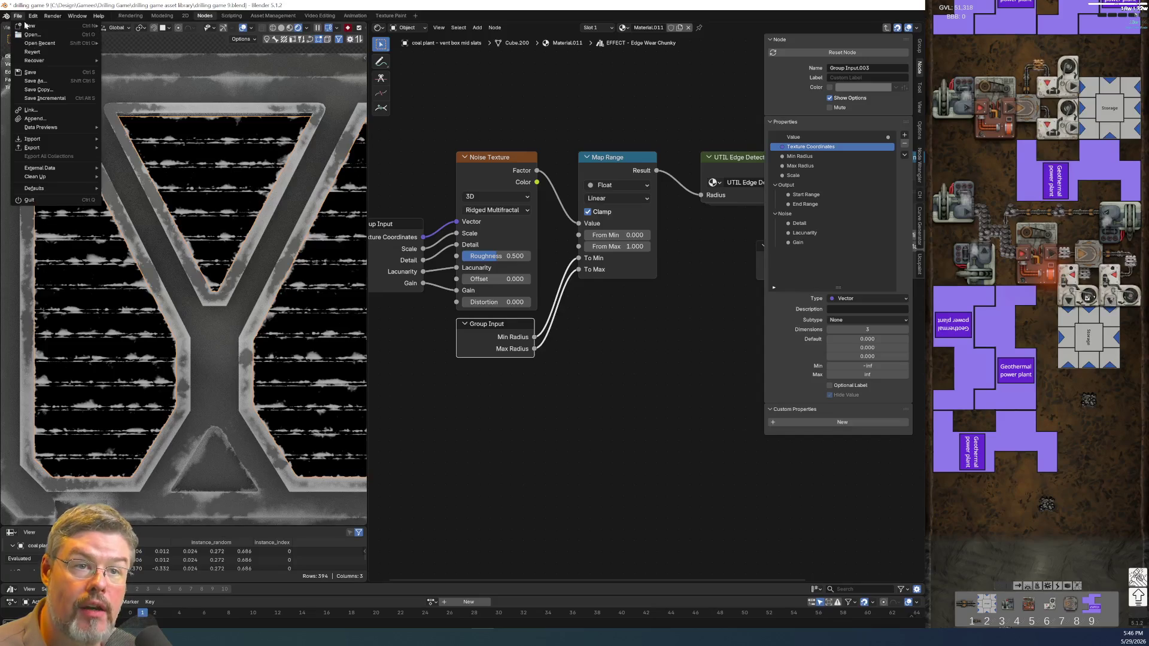
{"action": "left_click", "coordinate": [36, 71]}
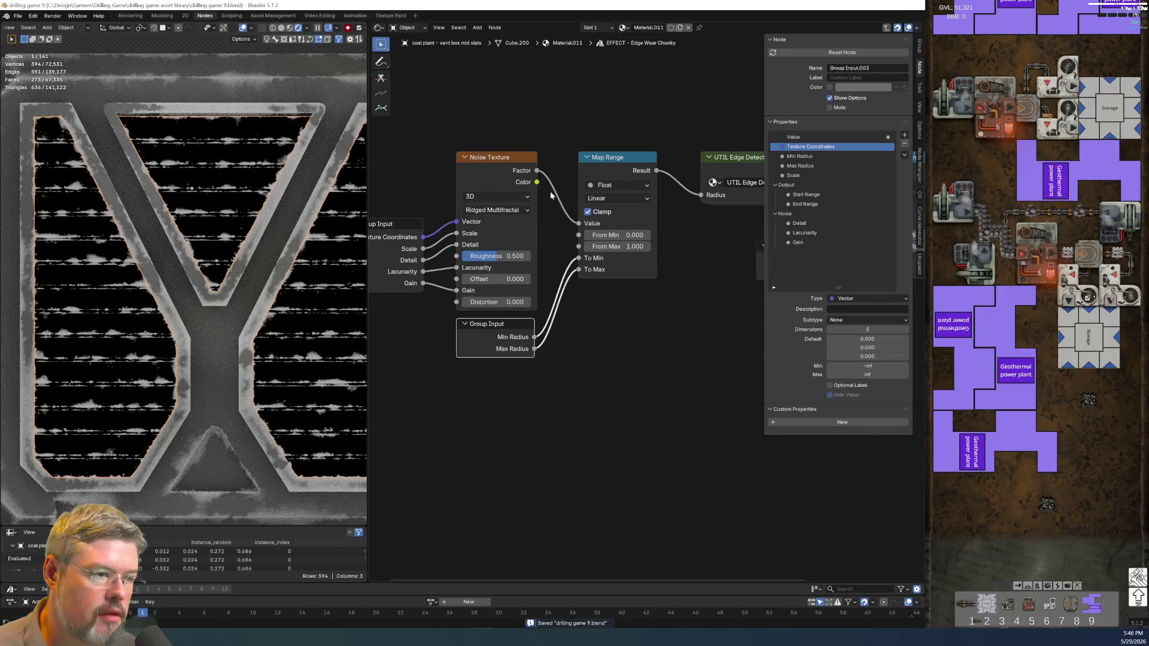
{"action": "key", "text": "Tab"}
Keep Min Radius at 0.010 and set Max Radius to 0.070 on Edge Wear Chunky.
{"action": "scroll", "coordinate": [559, 362], "scroll_direction": "up", "scroll_amount": 5}
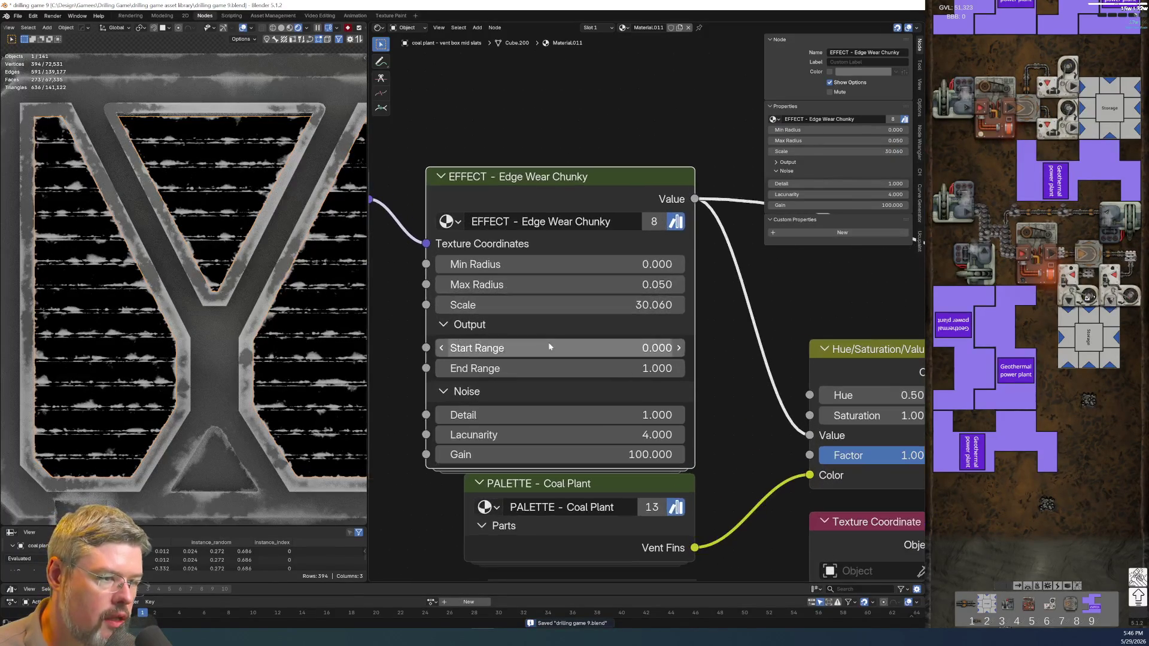
{"action": "left_click", "coordinate": [578, 265]}
{"action": "type", "text": "0.01"}
{"action": "left_click", "coordinate": [459, 264]}
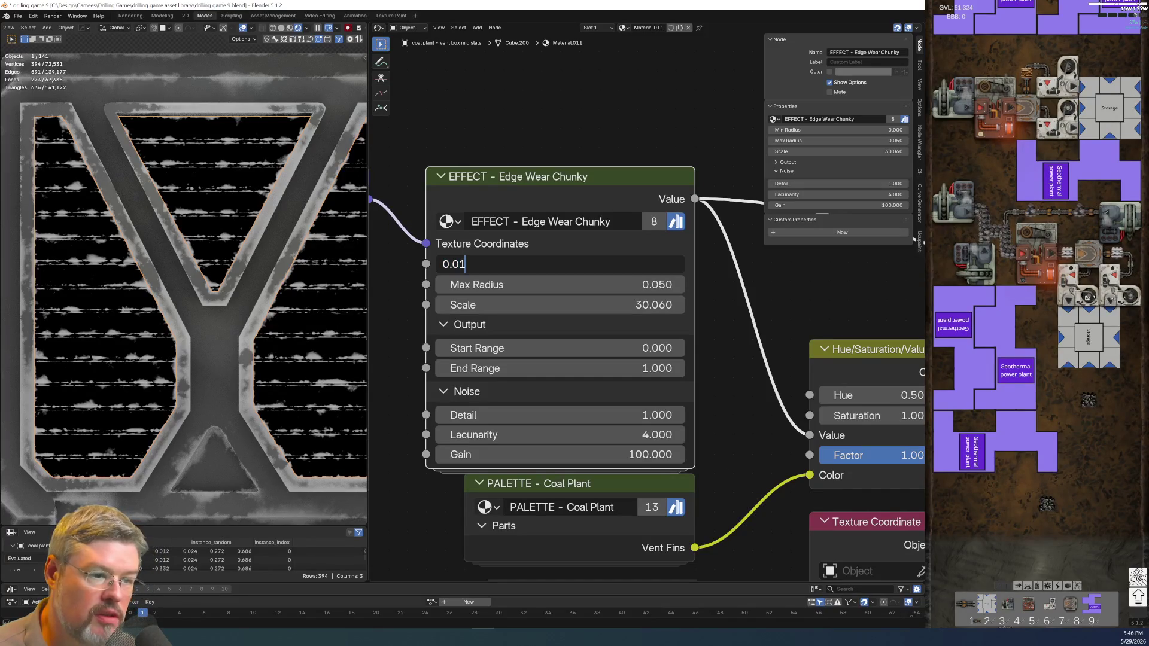
{"action": "key", "text": "Return"}
{"action": "scroll", "coordinate": [159, 364], "scroll_direction": "down", "scroll_amount": 3}
{"action": "scroll", "coordinate": [159, 365], "scroll_direction": "up", "scroll_amount": 4}
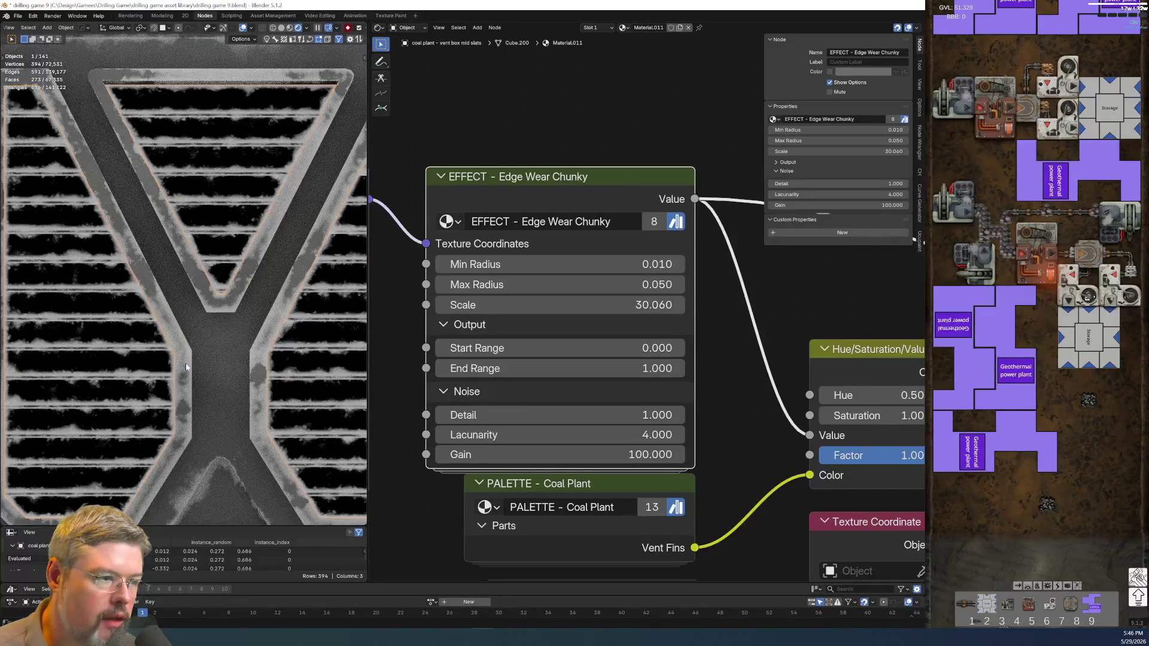
{"action": "double_click", "coordinate": [479, 285]}
{"action": "left_click", "coordinate": [465, 284]}
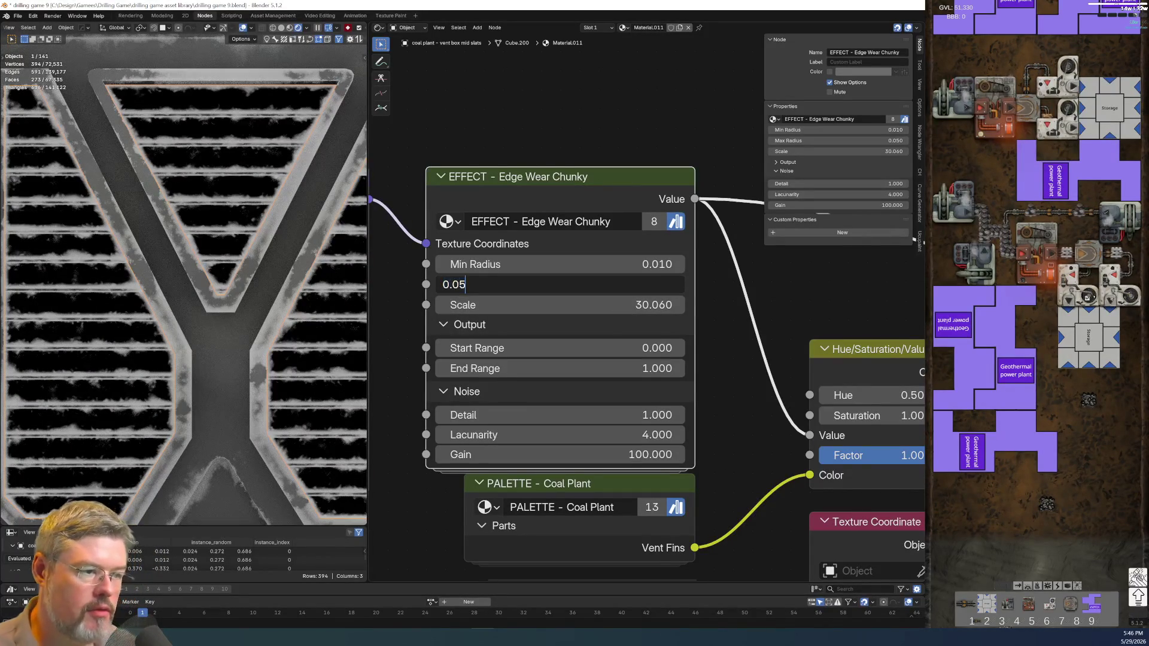
{"action": "type", "text": "7"}
{"action": "key", "text": "Return"}
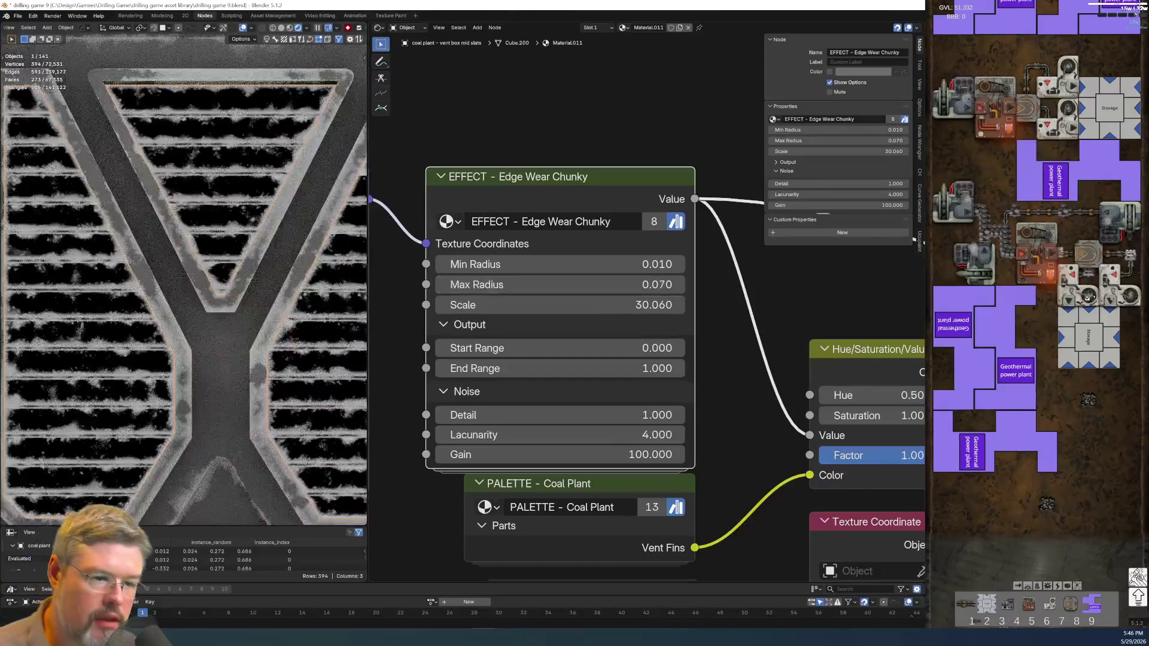
Set the mask Start Range to 1 and End Range to 0.
{"action": "scroll", "coordinate": [203, 358], "scroll_direction": "down", "scroll_amount": 5}
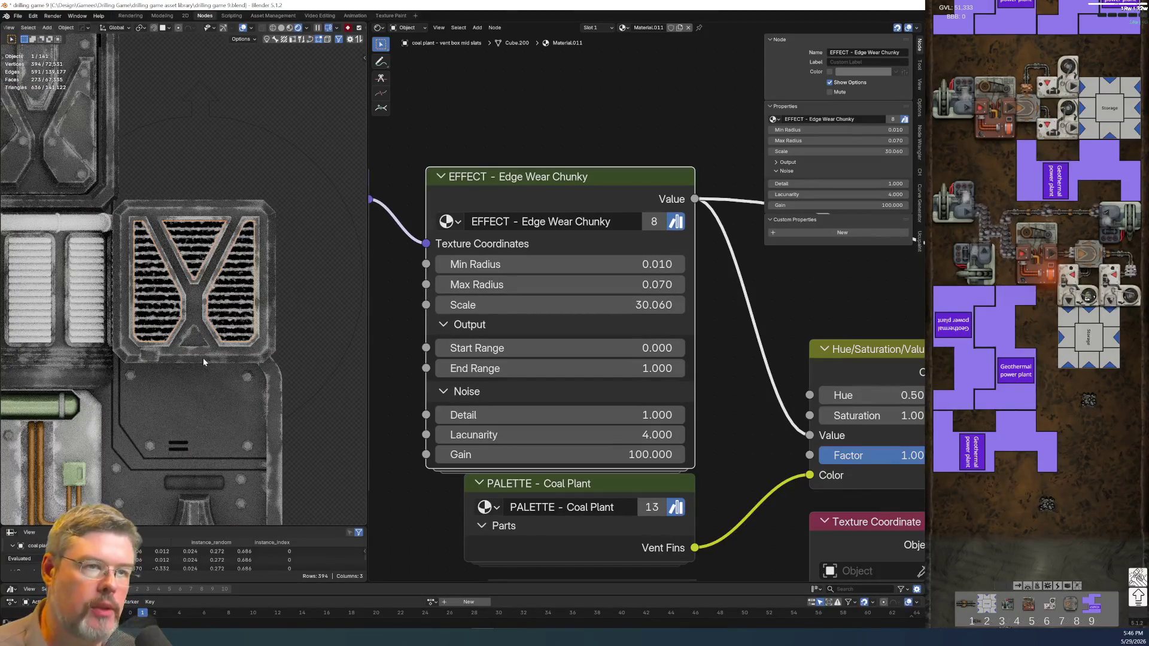
{"action": "scroll", "coordinate": [705, 413], "scroll_direction": "down", "scroll_amount": 3}
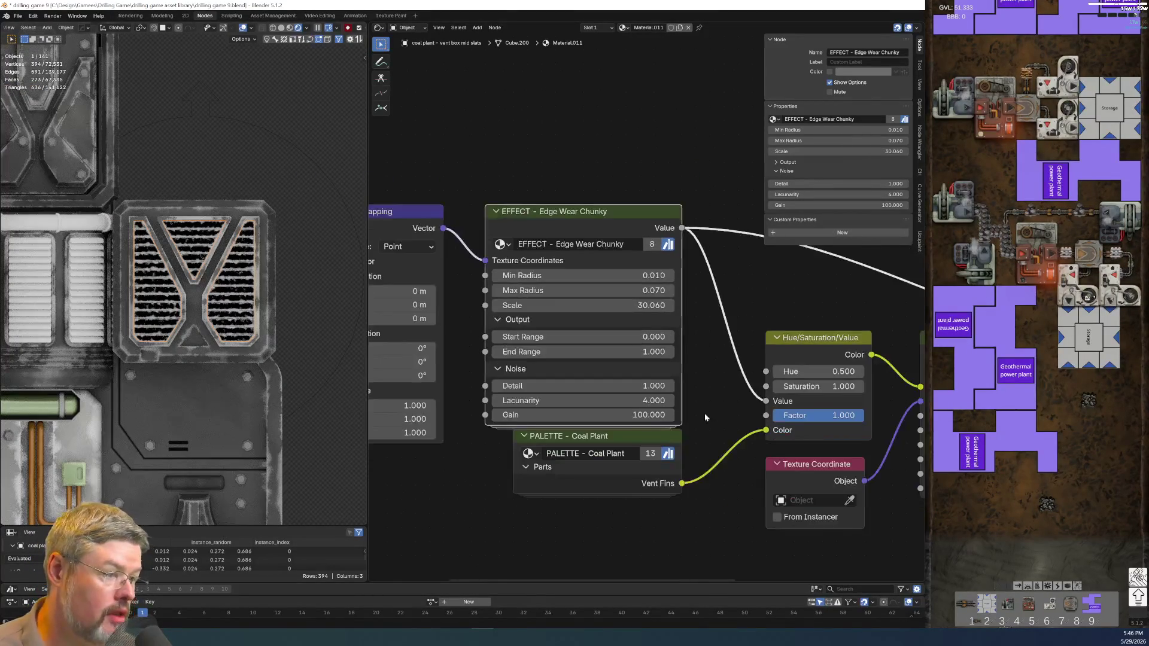
{"action": "left_click", "coordinate": [527, 290]}
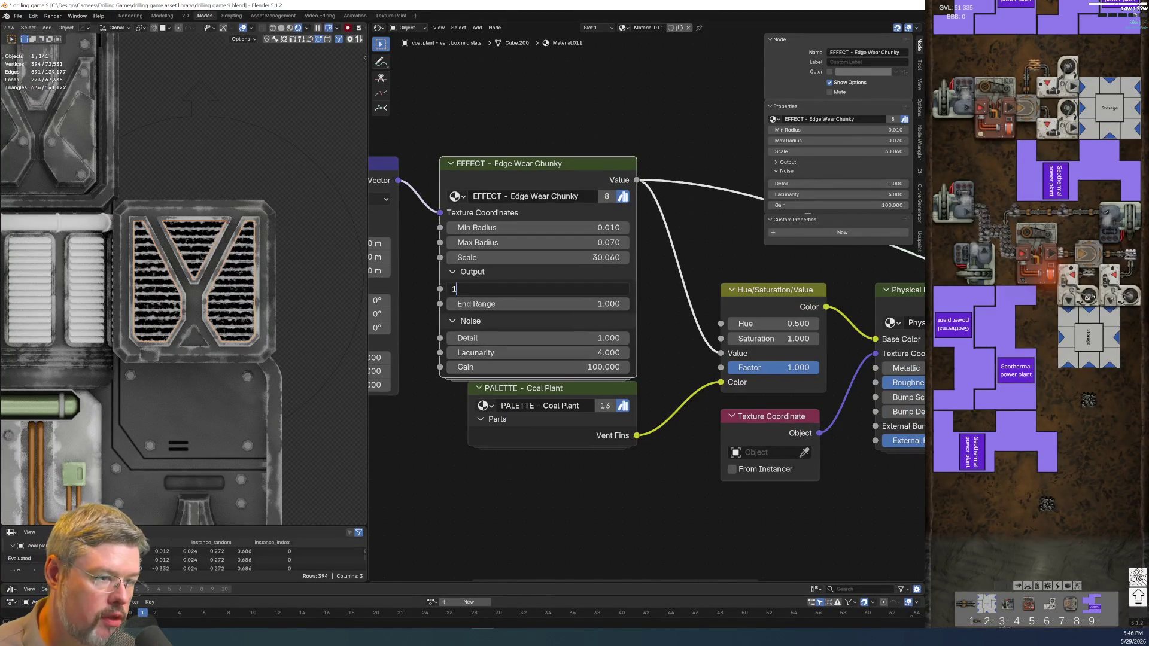
{"action": "key", "text": "Return"}
{"action": "left_click", "coordinate": [568, 304]}
{"action": "type", "text": "0"}
{"action": "key", "text": "Return"}
Rearrange the node view and try End Range at -2, then back to 0.
{"action": "mouse_move", "coordinate": [624, 492]}
{"action": "middle_mouse_down"}
{"action": "mouse_move", "coordinate": [535, 475]}
{"action": "mouse_move", "coordinate": [529, 439]}
{"action": "middle_mouse_up"}
{"action": "scroll", "coordinate": [529, 439], "scroll_direction": "down", "scroll_amount": 1}
{"action": "left_click_drag", "start_coordinate": [487, 163], "coordinate": [490, 151]}
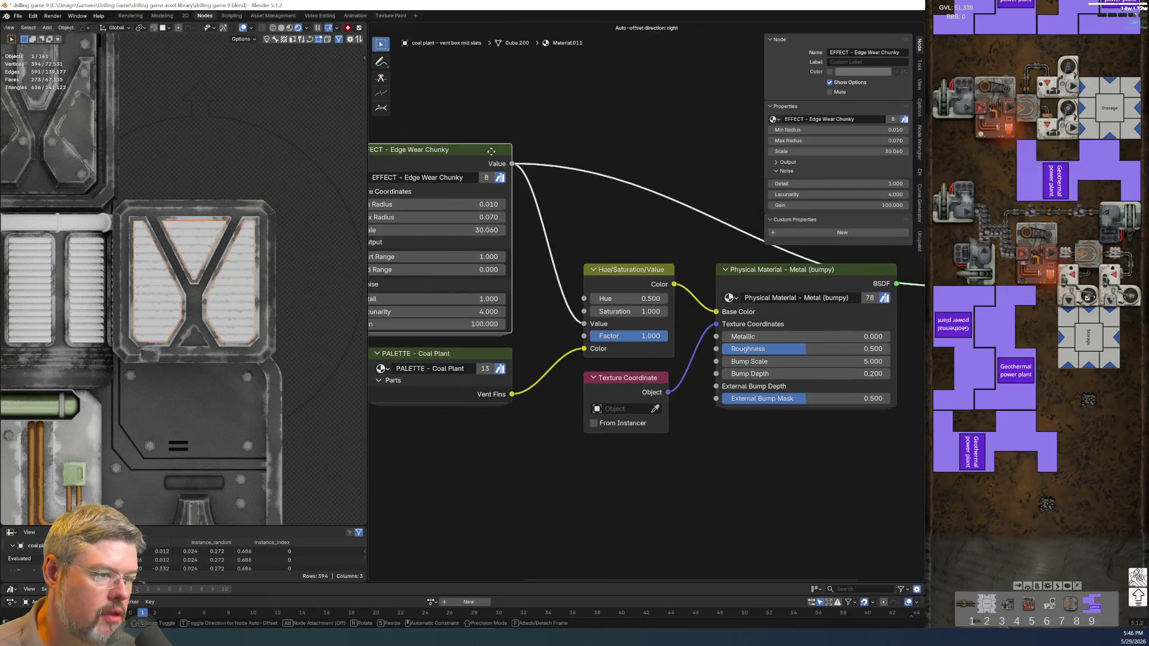
{"action": "middle_click_drag", "start_coordinate": [913, 284], "coordinate": [684, 321]}
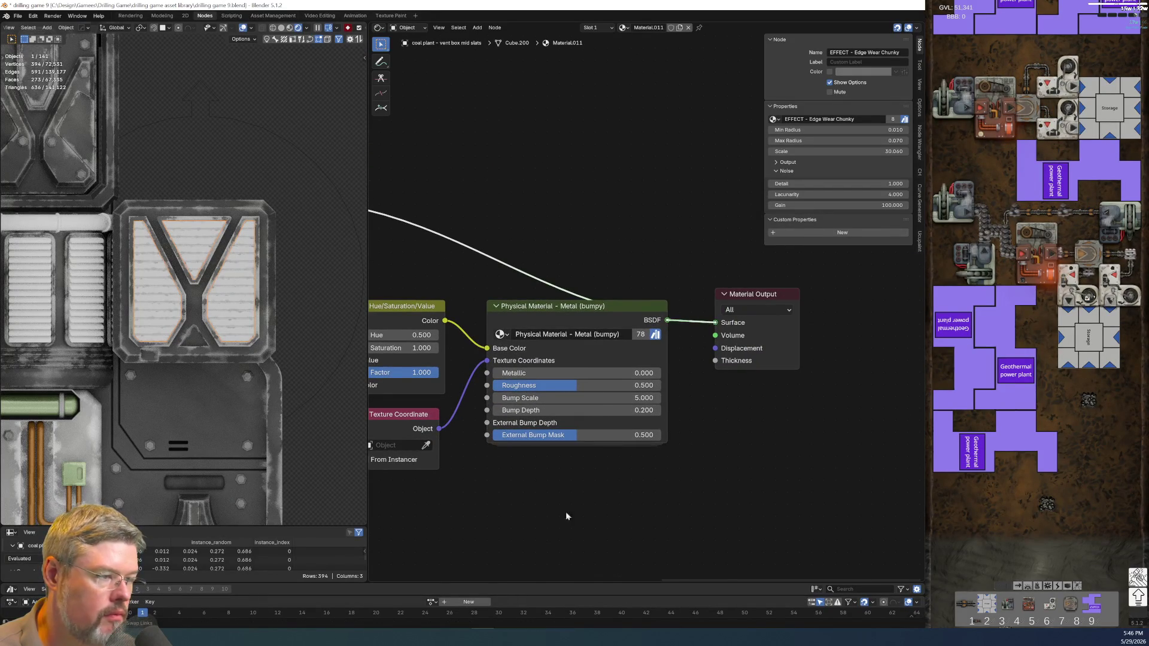
{"action": "middle_click_drag", "start_coordinate": [566, 515], "coordinate": [680, 457]}
{"action": "scroll", "coordinate": [180, 270], "scroll_direction": "up", "scroll_amount": 5}
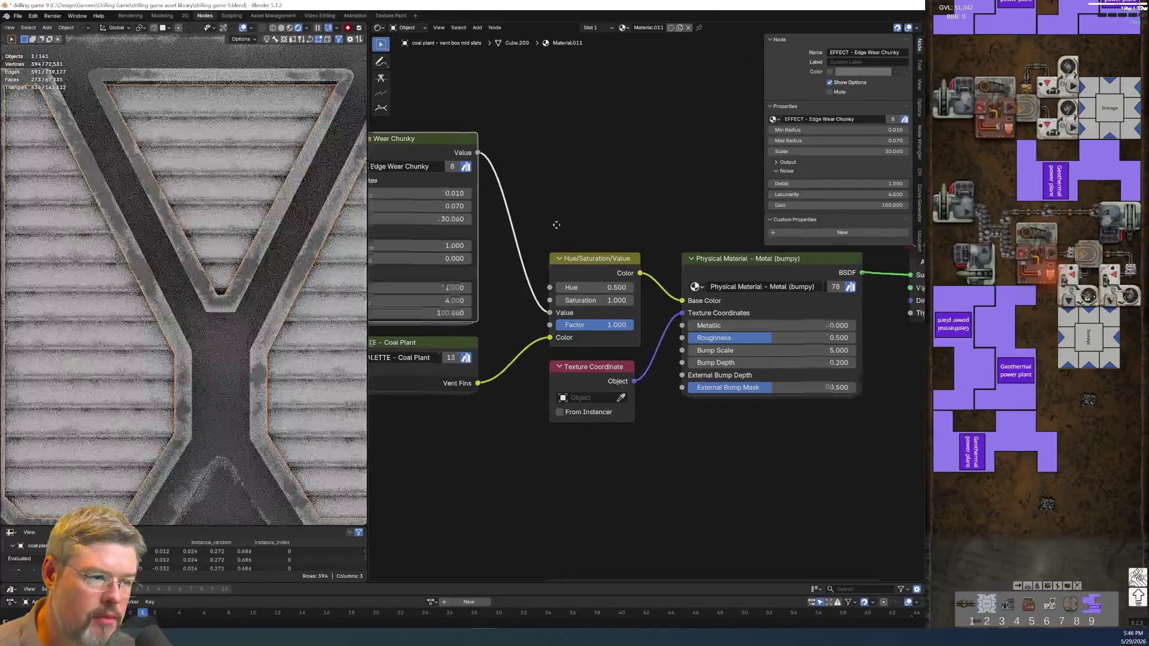
{"action": "middle_click_drag", "start_coordinate": [556, 224], "coordinate": [627, 196]}
{"action": "left_click", "coordinate": [454, 229]}
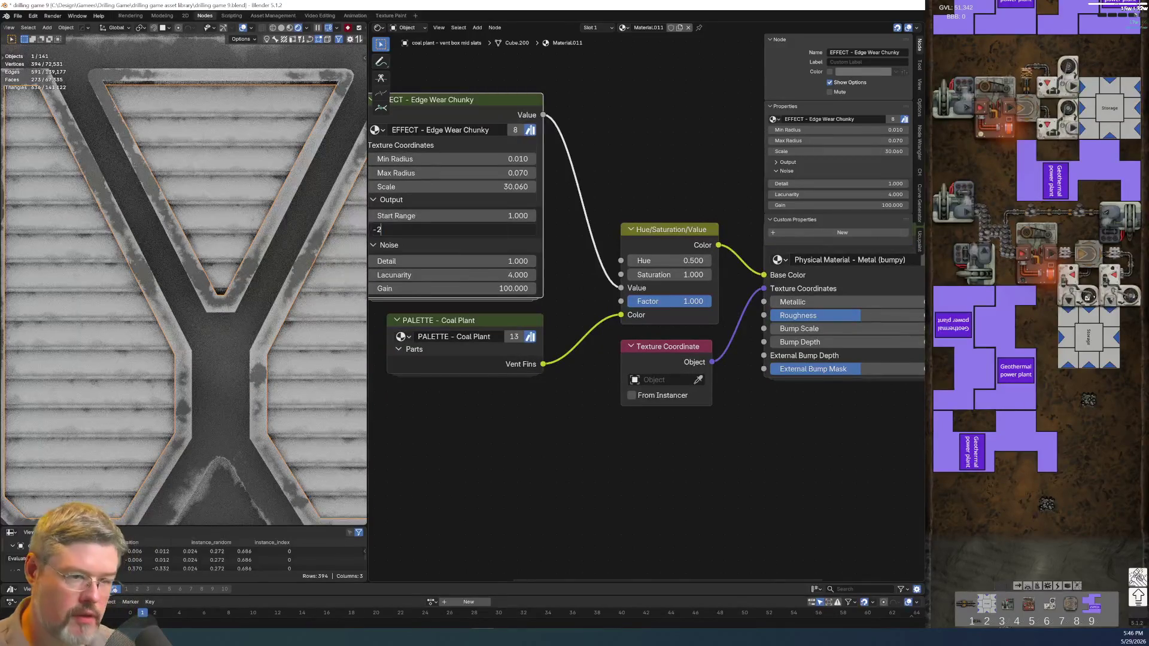
{"action": "key", "text": "Return"}
{"action": "key", "text": "Return"}
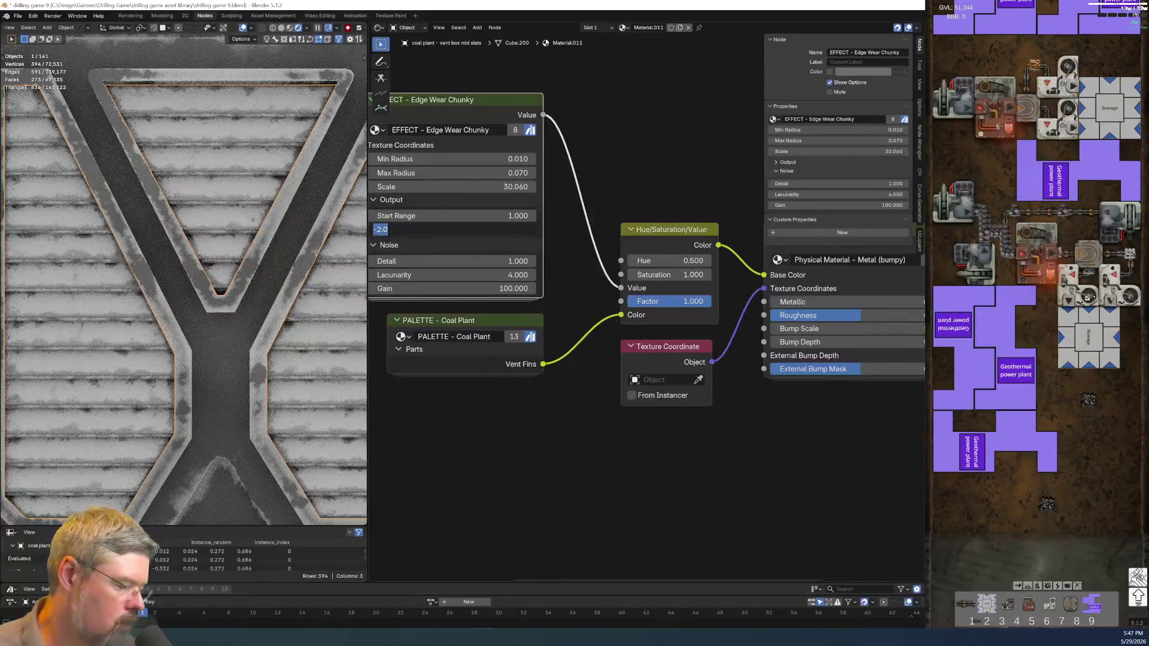
{"action": "type", "text": "0"}
{"action": "key", "text": "Return"}
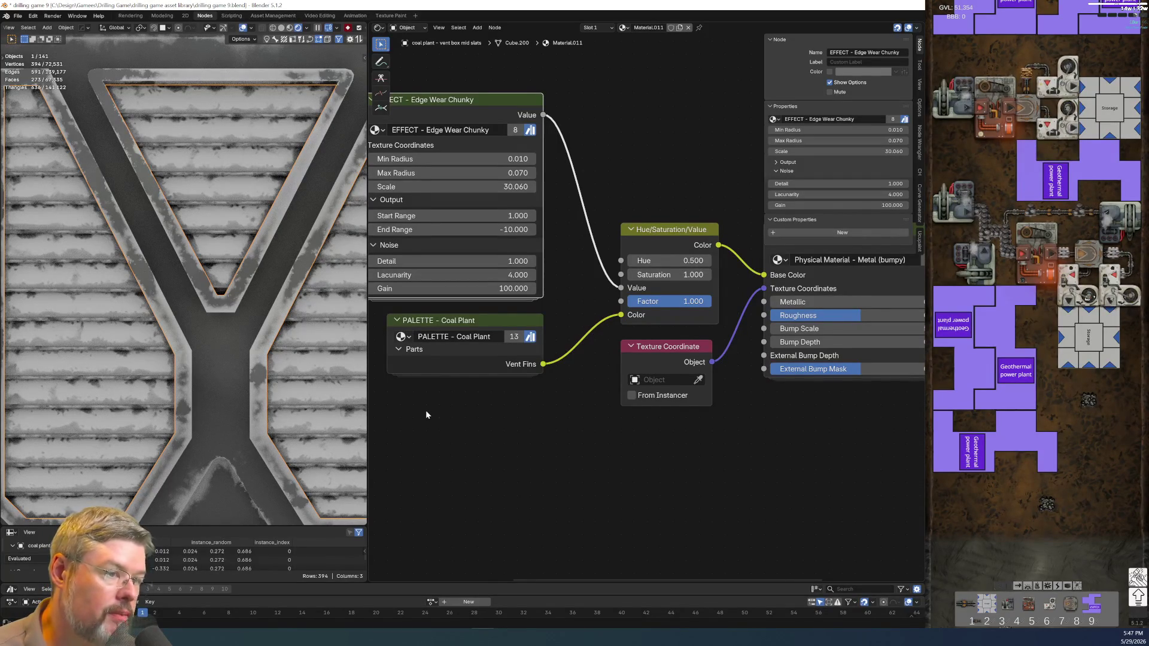
Set the noise Detail to 2 and lower the mask Scale to 9.860.
{"action": "scroll", "coordinate": [426, 412], "scroll_direction": "up", "scroll_amount": 1}
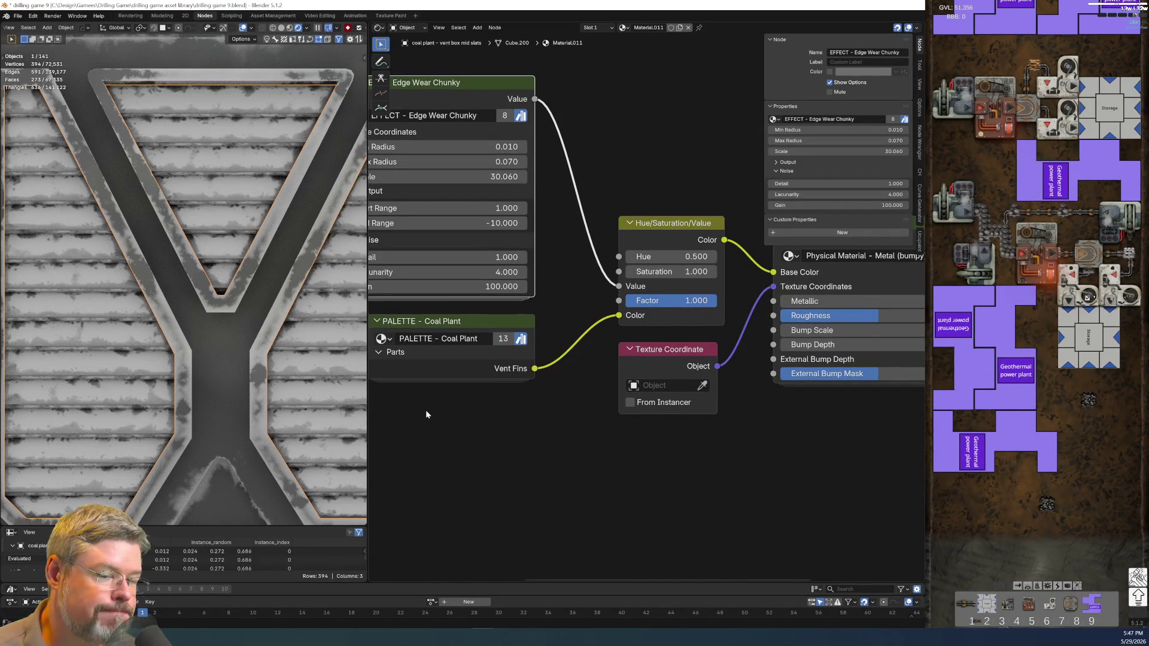
{"action": "scroll", "coordinate": [426, 413], "scroll_direction": "down", "scroll_amount": 1}
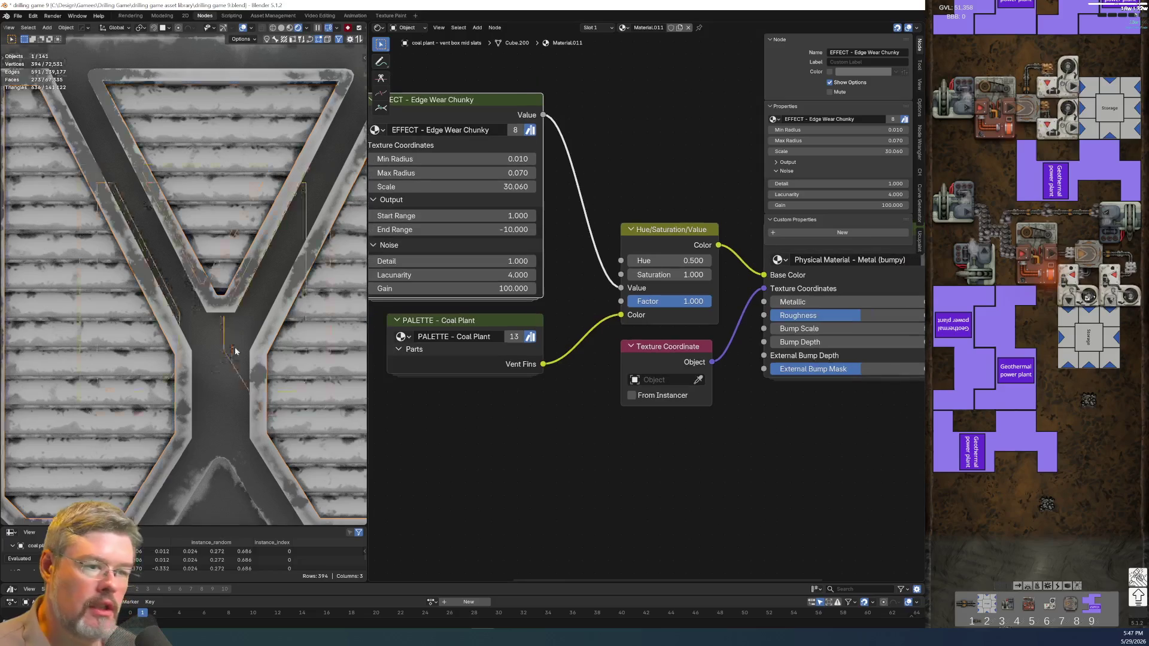
{"action": "scroll", "coordinate": [247, 376], "scroll_direction": "down", "scroll_amount": 4}
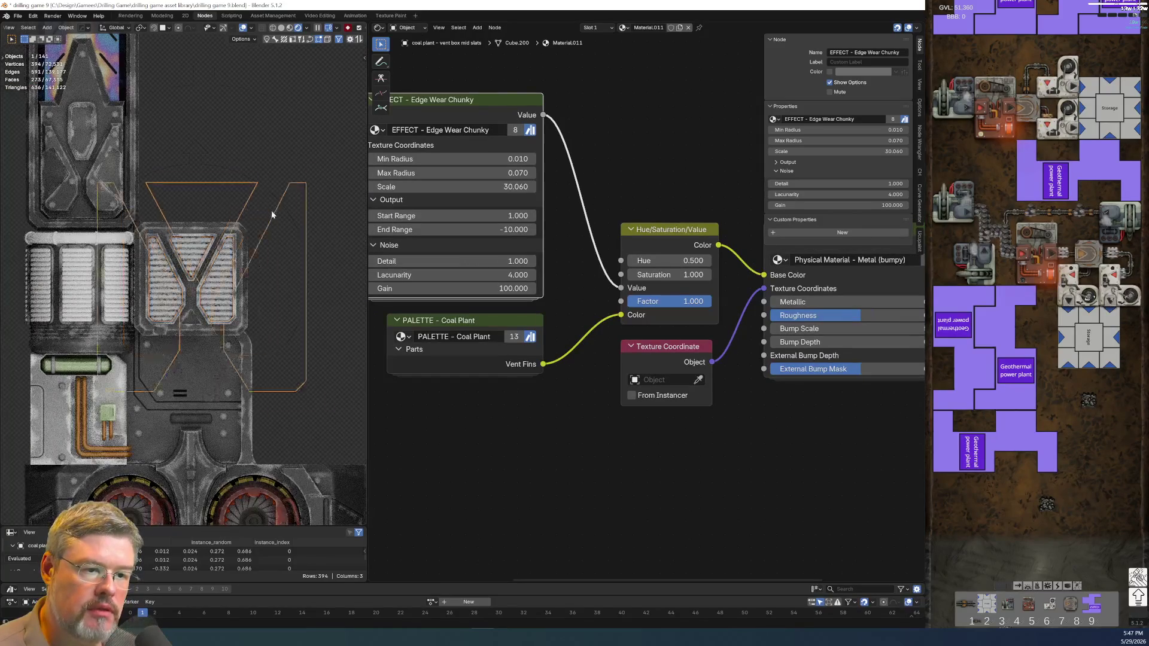
{"action": "scroll", "coordinate": [259, 239], "scroll_direction": "up", "scroll_amount": 5}
{"action": "scroll", "coordinate": [259, 239], "scroll_direction": "up", "scroll_amount": 3}
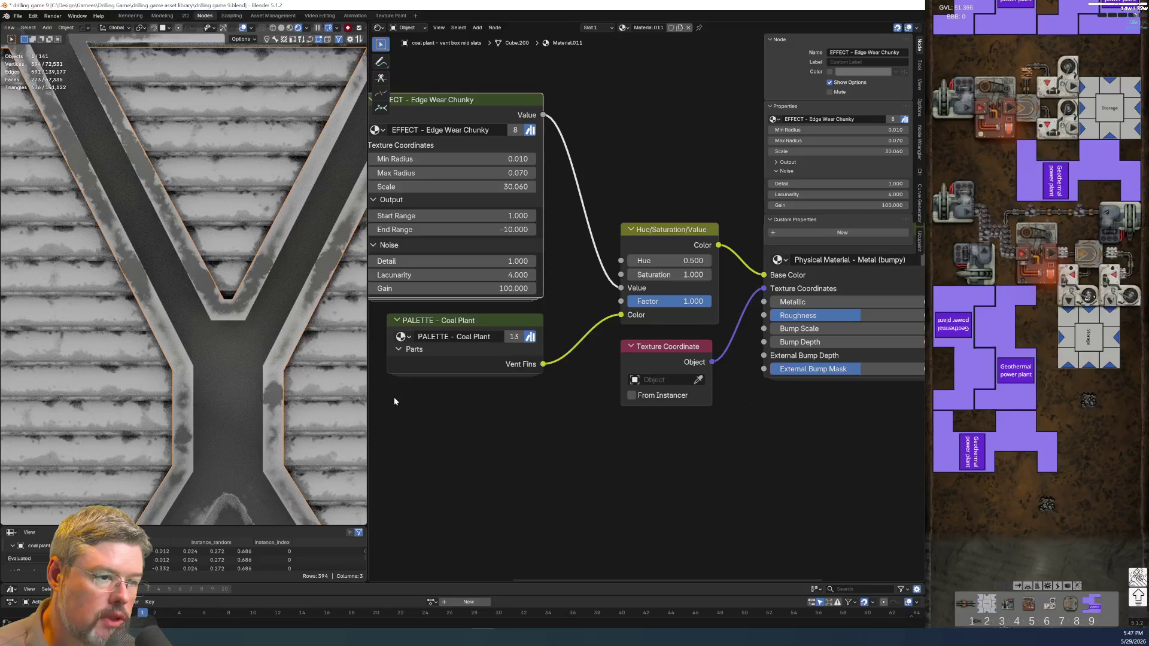
{"action": "left_click", "coordinate": [398, 261]}
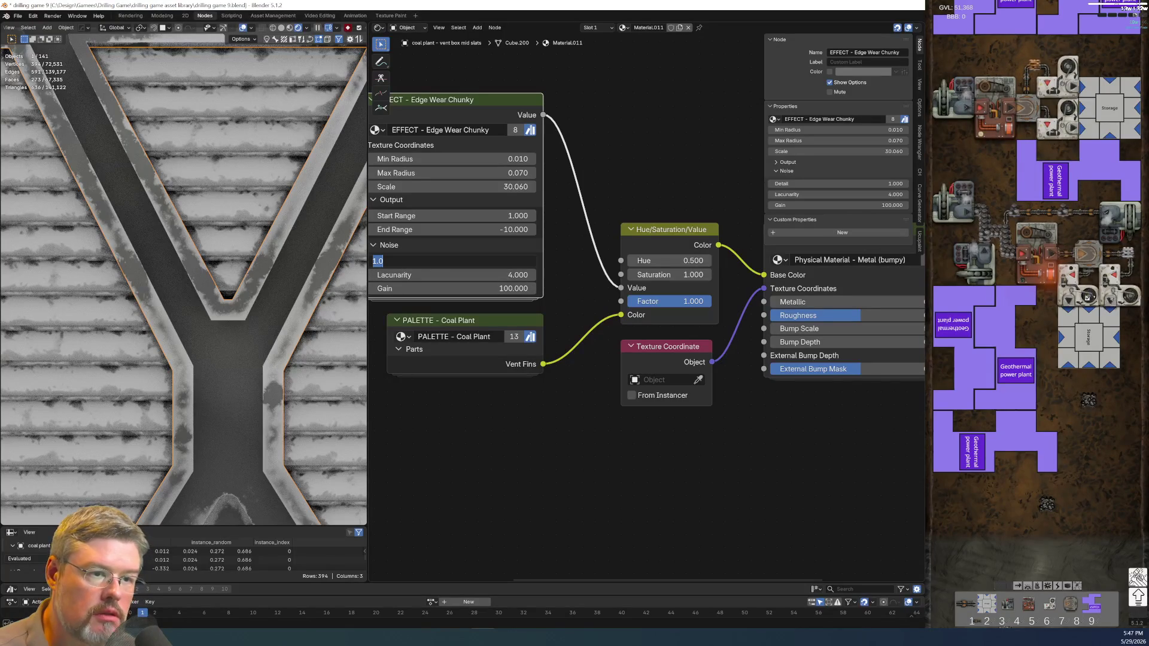
{"action": "type", "text": "2"}
{"action": "key", "text": "Return"}
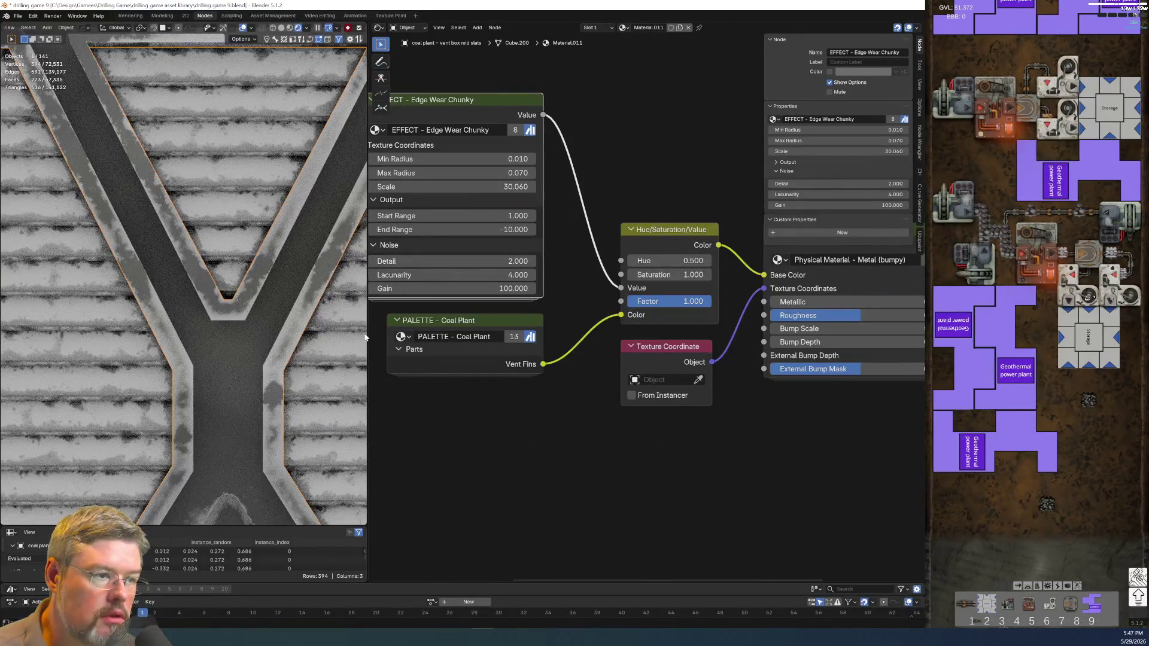
{"action": "mouse_move", "coordinate": [475, 187]}
{"action": "left_mouse_down"}
{"action": "mouse_move", "coordinate": [404, 187]}
{"action": "mouse_move", "coordinate": [402, 221]}
{"action": "mouse_move", "coordinate": [401, 187]}
{"action": "mouse_move", "coordinate": [389, 186]}
{"action": "mouse_move", "coordinate": [431, 187]}
{"action": "mouse_move", "coordinate": [413, 187]}
{"action": "left_mouse_up"}
Experiment with End Range values, settling on -1, then select the PALETTE - Coal Plant node.
{"action": "scroll", "coordinate": [180, 270], "scroll_direction": "down", "scroll_amount": 3}
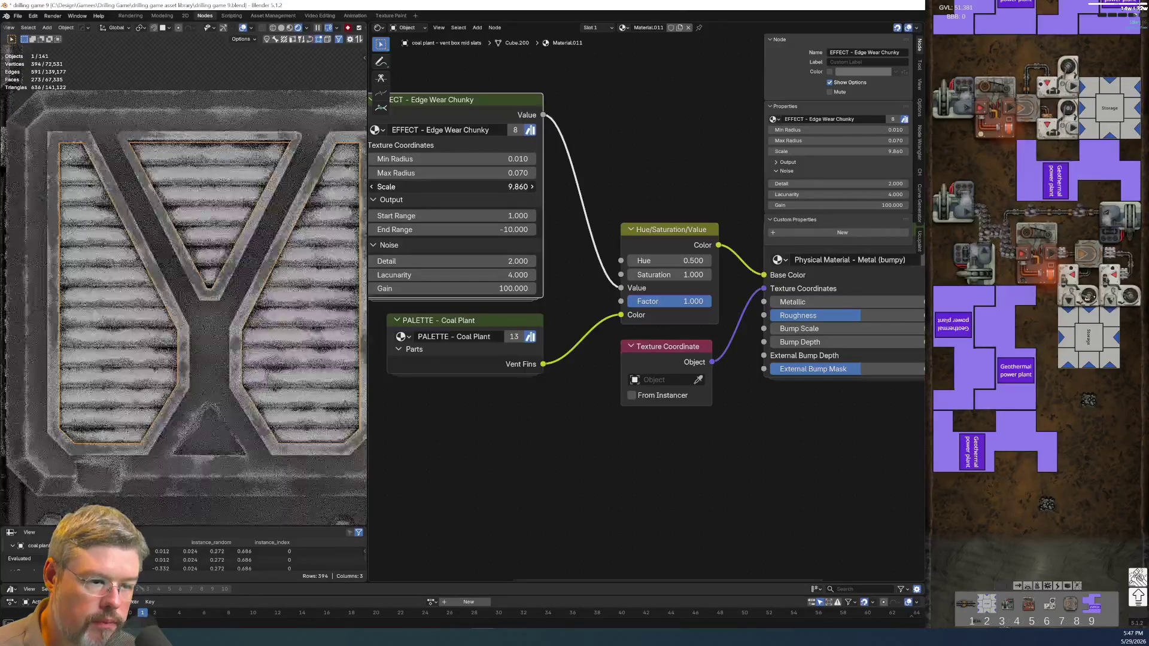
{"action": "scroll", "coordinate": [239, 276], "scroll_direction": "down", "scroll_amount": 2}
{"action": "scroll", "coordinate": [239, 276], "scroll_direction": "up", "scroll_amount": 4}
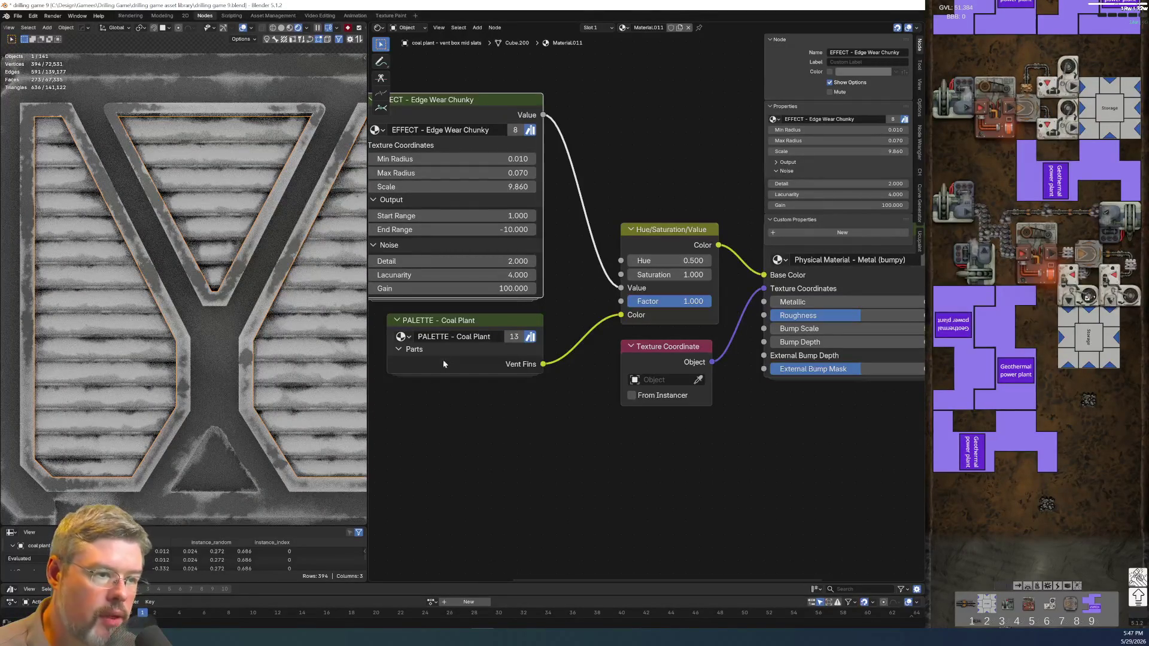
{"action": "left_click_drag", "start_coordinate": [513, 230], "coordinate": [452, 230]}
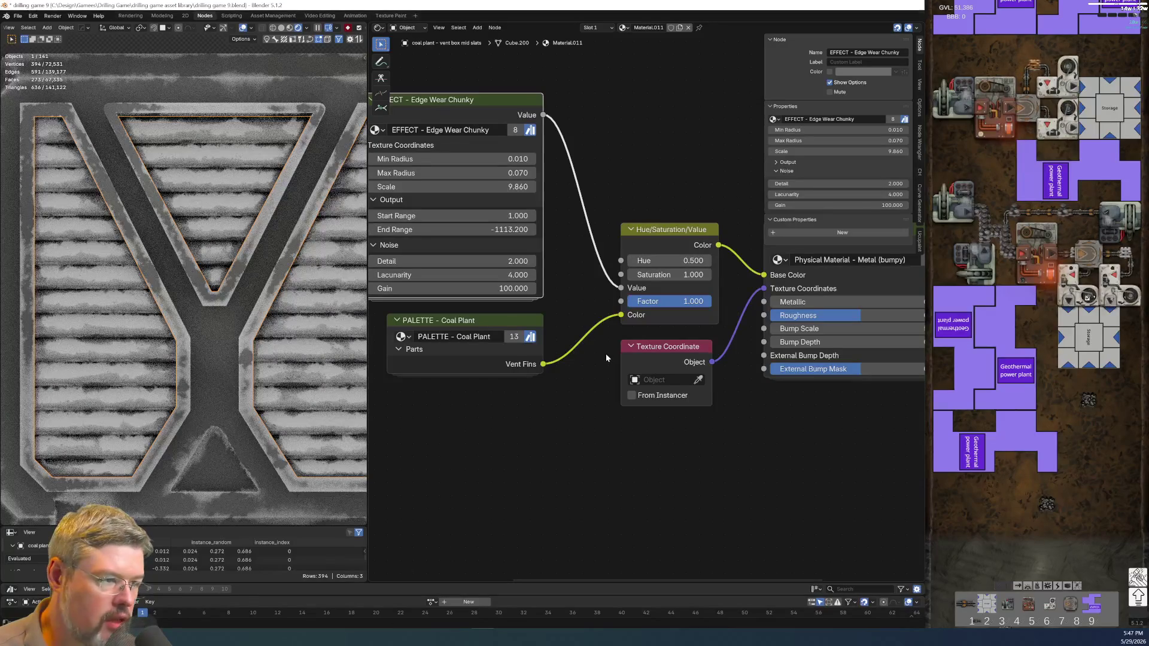
{"action": "left_click", "coordinate": [452, 229]}
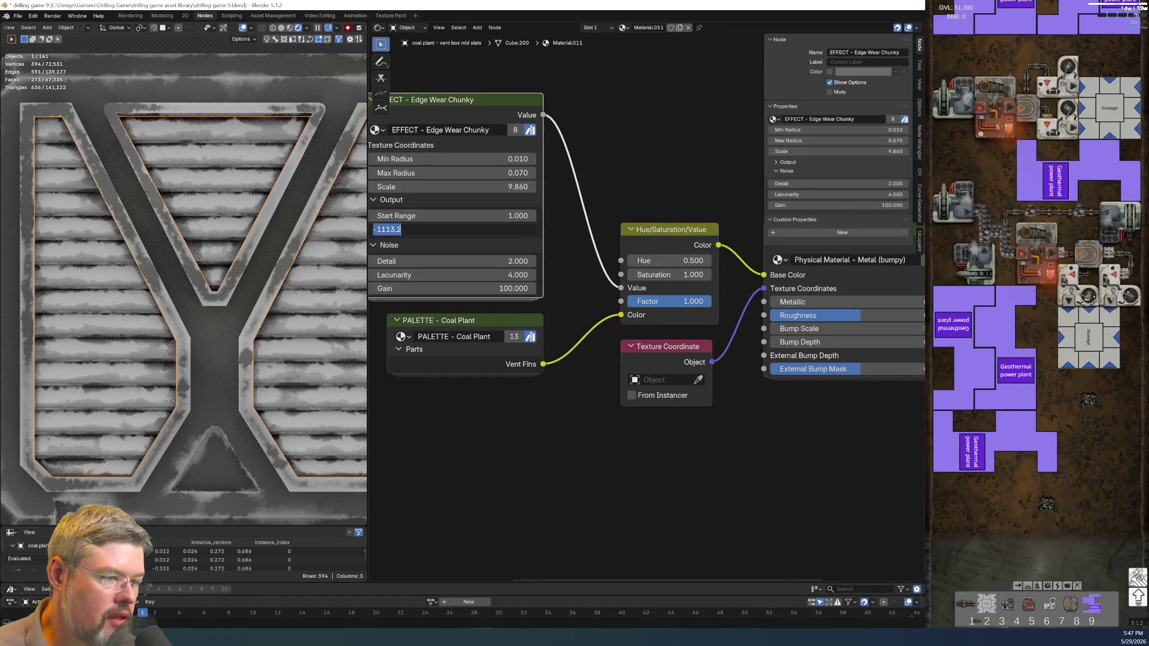
{"action": "type", "text": "0"}
{"action": "key", "text": "Return"}
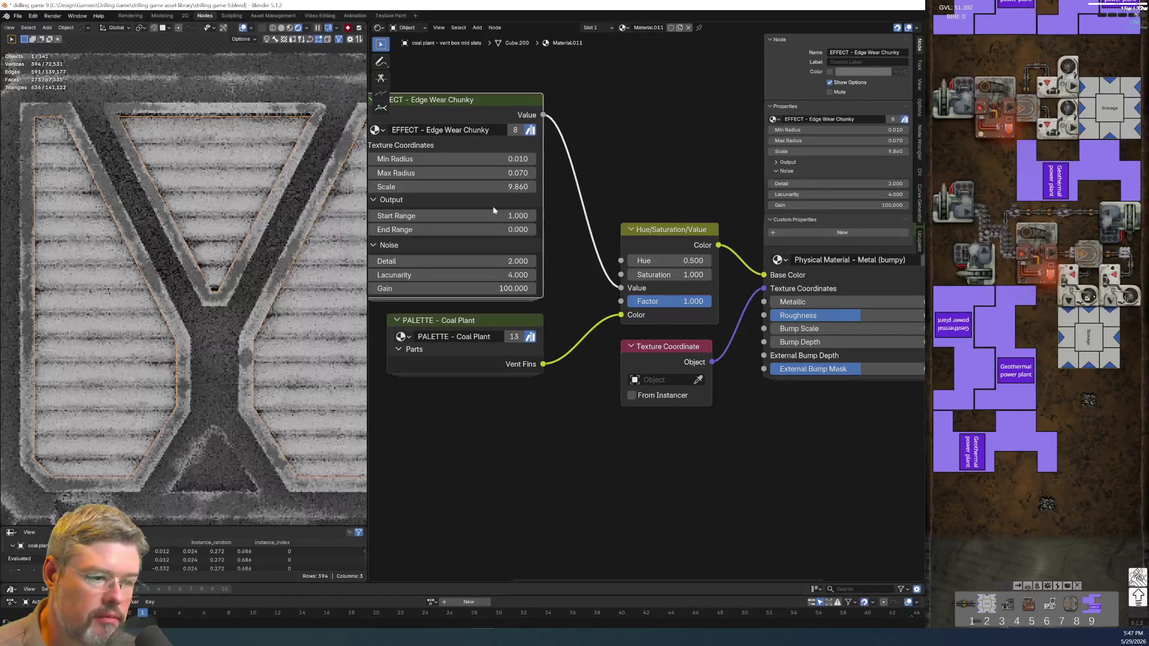
{"action": "left_click", "coordinate": [472, 231]}
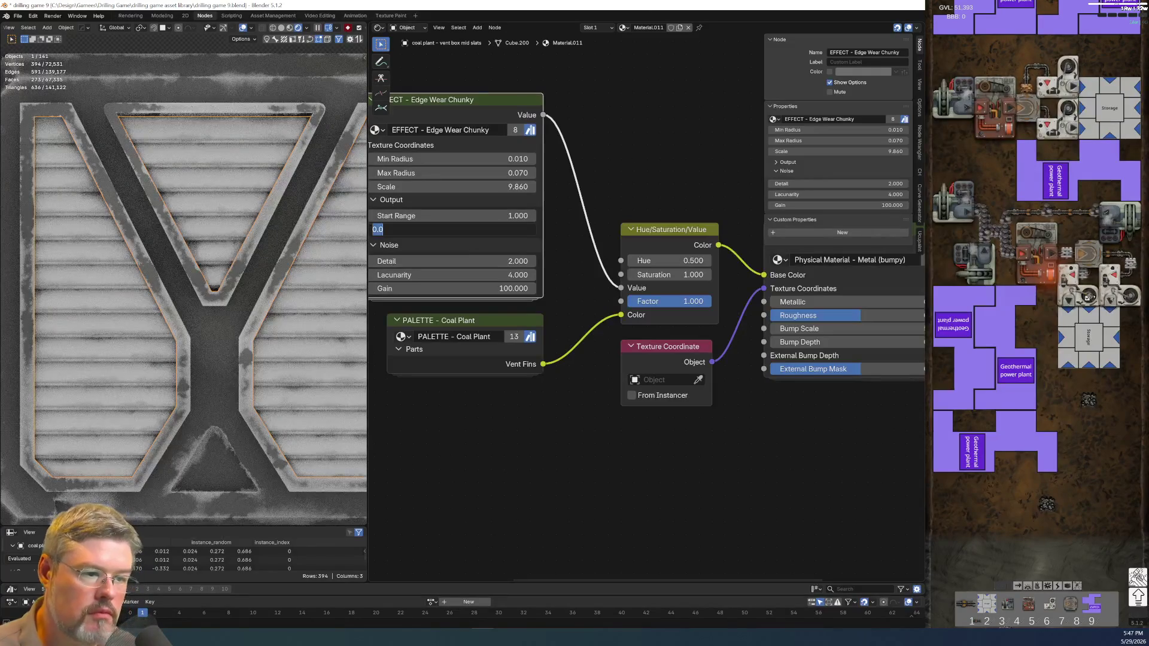
{"action": "type", "text": "-1"}
{"action": "key", "text": "Return"}
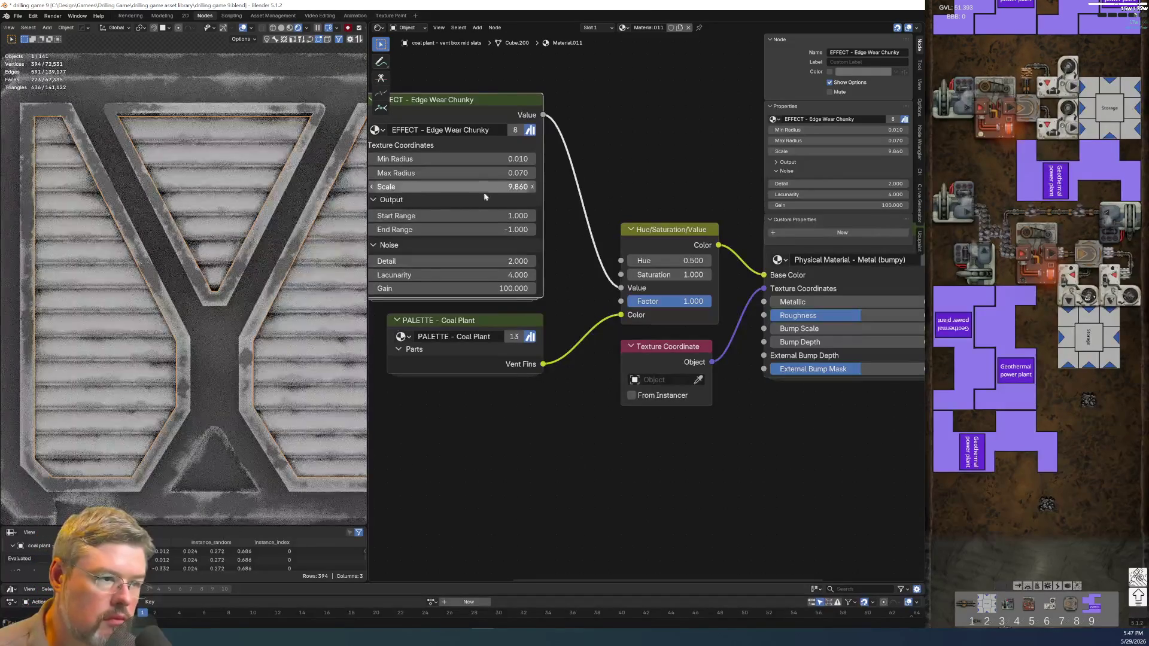
{"action": "left_click", "coordinate": [494, 335]}
{"action": "scroll", "coordinate": [558, 409], "scroll_direction": "down", "scroll_amount": 4, "text": "ctrl"}
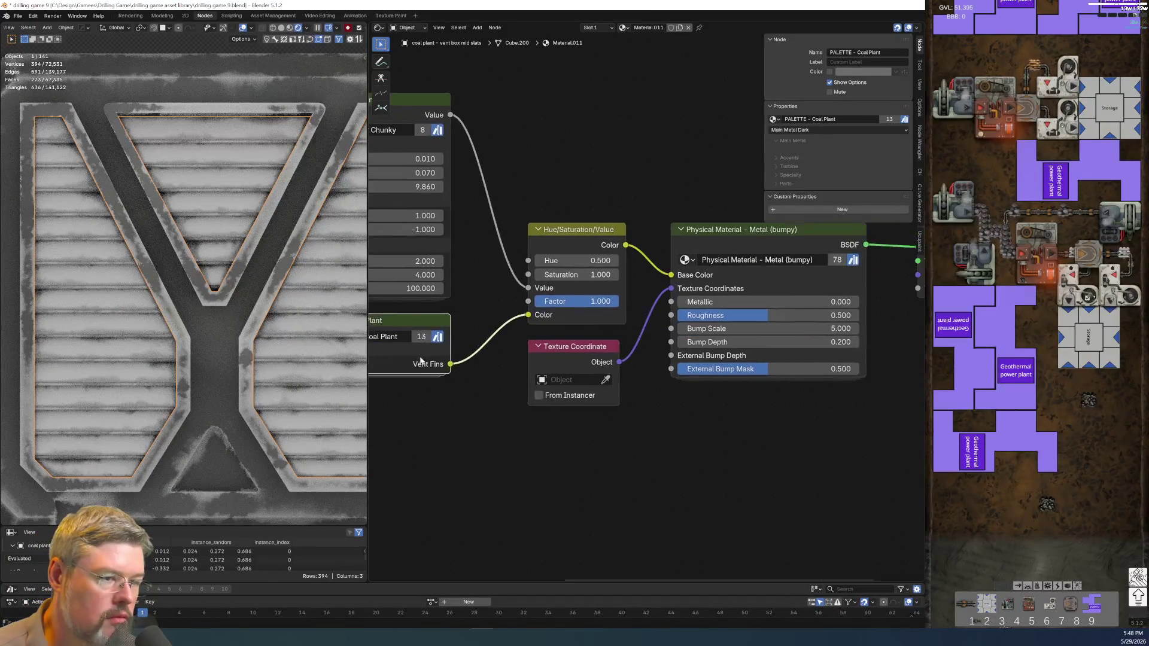
Save the file, undo the temporary Roughness link, and remove the Hue/Saturation/Value node.
{"action": "key", "text": "ctrl+shift+z"}
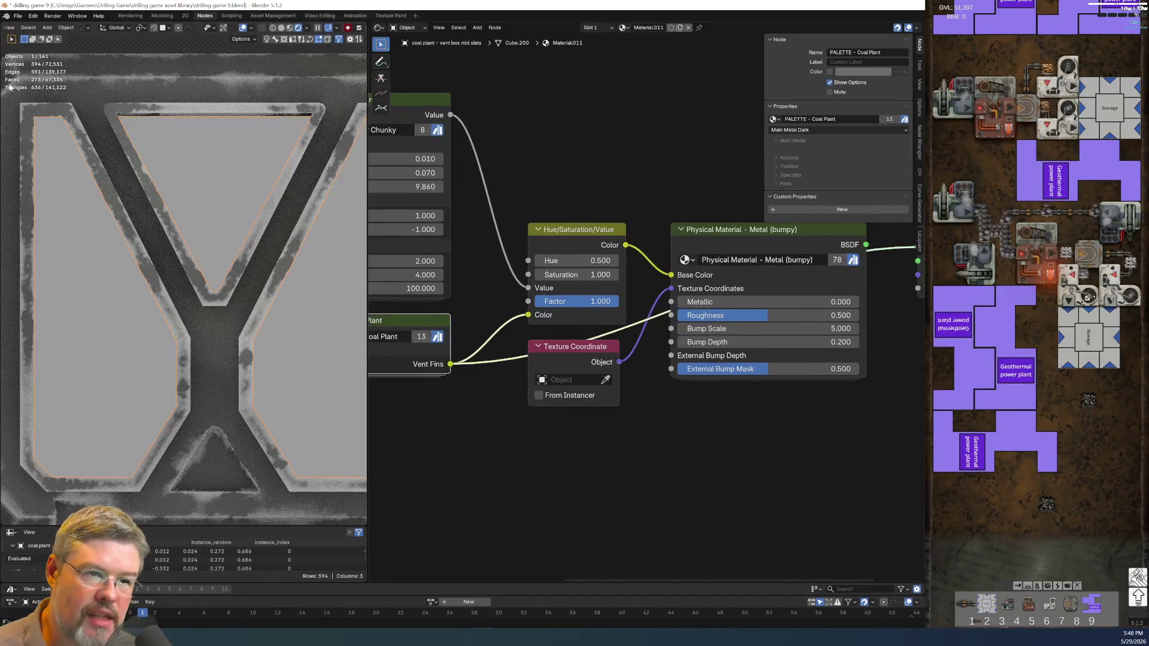
{"action": "left_click", "coordinate": [18, 16]}
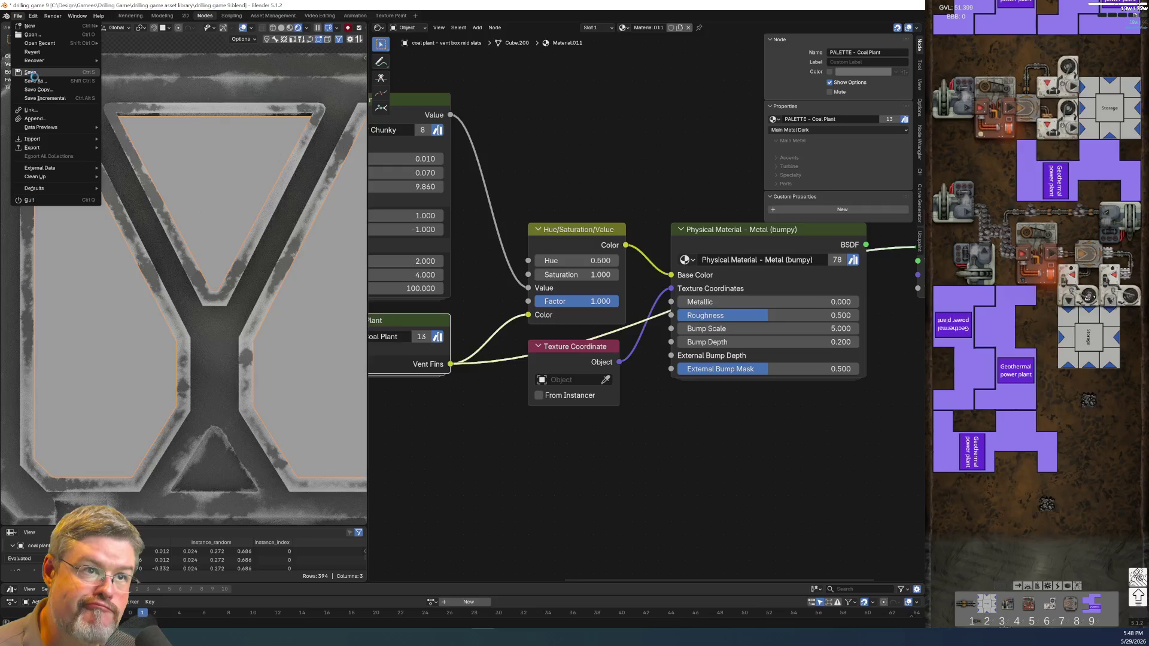
{"action": "left_click", "coordinate": [30, 72]}
{"action": "scroll", "coordinate": [483, 479], "scroll_direction": "down", "scroll_amount": 3}
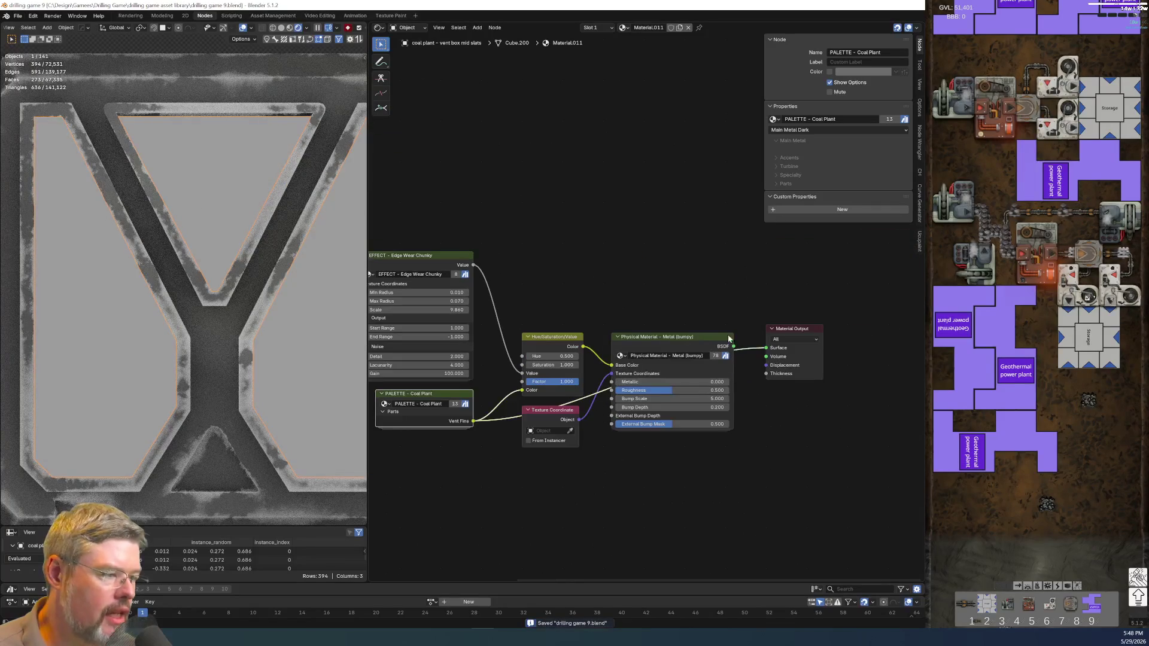
{"action": "key", "text": "ctrl+z"}
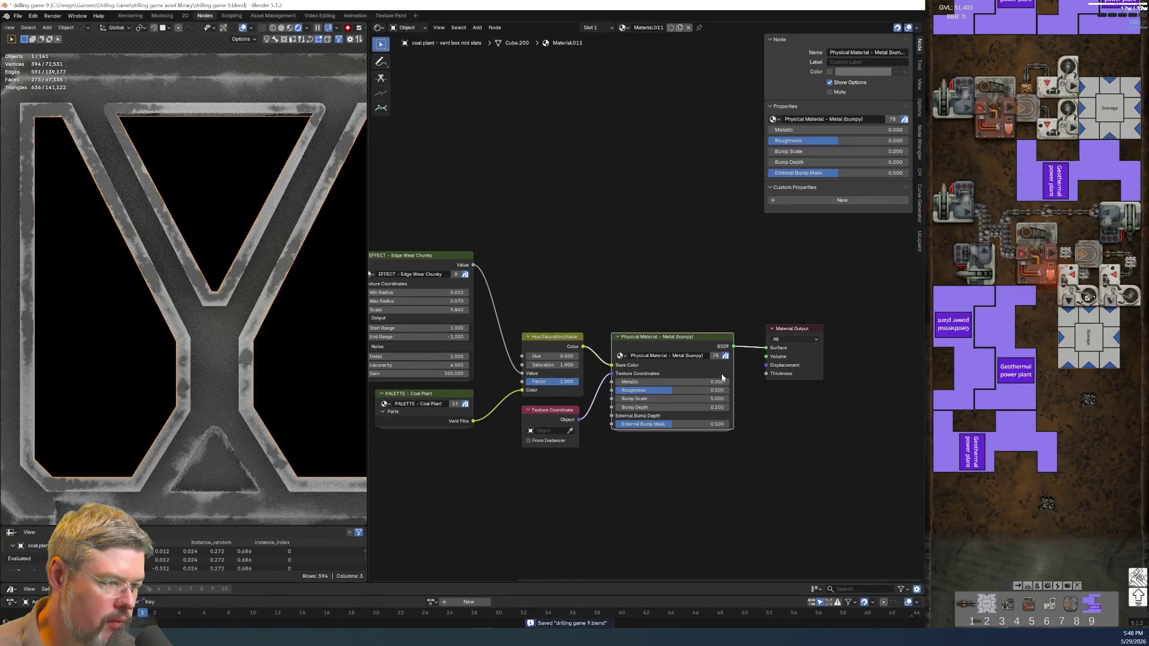
{"action": "scroll", "coordinate": [611, 470], "scroll_direction": "up", "scroll_amount": 1}
{"action": "key", "text": "ctrl+z"}
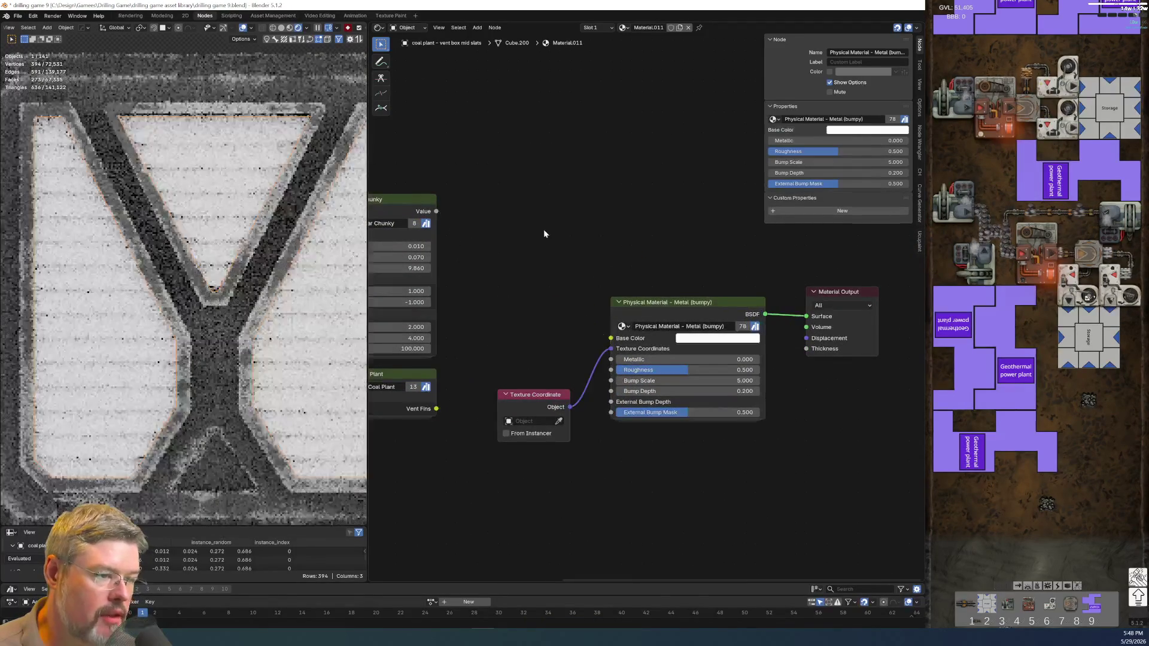
Add a Mix Color node via the 'mix c' search and place it in the tree.
{"action": "key", "text": "shift+a"}
{"action": "type", "text": "mix f"}
{"action": "key", "text": "BackSpace"}
{"action": "type", "text": "c"}
{"action": "key", "text": "Return"}
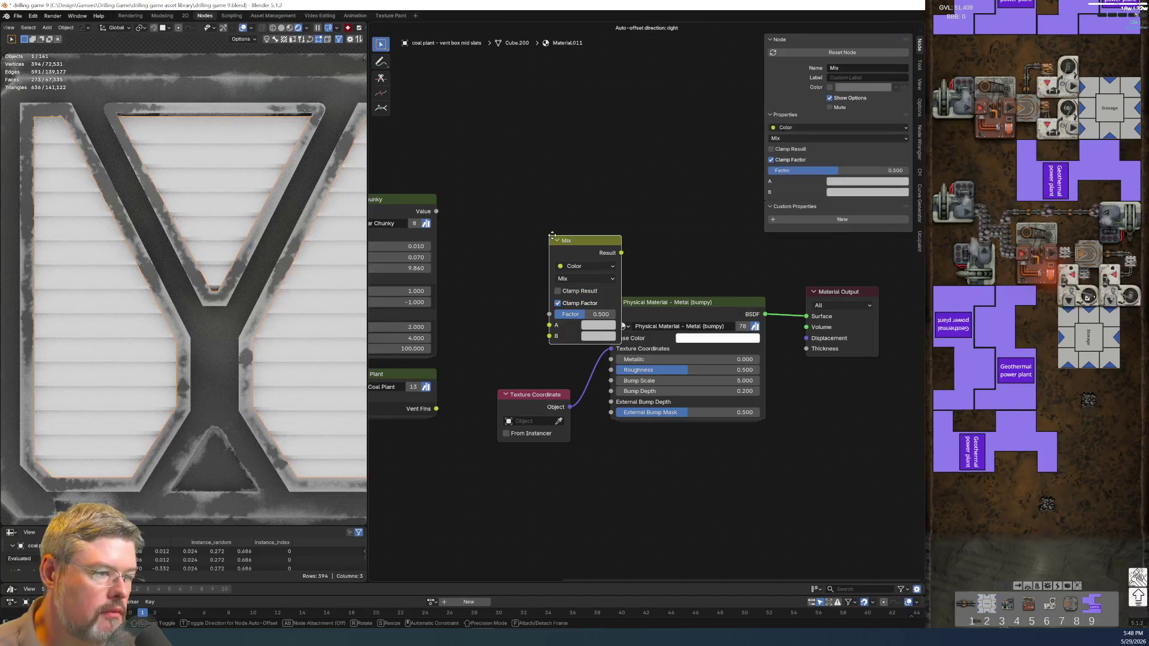
{"action": "left_click", "coordinate": [511, 278]}
{"action": "middle_click_drag", "start_coordinate": [371, 396], "coordinate": [476, 279]}
Inside the Coal Plant palette, label the colour nodes Vent Fins and Hot Metal.
{"action": "left_click", "coordinate": [476, 279]}
{"action": "key", "text": "Tab"}
{"action": "scroll", "coordinate": [467, 453], "scroll_direction": "up", "scroll_amount": 1}
{"action": "middle_click_drag", "start_coordinate": [468, 452], "coordinate": [545, 371]}
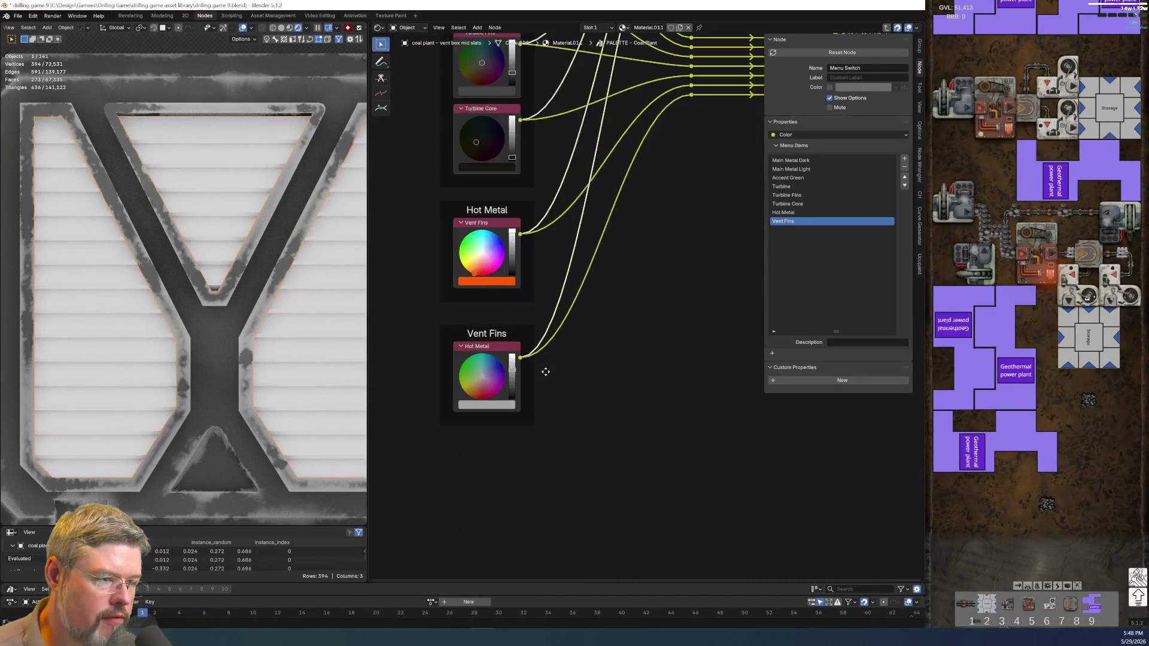
{"action": "left_click", "coordinate": [498, 348]}
{"action": "key", "text": "F2"}
{"action": "type", "text": "Vent Fins"}
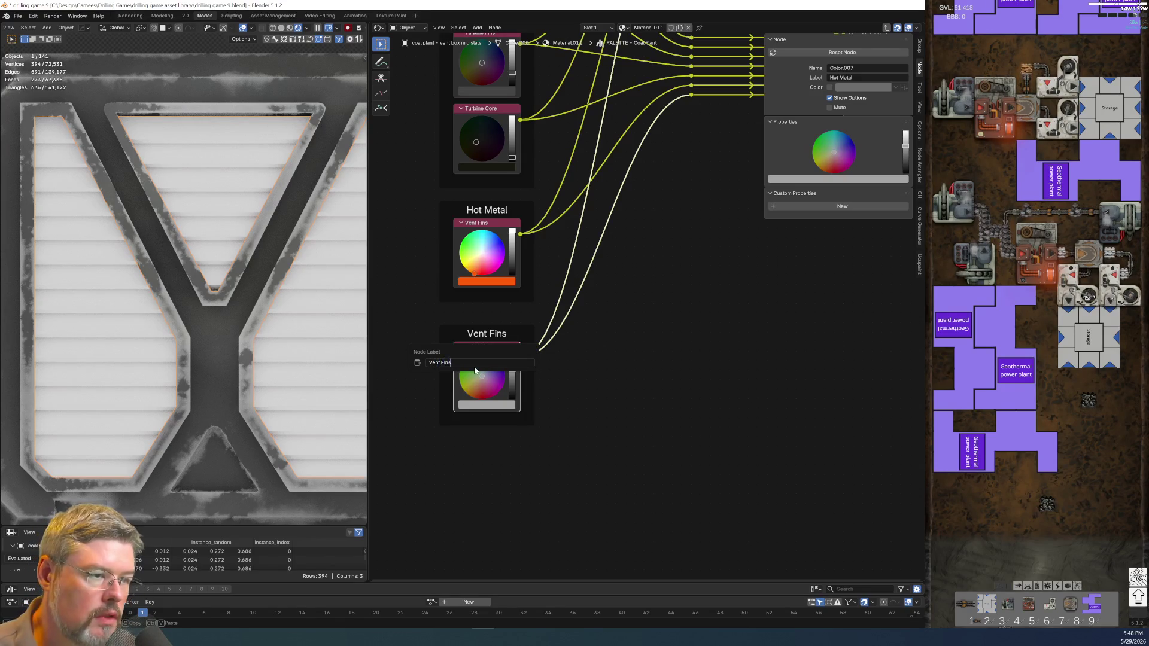
{"action": "key", "text": "Return"}
{"action": "left_click", "coordinate": [500, 228]}
{"action": "key", "text": "F2"}
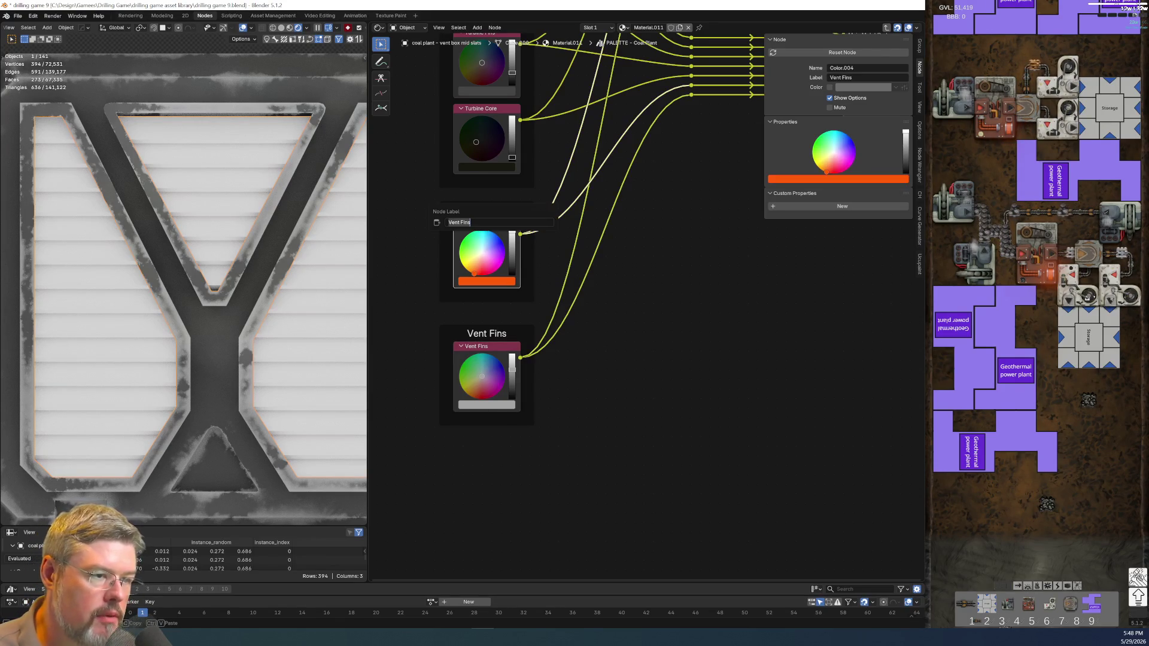
{"action": "type", "text": "Hot Me"}
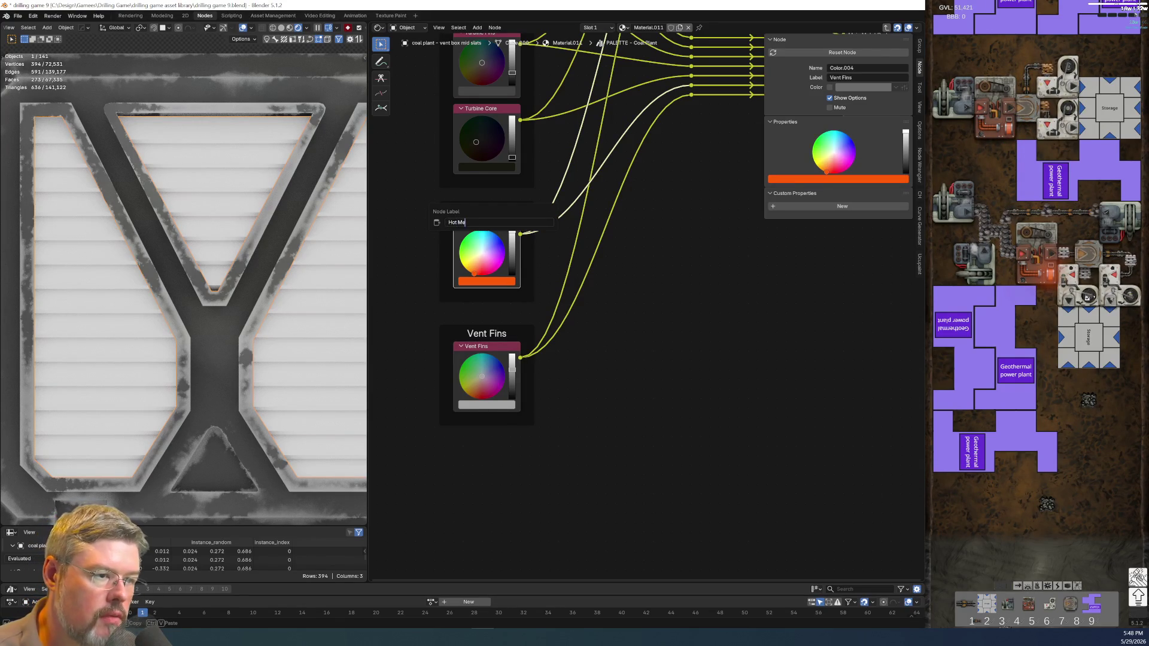
{"action": "type", "text": "tal"}
{"action": "key", "text": "Return"}
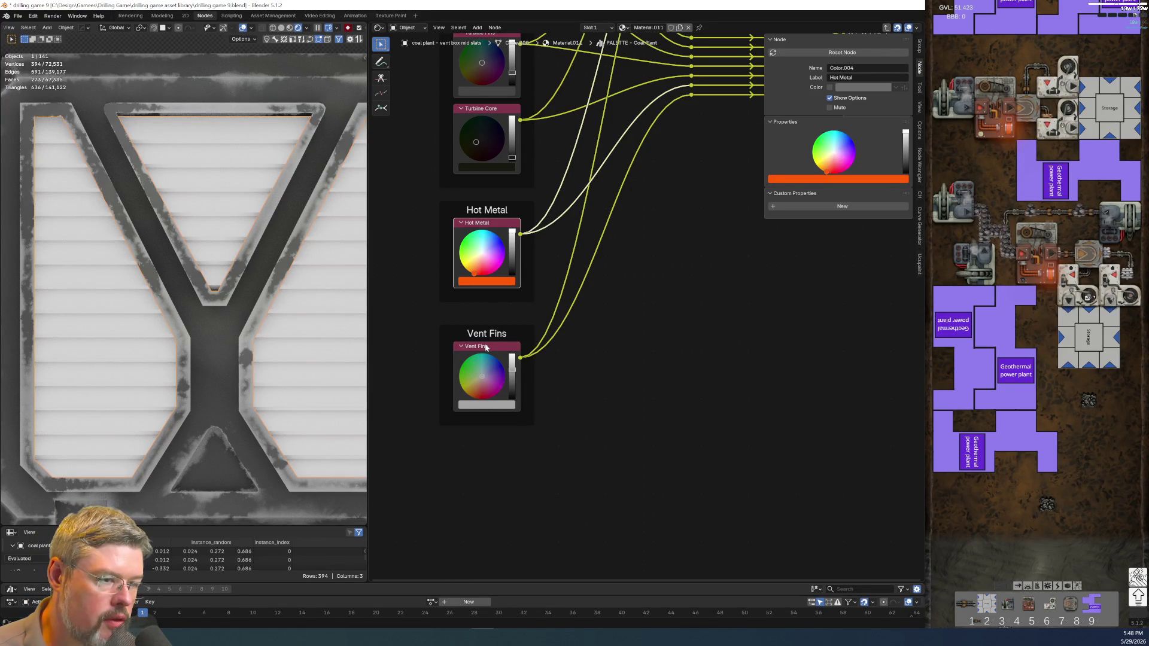
Duplicate the Vent Fins colour as a black node labelled Vent Soot.
{"action": "left_click", "coordinate": [486, 348]}
{"action": "key", "text": "shift+d"}
{"action": "left_click", "coordinate": [486, 433]}
{"action": "left_click_drag", "start_coordinate": [513, 476], "coordinate": [512, 481]}
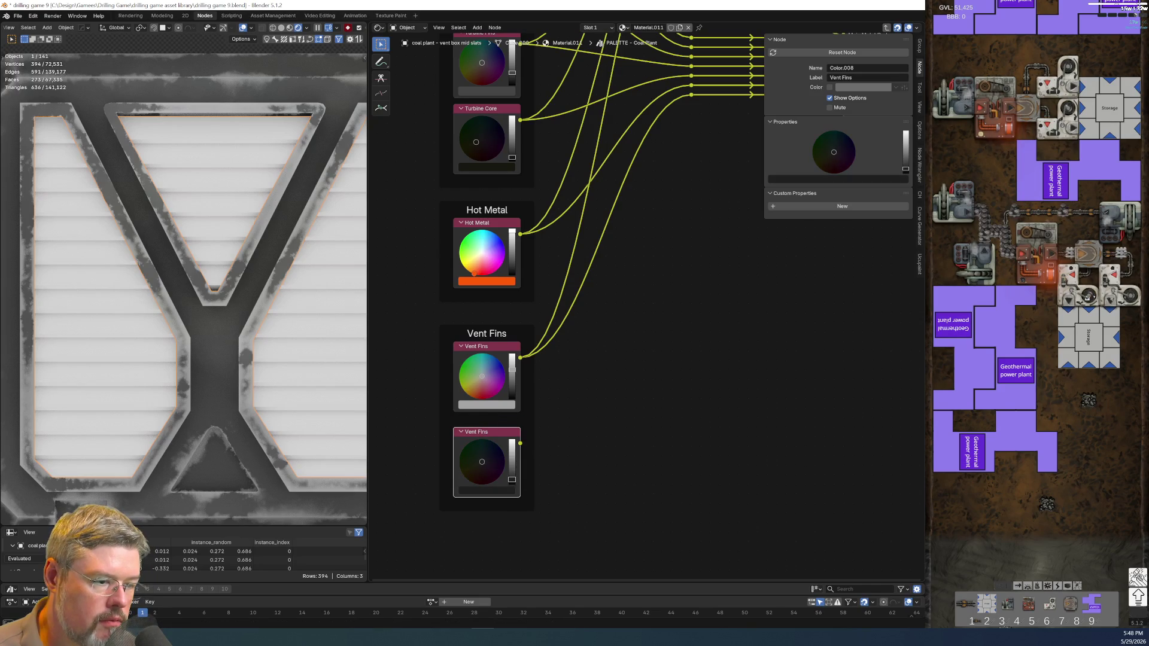
{"action": "key", "text": "F2"}
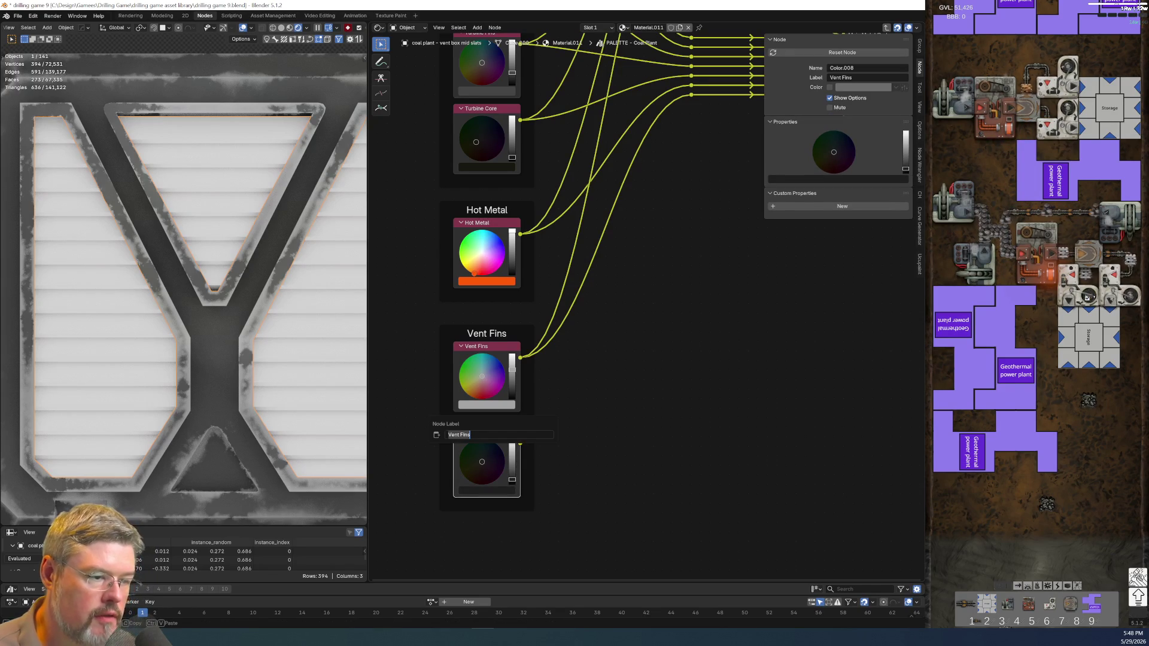
{"action": "left_click", "coordinate": [470, 435]}
{"action": "type", "text": "Soot"}
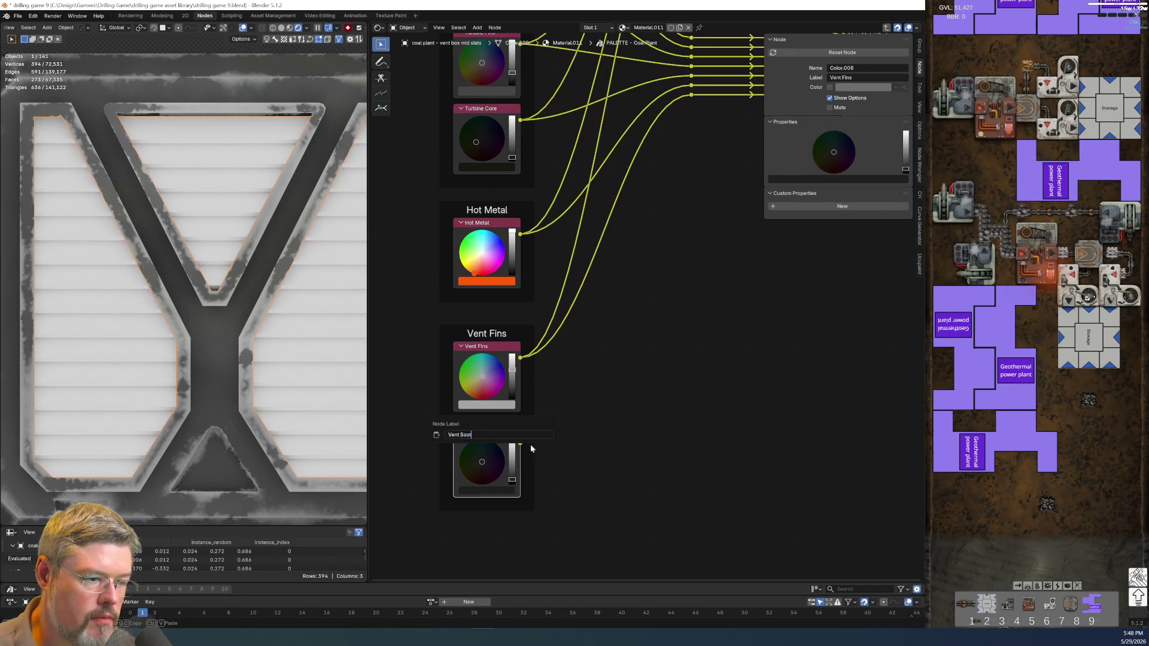
{"action": "key", "text": "Return"}
Route Vent Soot through the reroutes to a new group output named Vent Soot.
{"action": "scroll", "coordinate": [531, 448], "scroll_direction": "down", "scroll_amount": 3}
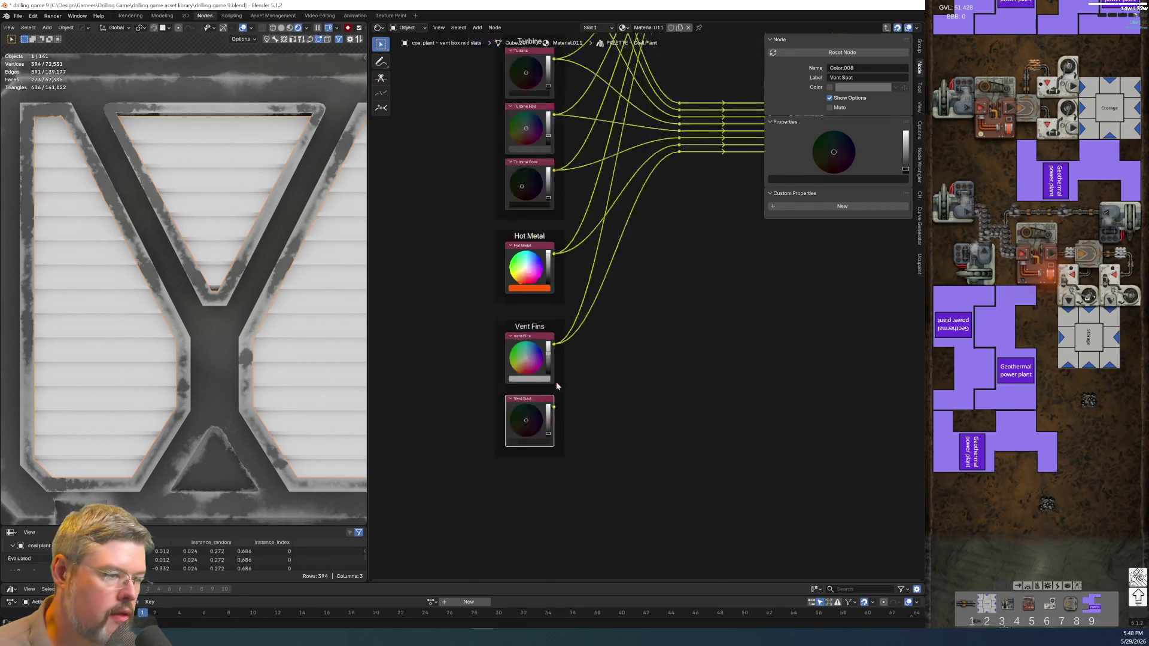
{"action": "middle_click_drag", "start_coordinate": [555, 382], "coordinate": [422, 444]}
{"action": "left_click_drag", "start_coordinate": [528, 234], "coordinate": [626, 248]}
{"action": "mouse_move", "coordinate": [423, 467]}
{"action": "left_mouse_down"}
{"action": "mouse_move", "coordinate": [491, 418]}
{"action": "mouse_move", "coordinate": [530, 241]}
{"action": "left_mouse_up"}
{"action": "left_click_drag", "start_coordinate": [624, 243], "coordinate": [636, 242]}
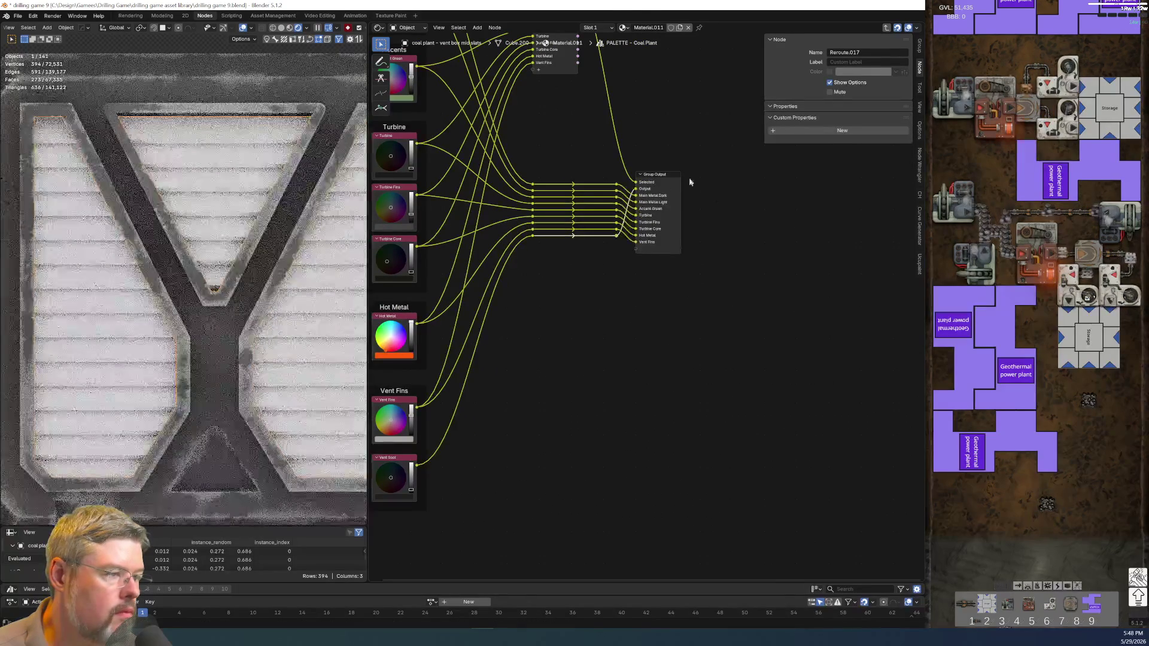
{"action": "left_click", "coordinate": [667, 176]}
{"action": "double_click", "coordinate": [799, 146]}
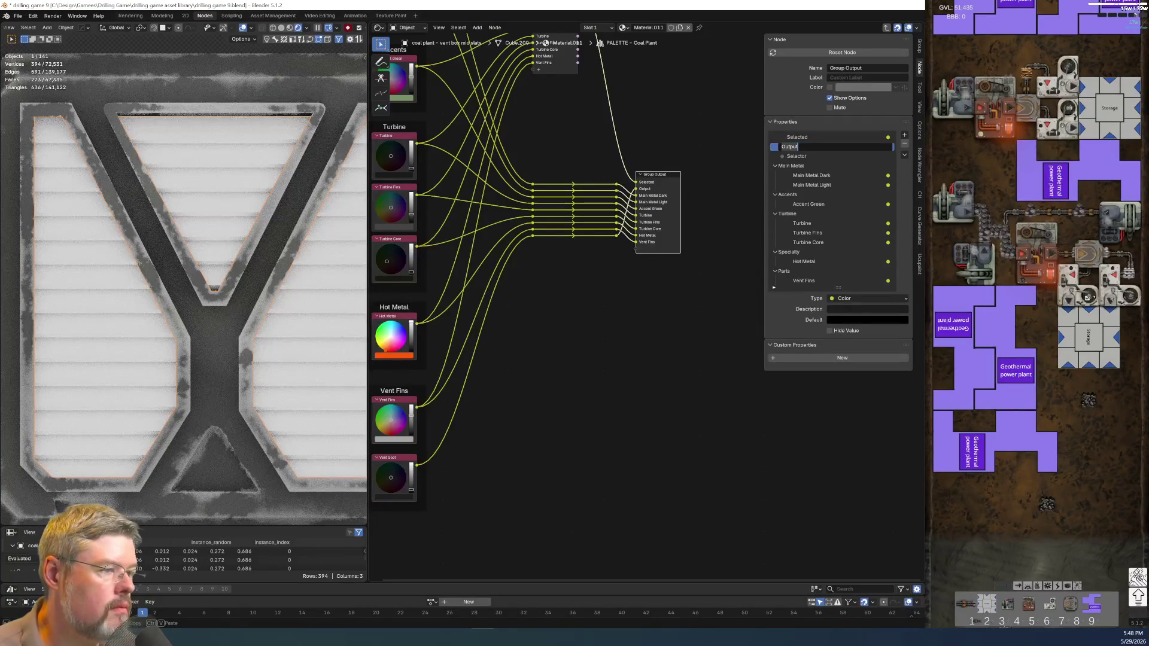
{"action": "type", "text": "Vent Soot"}
{"action": "key", "text": "Return"}
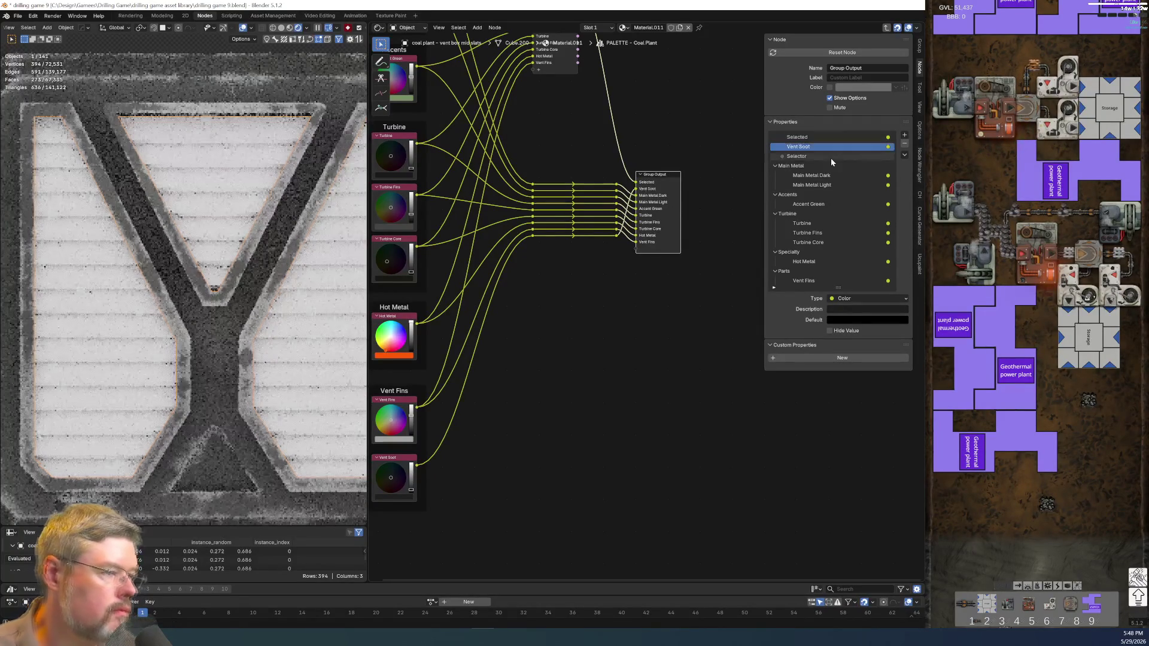
Place Vent Soot in a new Vent output panel and add it as a Vent Soot Menu Switch choice.
{"action": "left_click_drag", "start_coordinate": [797, 151], "coordinate": [813, 281]}
{"action": "left_click", "coordinate": [787, 264]}
{"action": "type", "text": "Vent"}
{"action": "key", "text": "Return"}
{"action": "middle_click_drag", "start_coordinate": [615, 292], "coordinate": [636, 398]}
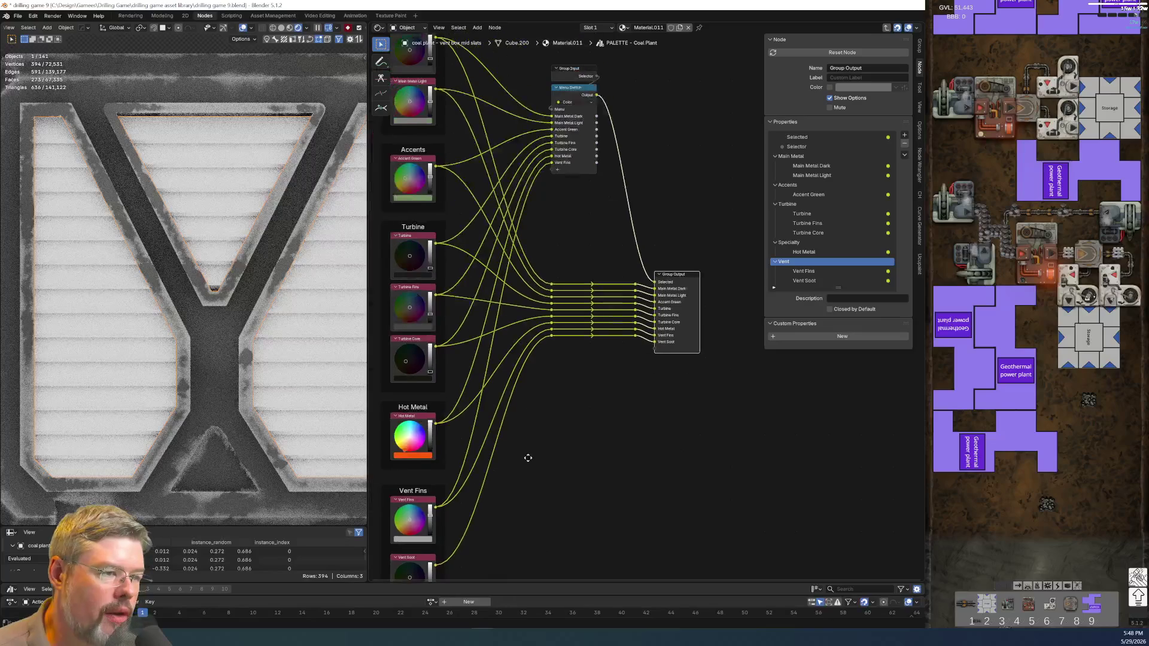
{"action": "left_click", "coordinate": [578, 96]}
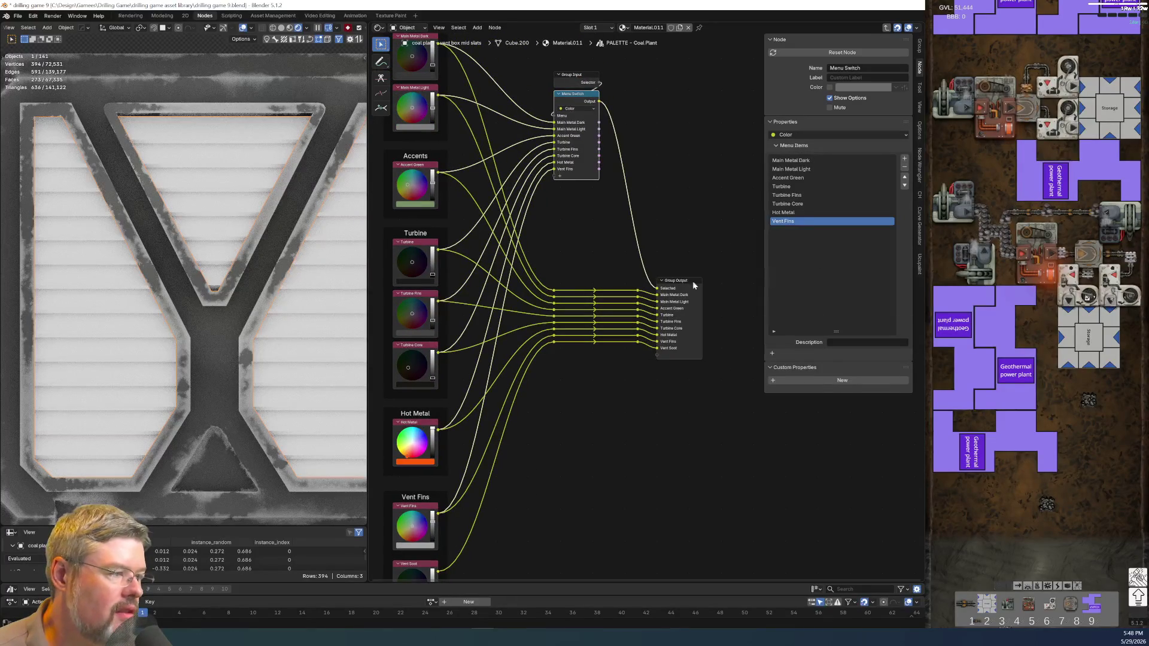
{"action": "left_click_drag", "start_coordinate": [440, 571], "coordinate": [593, 94]}
{"action": "double_click", "coordinate": [798, 232]}
{"action": "type", "text": "Vent Soot"}
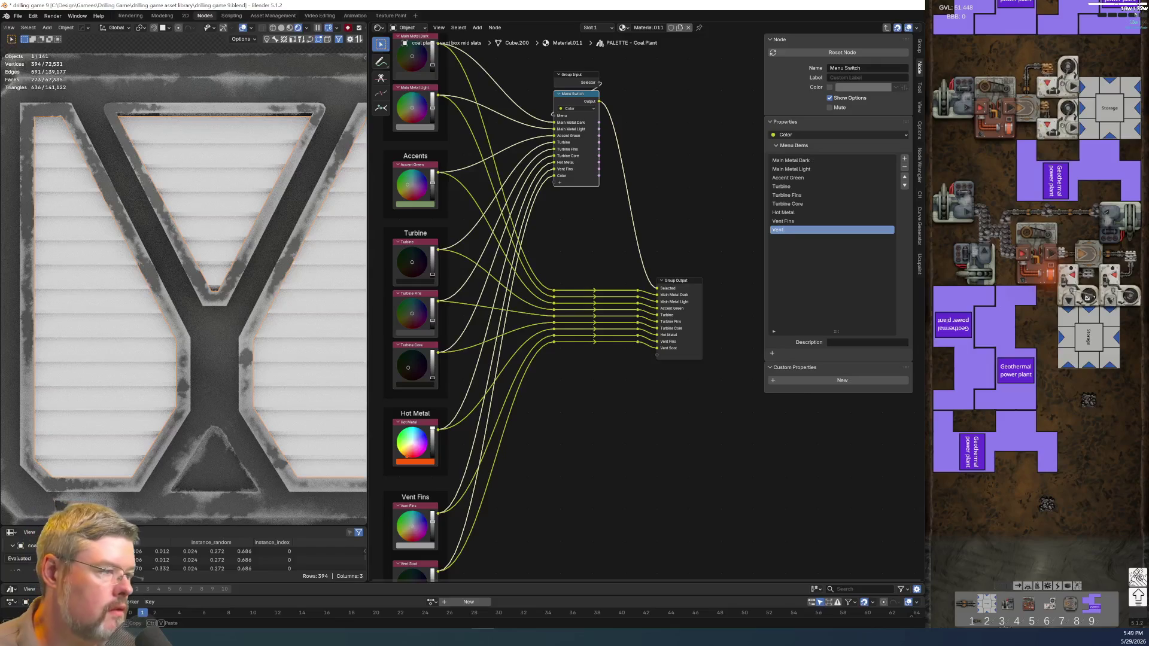
{"action": "key", "text": "Return"}
{"action": "key", "text": "Tab"}
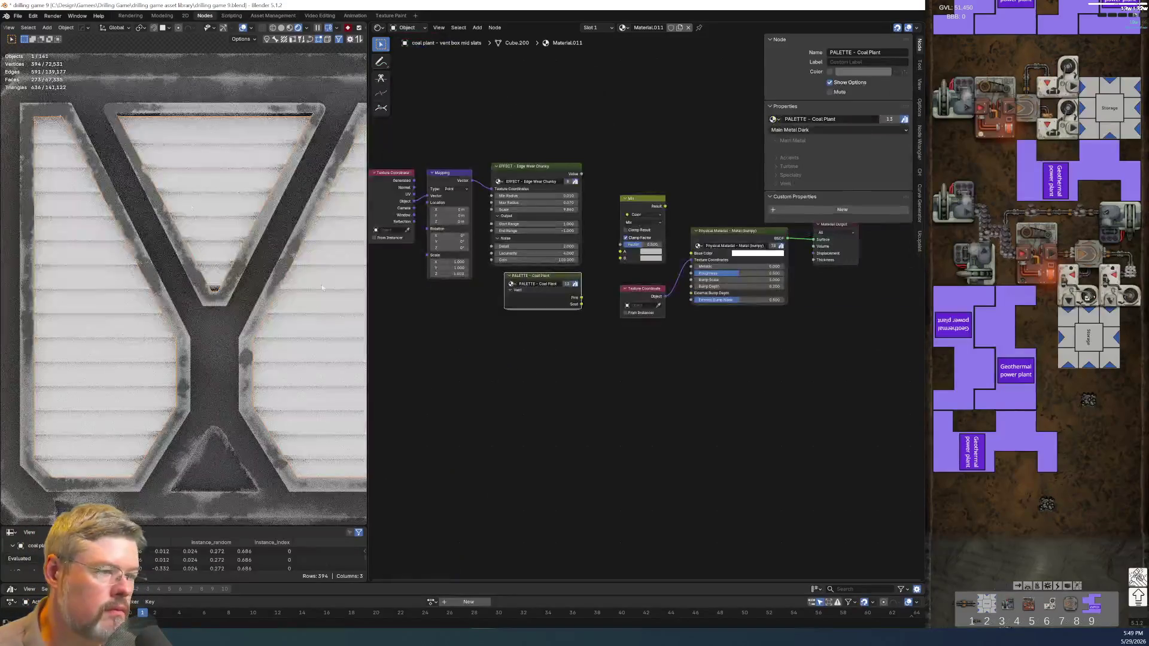
Save the file and set the edge-wear mask's range to Start 0, End 1.
{"action": "left_click", "coordinate": [18, 16]}
{"action": "left_click", "coordinate": [41, 74]}
{"action": "scroll", "coordinate": [501, 445], "scroll_direction": "up", "scroll_amount": 3}
{"action": "left_click", "coordinate": [533, 309]}
{"action": "type", "text": "0"}
{"action": "key", "text": "Tab"}
{"action": "type", "text": "1"}
{"action": "key", "text": "Return"}
Mix Fins (A) and Soot (B) into Base Color, with the edge-wear mask driving the unclamped factor.
{"action": "scroll", "coordinate": [673, 454], "scroll_direction": "up", "scroll_amount": 1}
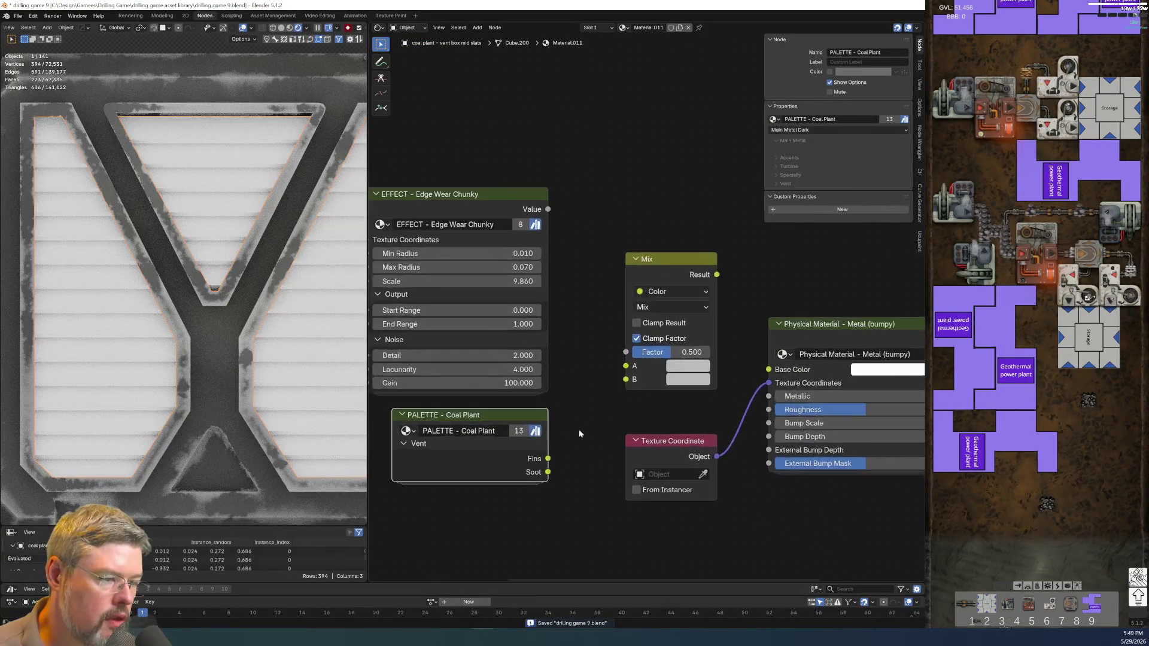
{"action": "mouse_move", "coordinate": [549, 460]}
{"action": "left_mouse_down"}
{"action": "mouse_move", "coordinate": [626, 366]}
{"action": "mouse_move", "coordinate": [626, 380]}
{"action": "left_mouse_up"}
{"action": "left_click_drag", "start_coordinate": [717, 275], "coordinate": [769, 369]}
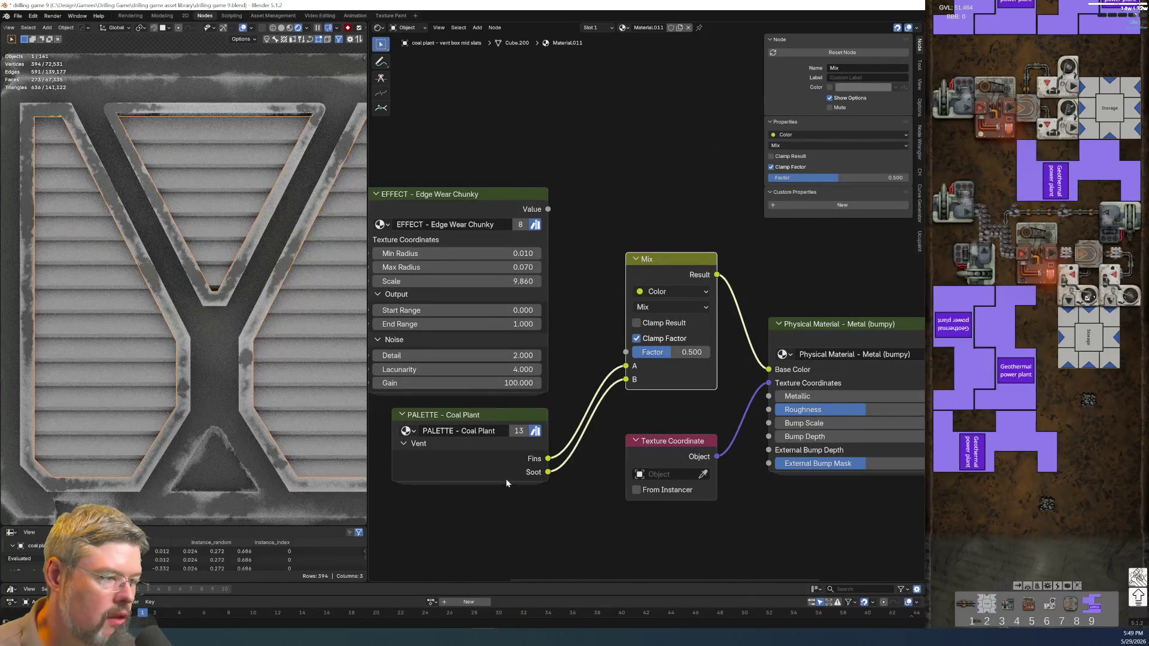
{"action": "left_click_drag", "start_coordinate": [668, 354], "coordinate": [707, 353]}
{"action": "left_click", "coordinate": [636, 339]}
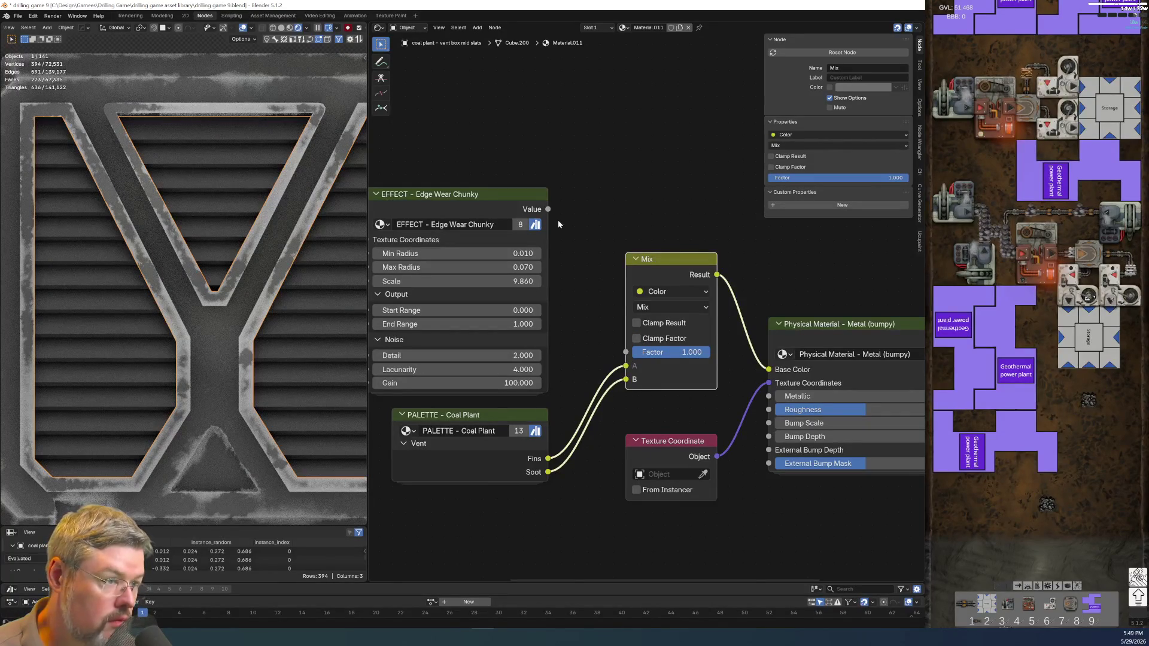
{"action": "left_click_drag", "start_coordinate": [588, 285], "coordinate": [626, 352]}
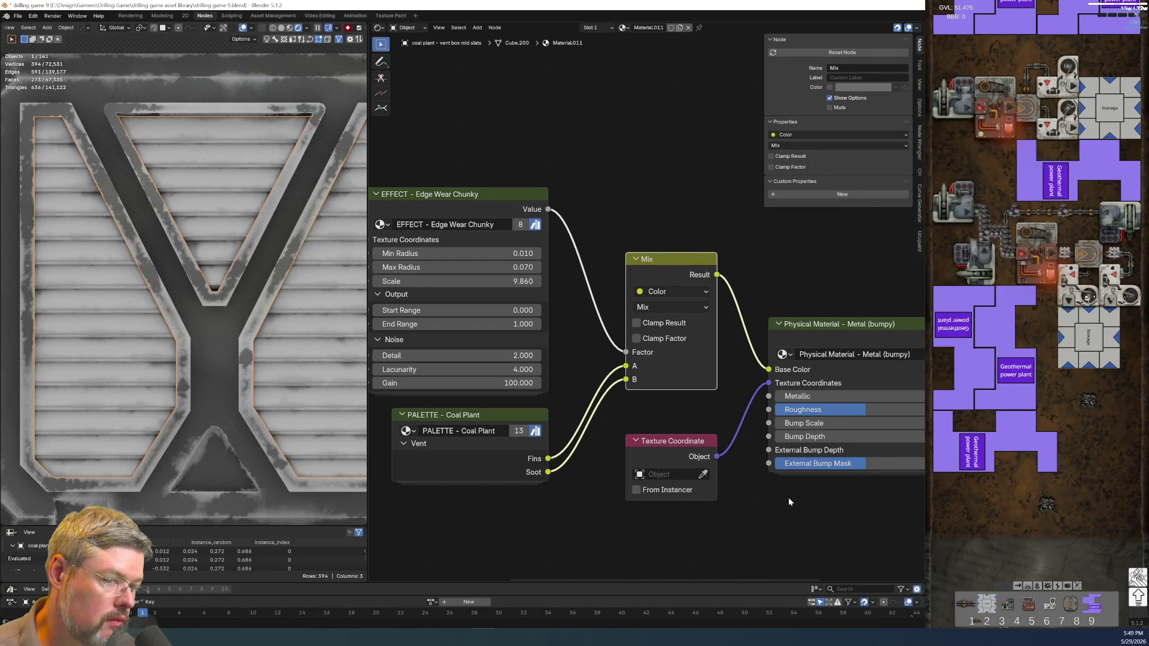
Raise the metal's roughness and shift the Physical Material and Material Output nodes right.
{"action": "middle_click_drag", "start_coordinate": [787, 502], "coordinate": [608, 509]}
{"action": "mouse_move", "coordinate": [652, 416]}
{"action": "left_mouse_down"}
{"action": "mouse_move", "coordinate": [699, 416]}
{"action": "mouse_move", "coordinate": [682, 402]}
{"action": "mouse_move", "coordinate": [751, 402]}
{"action": "left_mouse_up"}
{"action": "scroll", "coordinate": [623, 497], "scroll_direction": "down", "scroll_amount": 2}
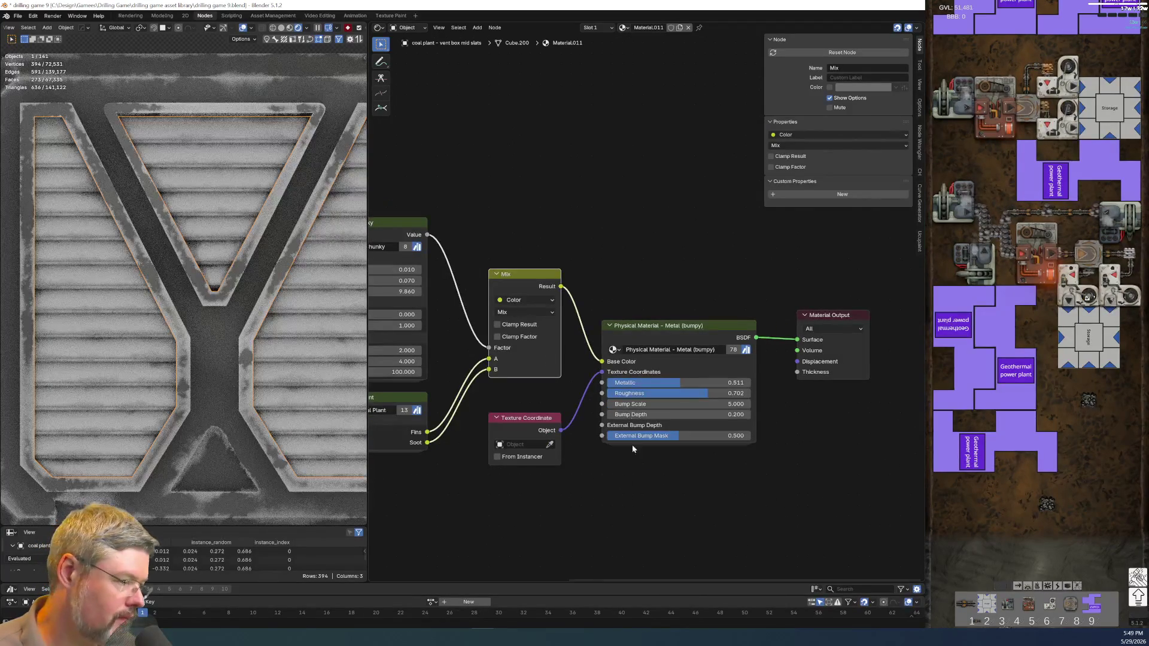
{"action": "left_click_drag", "start_coordinate": [592, 275], "coordinate": [856, 459]}
{"action": "left_click_drag", "start_coordinate": [689, 326], "coordinate": [771, 294]}
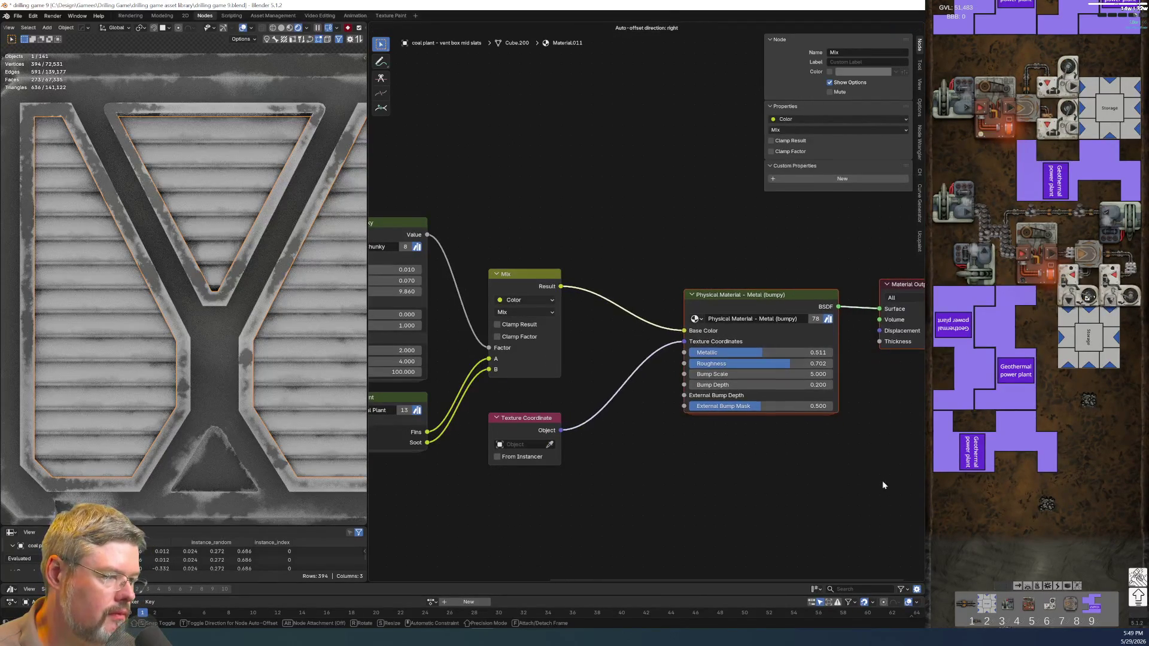
{"action": "middle_click_drag", "start_coordinate": [823, 460], "coordinate": [686, 477]}
{"action": "left_click_drag", "start_coordinate": [780, 331], "coordinate": [770, 340]}
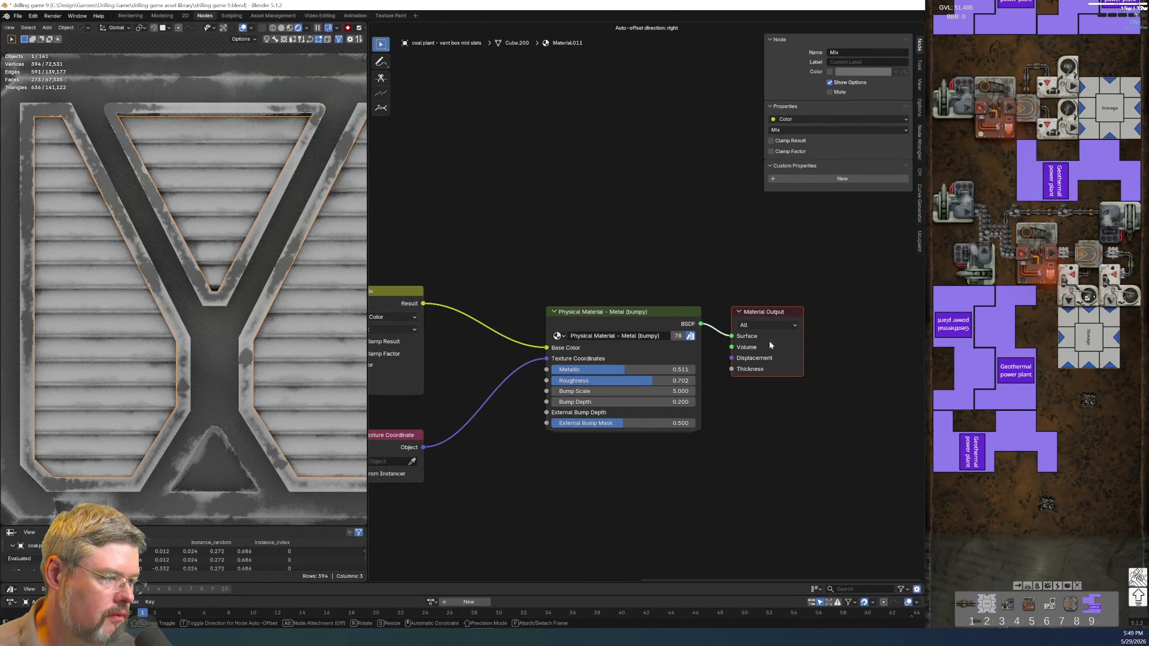
{"action": "middle_click_drag", "start_coordinate": [571, 503], "coordinate": [754, 464]}
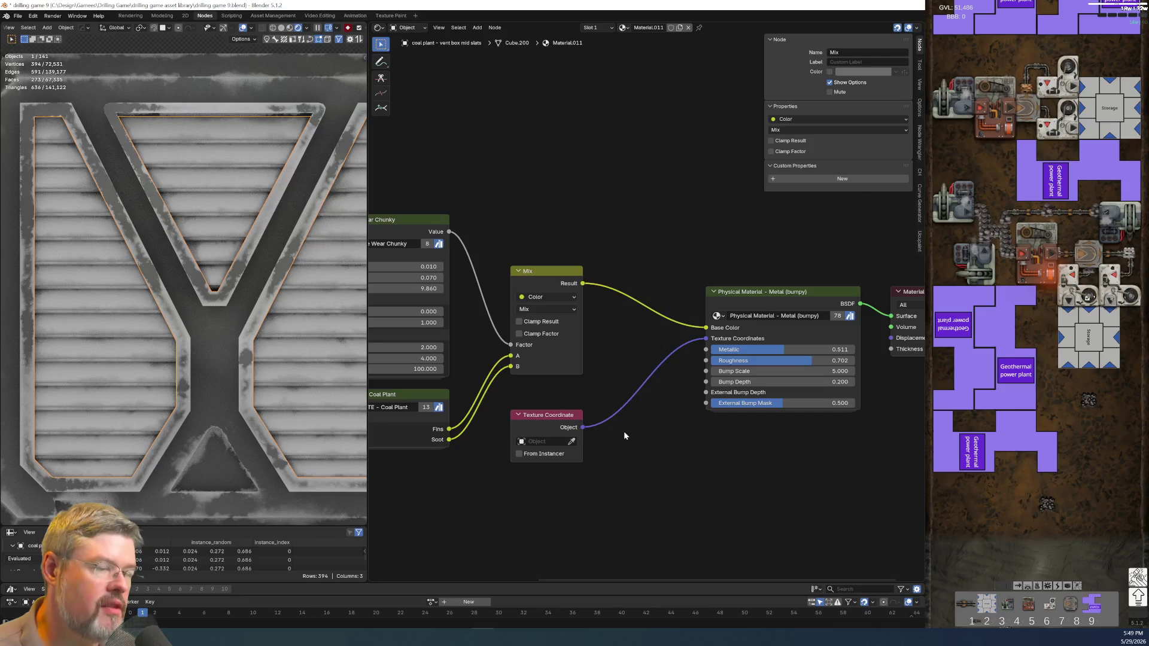
{"action": "scroll", "coordinate": [626, 426], "scroll_direction": "up", "scroll_amount": 1}
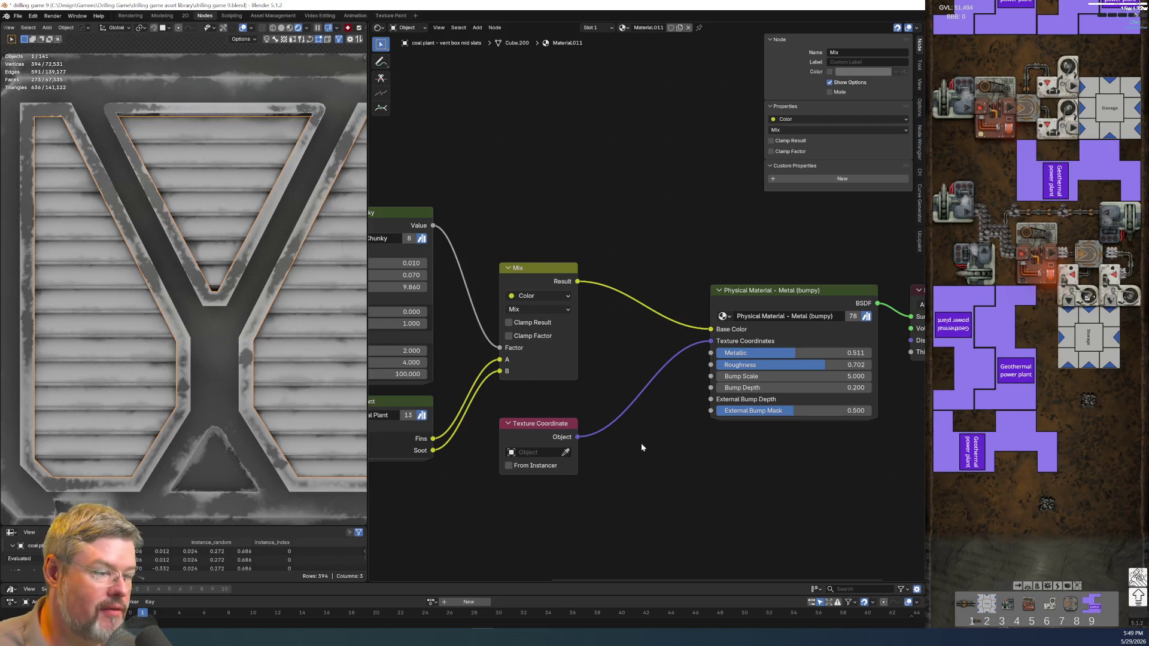
Briefly preview Soot alone on Base Color, restore the mix, and raise End Range to 2322.
{"action": "mouse_move", "coordinate": [432, 450]}
{"action": "left_mouse_down"}
{"action": "mouse_move", "coordinate": [682, 328]}
{"action": "mouse_move", "coordinate": [710, 329]}
{"action": "left_mouse_up"}
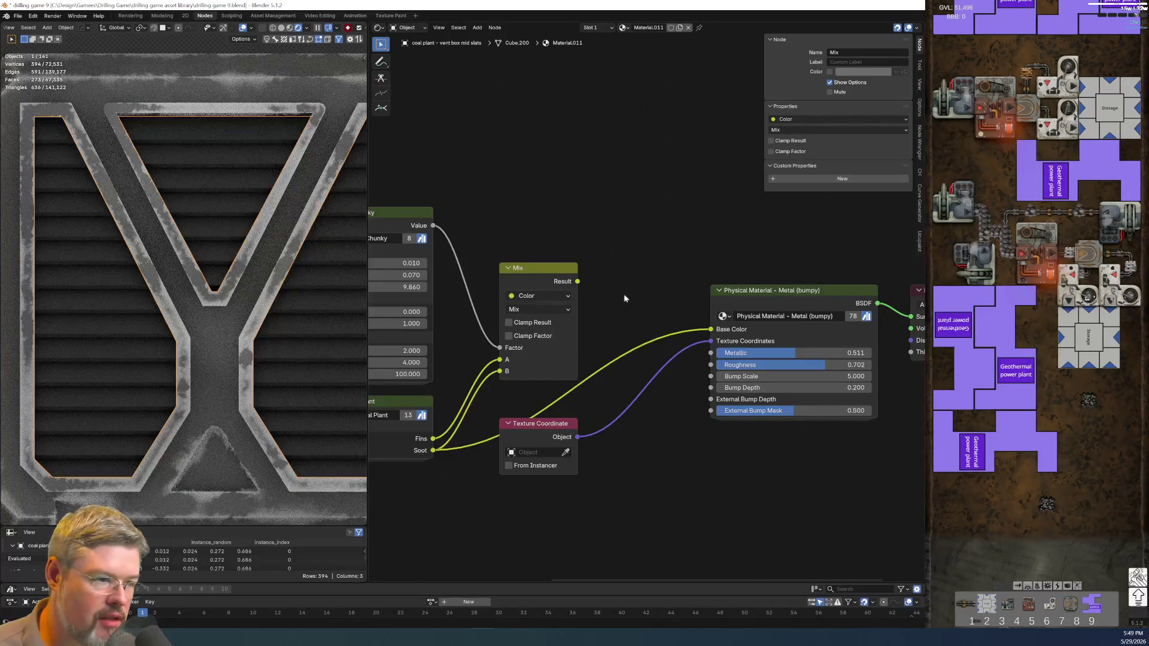
{"action": "left_click_drag", "start_coordinate": [578, 282], "coordinate": [710, 329]}
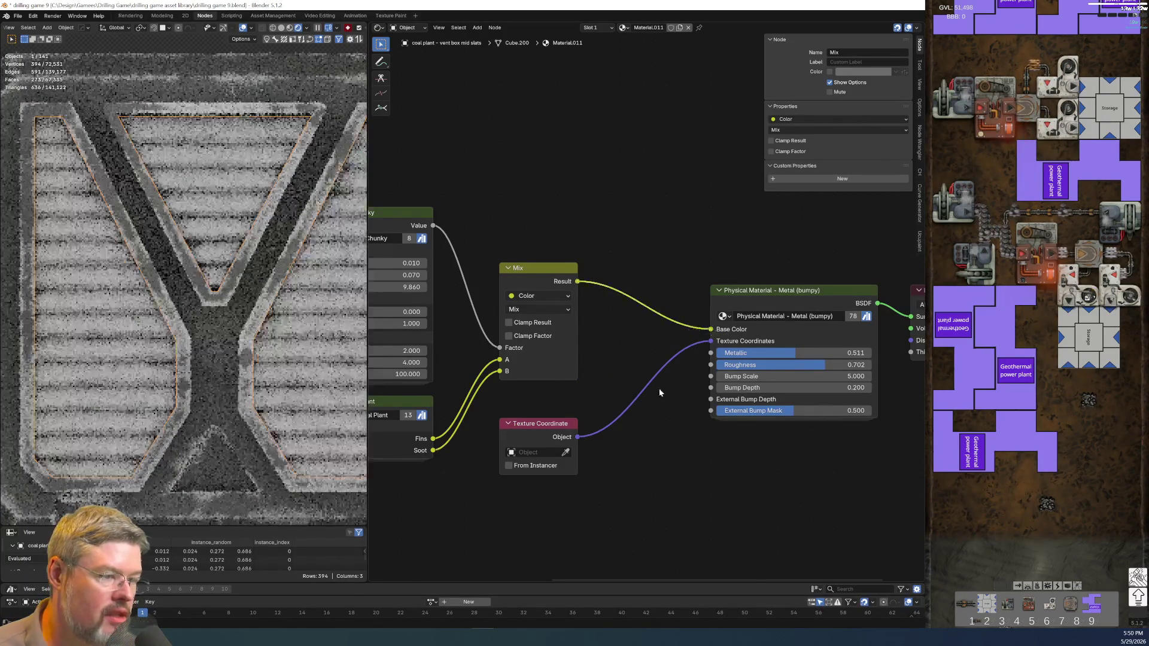
{"action": "scroll", "coordinate": [656, 396], "scroll_direction": "left", "scroll_amount": 5}
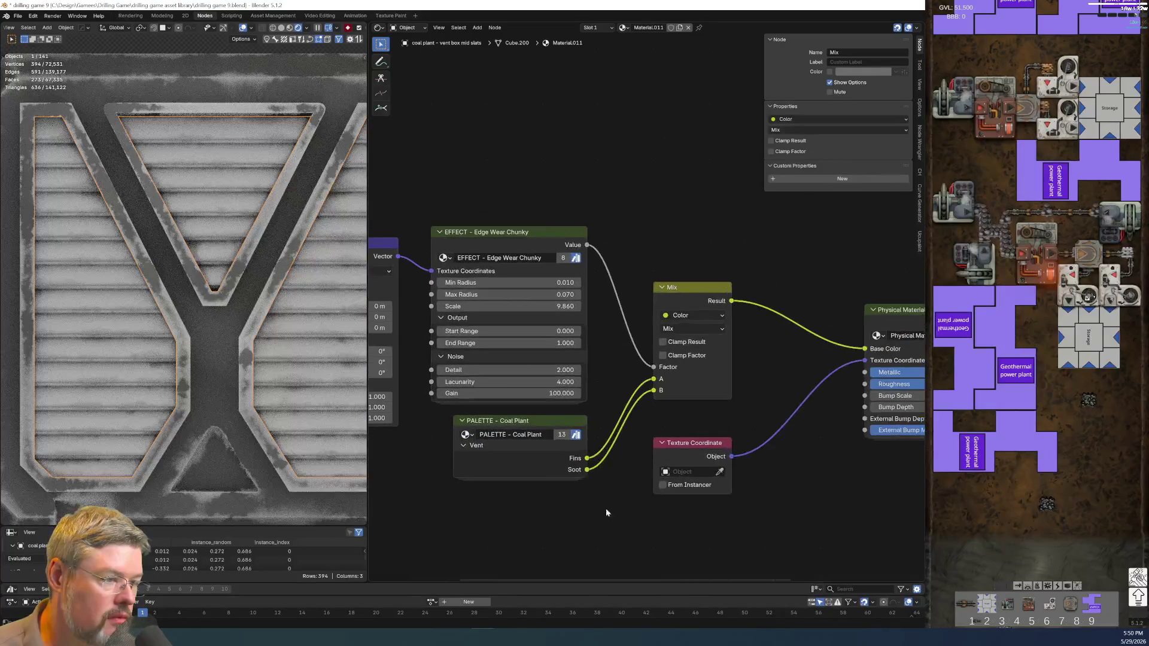
{"action": "left_click_drag", "start_coordinate": [523, 343], "coordinate": [652, 343]}
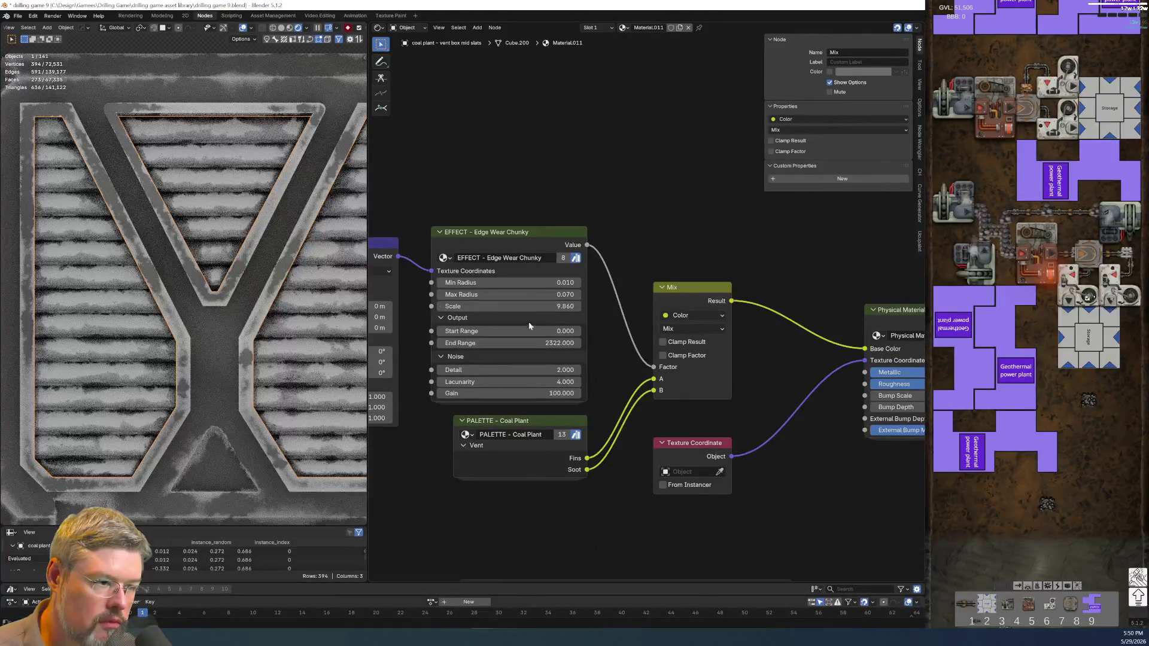
Set the edge-wear End Range to 125 and save the file.
{"action": "left_click", "coordinate": [529, 343]}
{"action": "key", "text": "Return"}
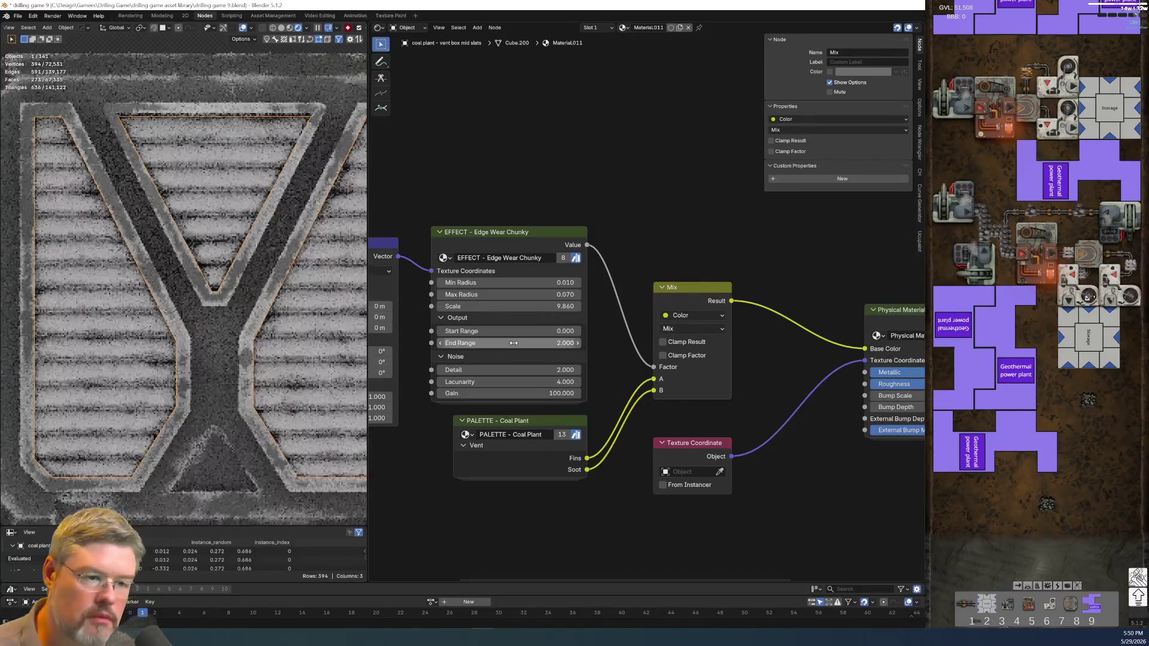
{"action": "left_click_drag", "start_coordinate": [524, 343], "coordinate": [716, 518]}
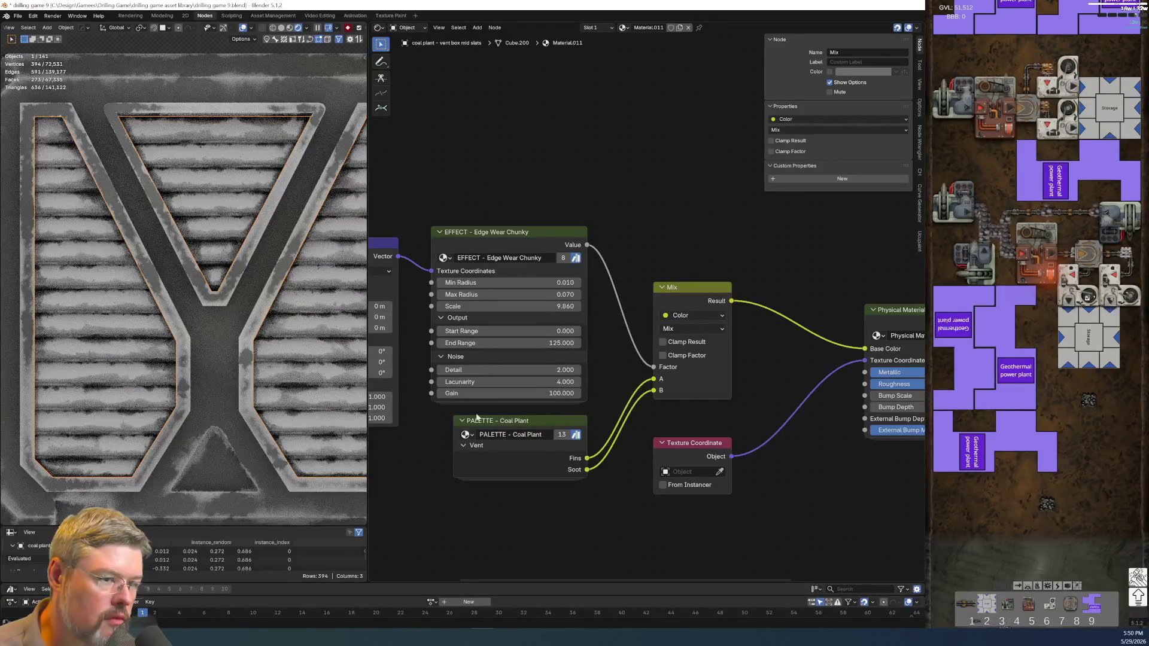
{"action": "left_click", "coordinate": [18, 15]}
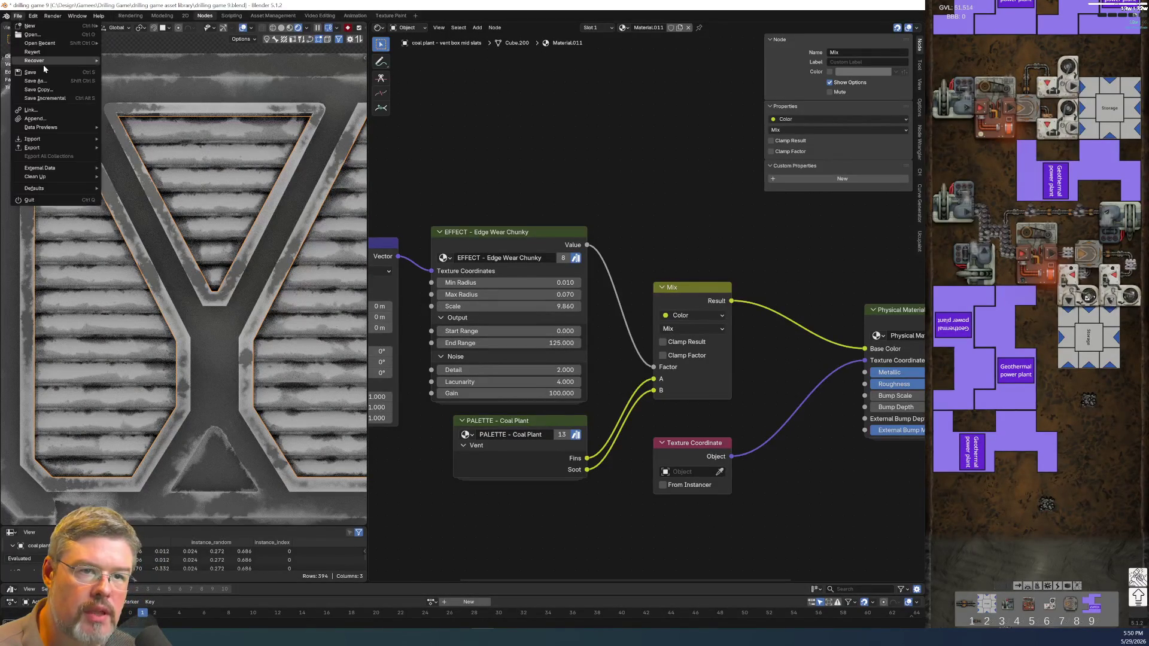
{"action": "left_click", "coordinate": [30, 72]}
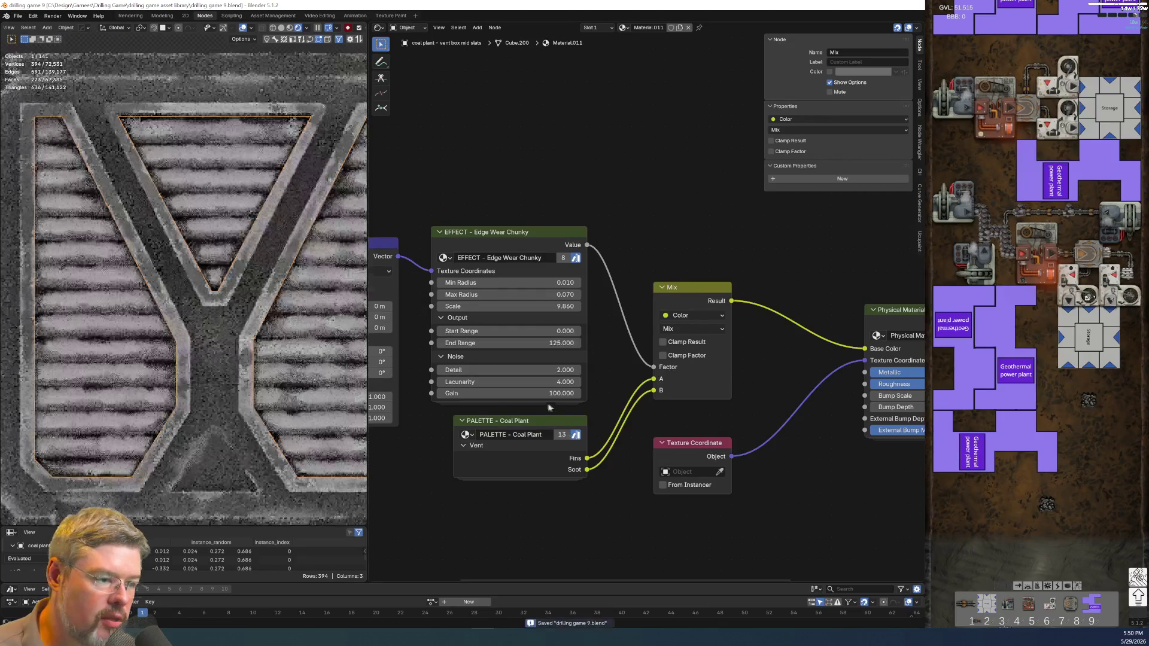
Inspect the node chain inside the Edge Wear Chunky group, then return to the material tree.
{"action": "left_click", "coordinate": [509, 243]}
{"action": "key", "text": "Tab"}
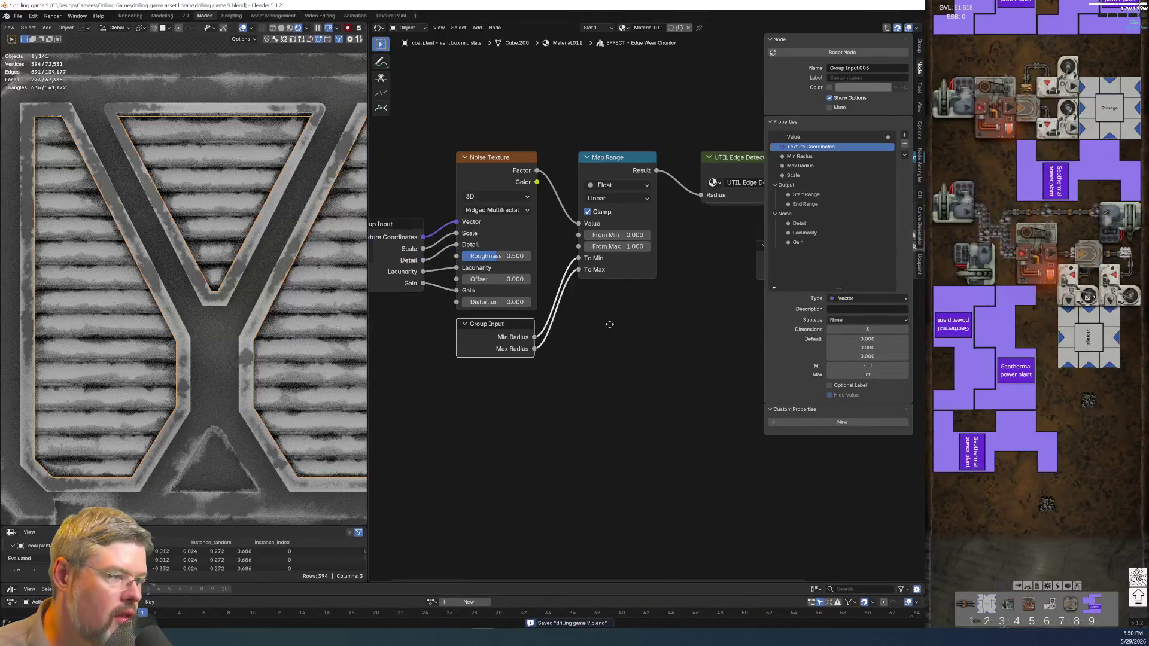
{"action": "middle_click_drag", "start_coordinate": [609, 324], "coordinate": [800, 431]}
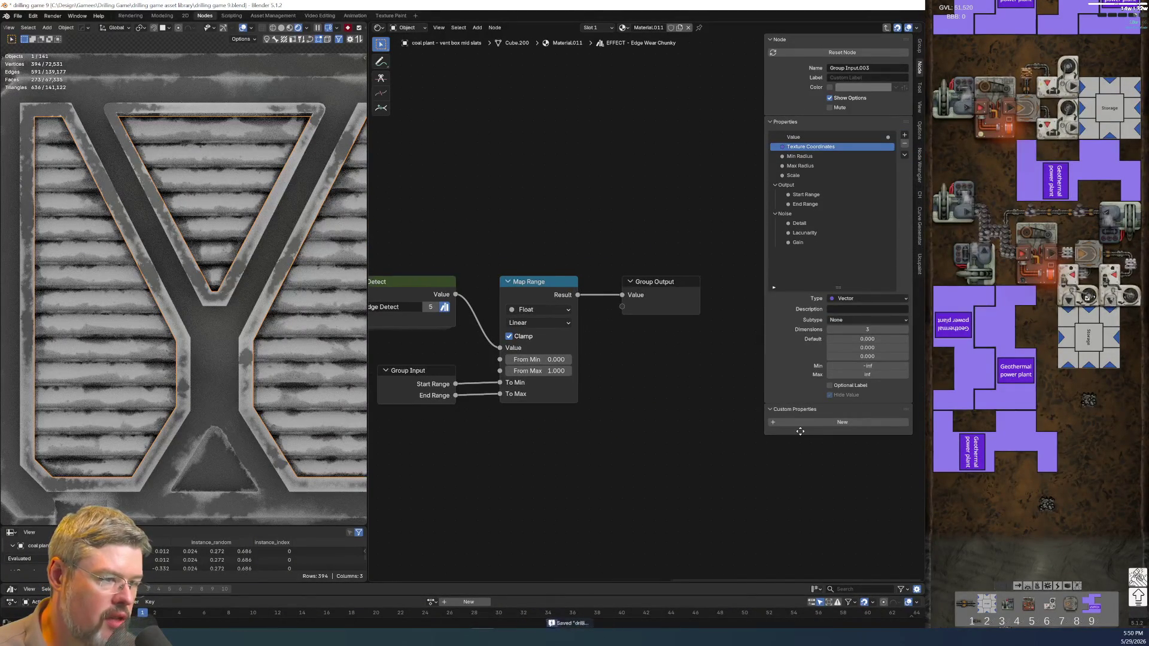
{"action": "middle_click_drag", "start_coordinate": [444, 365], "coordinate": [458, 348]}
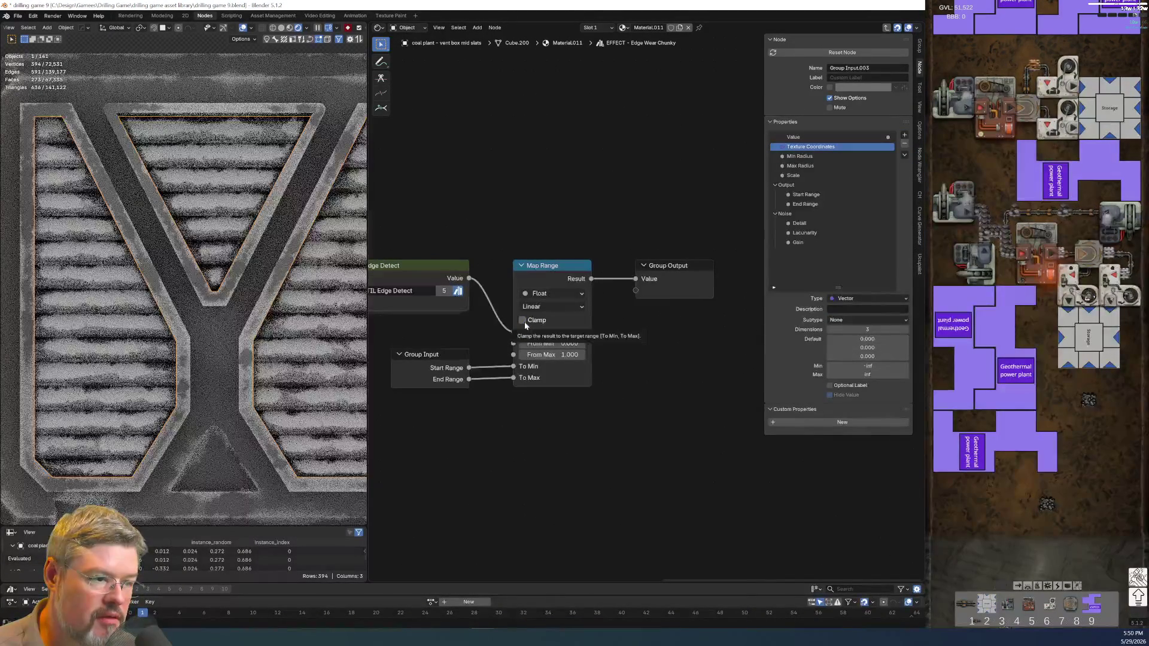
{"action": "key", "text": "Tab"}
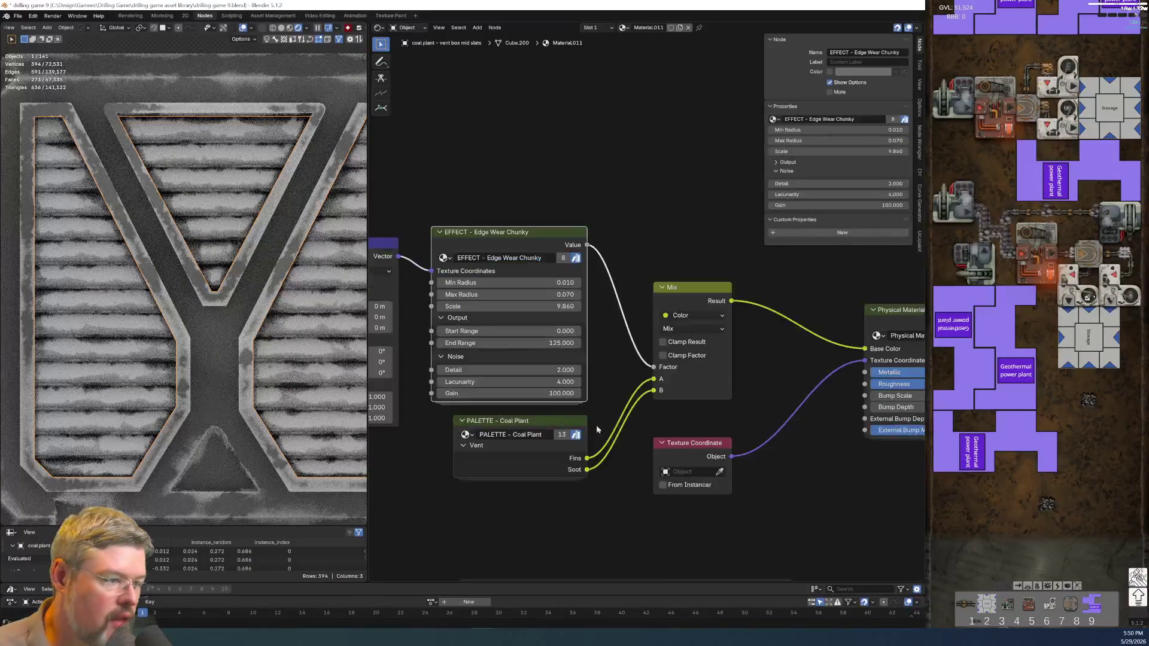
Try the edge-wear noise Detail at 7.1, then set it back to 2.
{"action": "scroll", "coordinate": [592, 397], "scroll_direction": "up", "scroll_amount": 1}
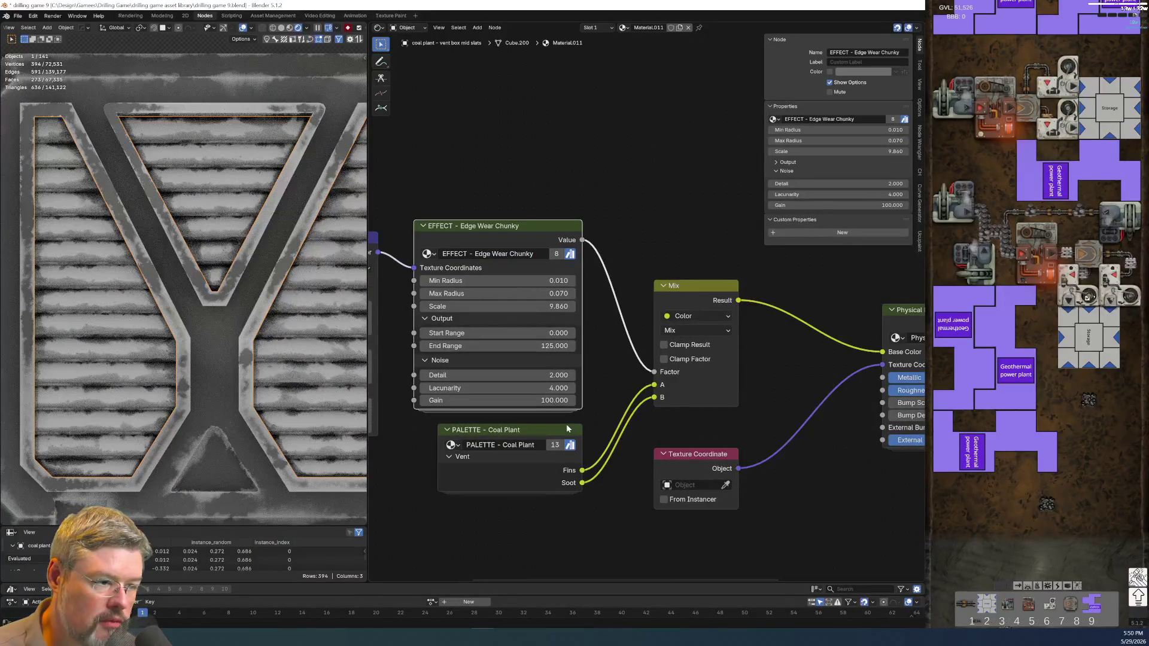
{"action": "left_click_drag", "start_coordinate": [509, 375], "coordinate": [550, 375]}
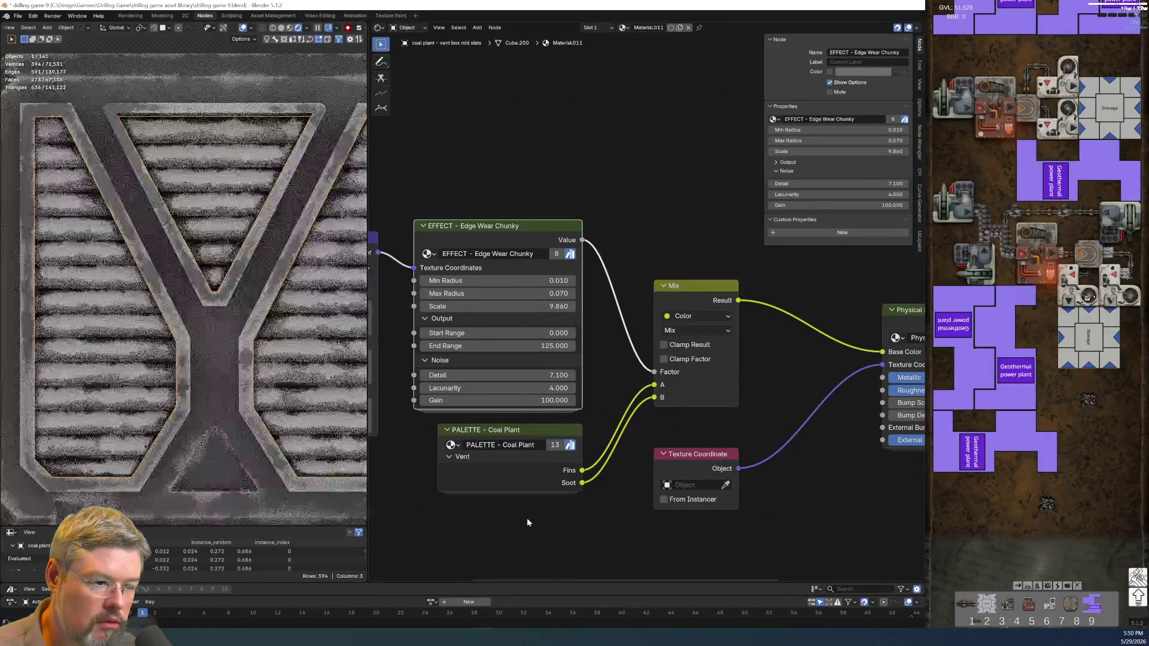
{"action": "double_click", "coordinate": [524, 375]}
{"action": "type", "text": "2"}
{"action": "key", "text": "Return"}
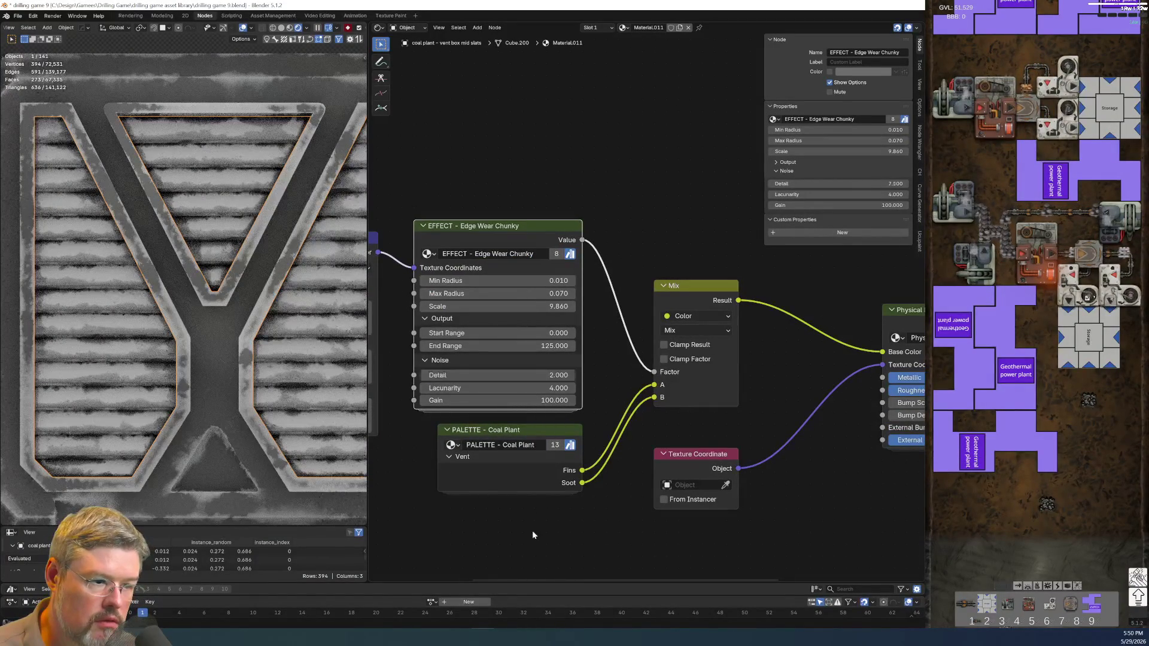
Save the project as drilling game 9.blend.
{"action": "middle_click_drag", "start_coordinate": [648, 423], "coordinate": [459, 394]}
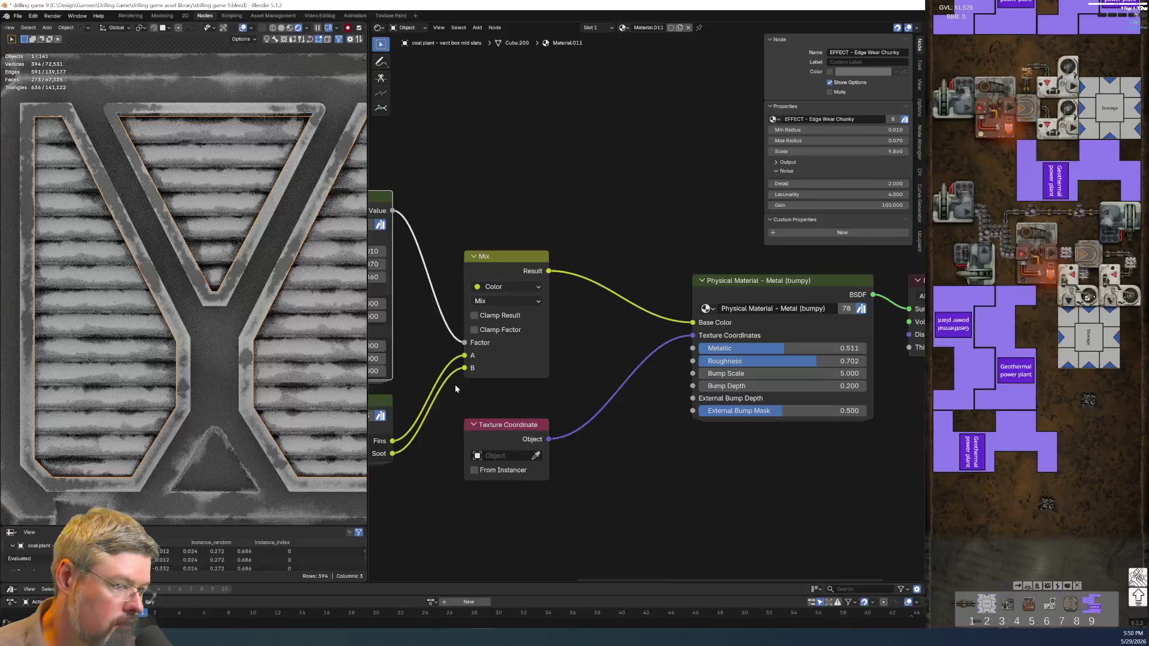
{"action": "scroll", "coordinate": [269, 353], "scroll_direction": "down", "scroll_amount": 5}
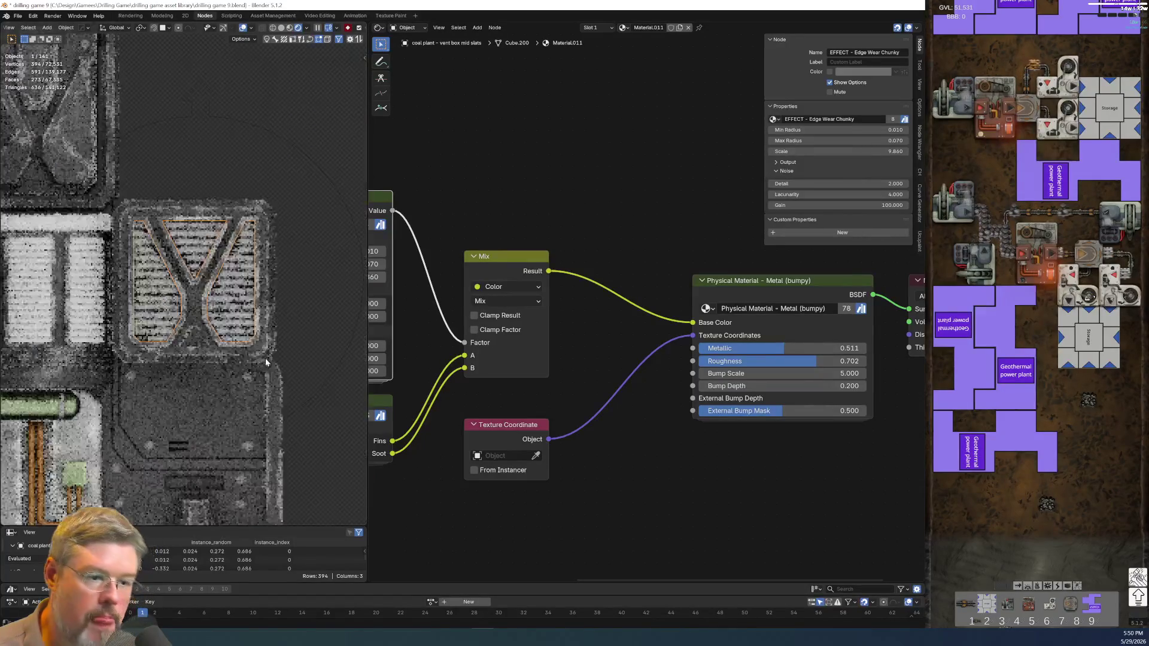
{"action": "scroll", "coordinate": [266, 356], "scroll_direction": "up", "scroll_amount": 6}
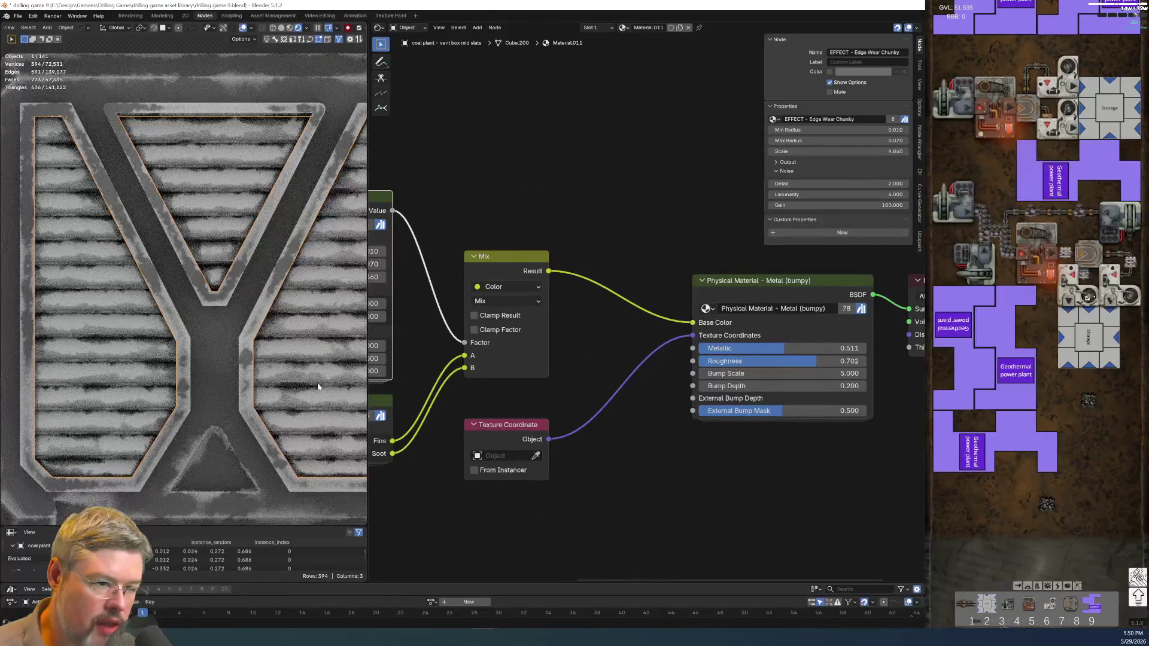
{"action": "left_click", "coordinate": [18, 15]}
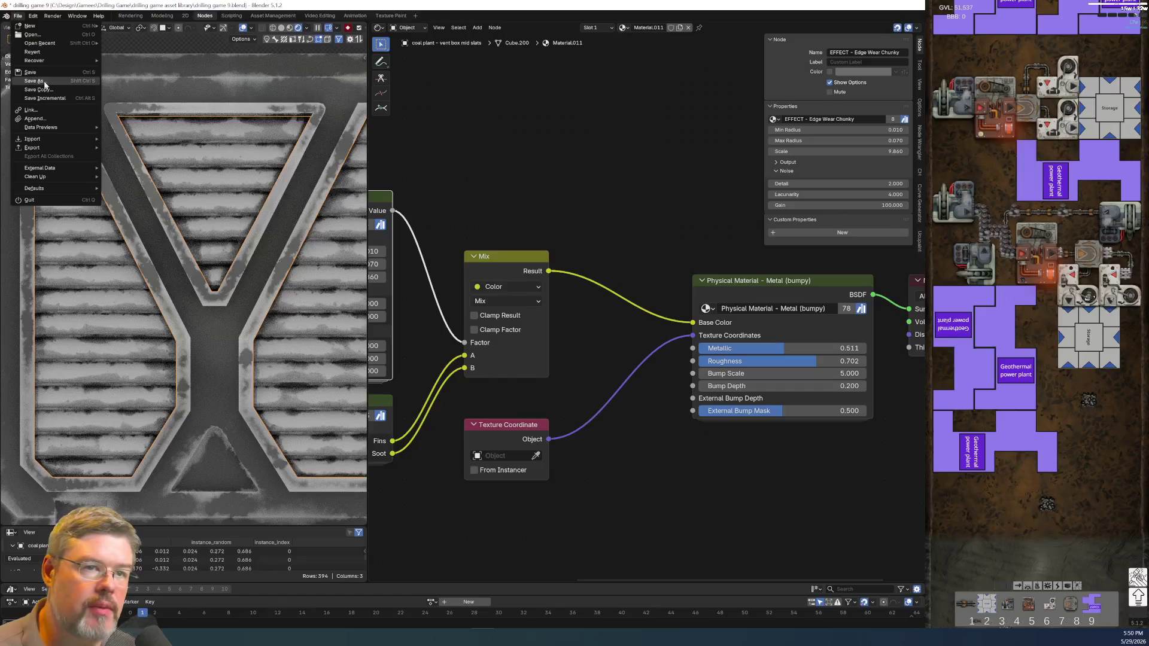
{"action": "left_click", "coordinate": [30, 72]}
{"action": "middle_click_drag", "start_coordinate": [598, 359], "coordinate": [419, 359]}
{"action": "scroll", "coordinate": [463, 470], "scroll_direction": "up", "scroll_amount": 2}
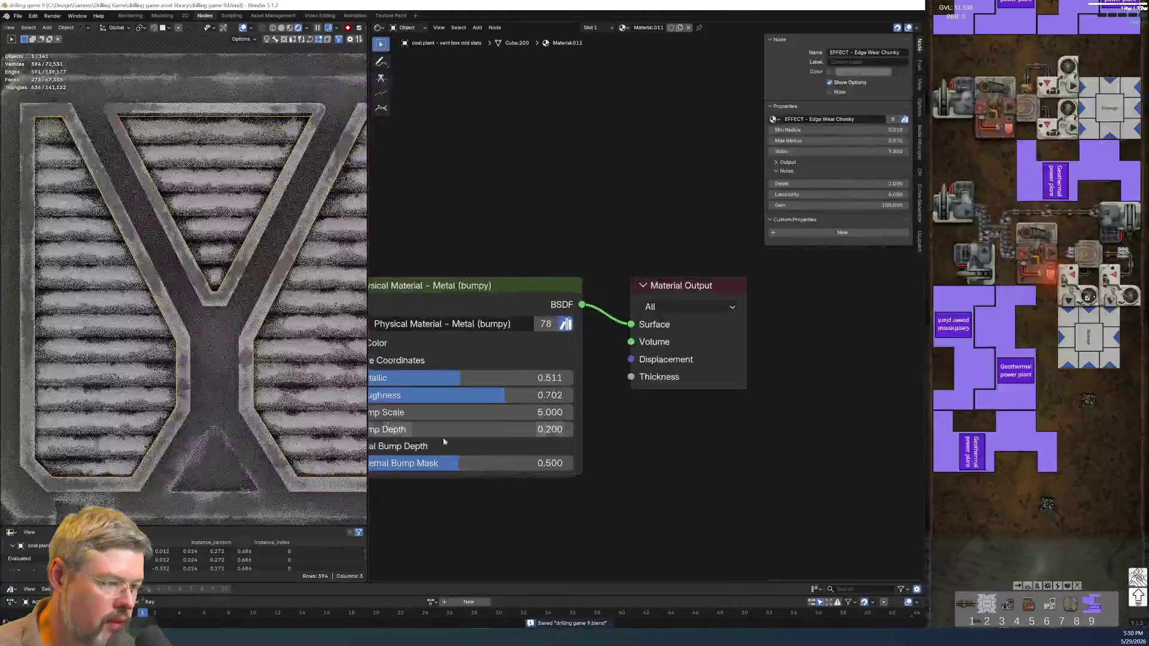
Disable bump with Bump Depth 0 and lower the metal's Roughness to 0.323.
{"action": "middle_click_drag", "start_coordinate": [525, 505], "coordinate": [599, 490]}
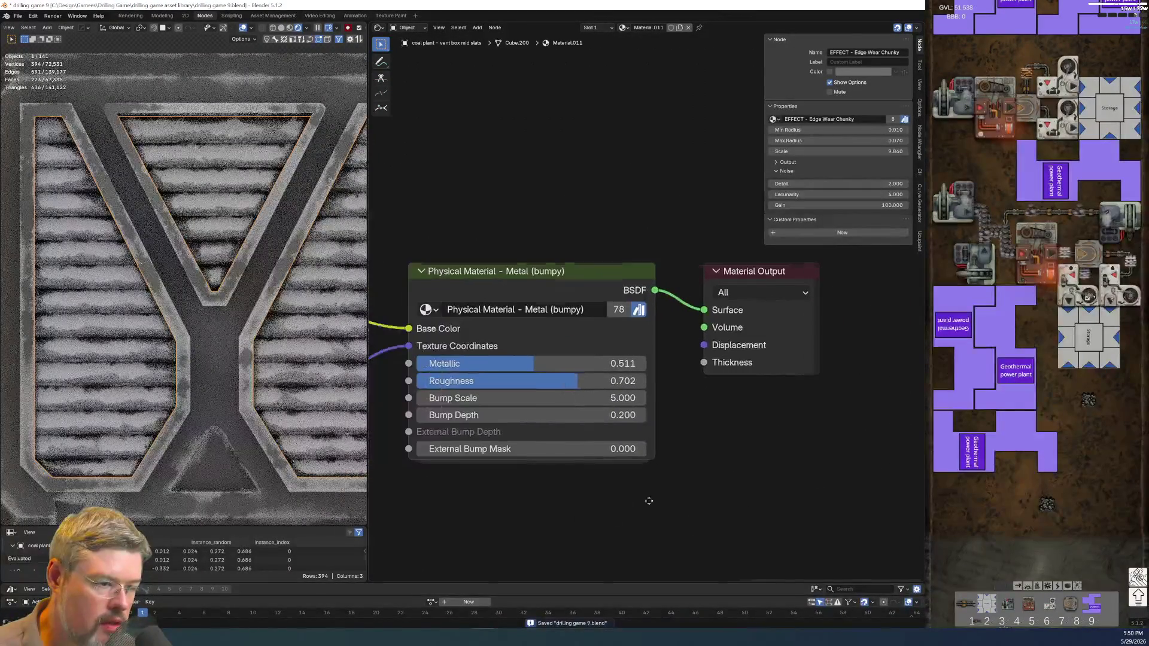
{"action": "left_click_drag", "start_coordinate": [601, 409], "coordinate": [539, 408]}
{"action": "left_click", "coordinate": [538, 415]}
{"action": "type", "text": "0"}
{"action": "key", "text": "Return"}
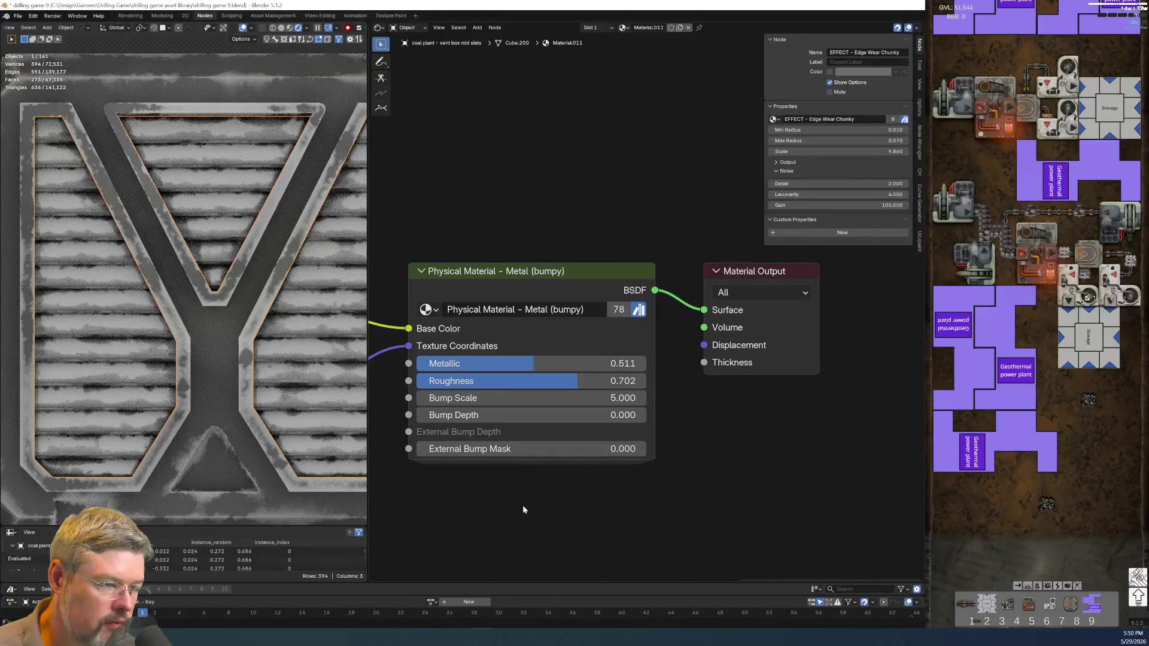
{"action": "scroll", "coordinate": [523, 505], "scroll_direction": "down", "scroll_amount": 2}
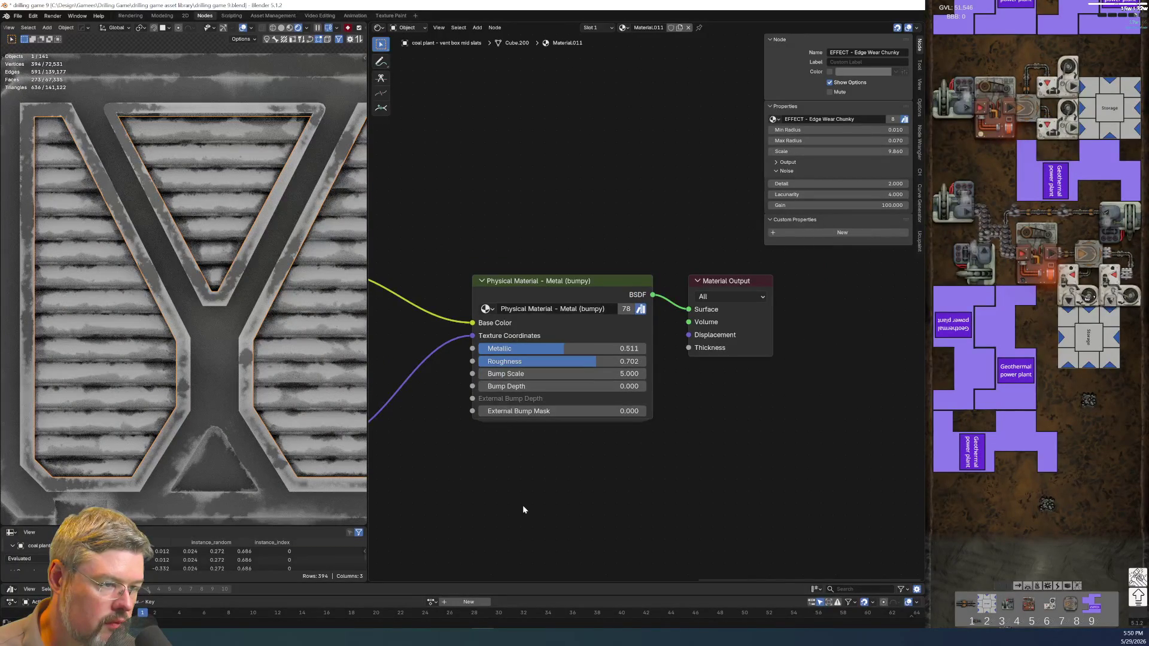
{"action": "middle_click_drag", "start_coordinate": [523, 508], "coordinate": [617, 484]}
{"action": "mouse_move", "coordinate": [658, 351]}
{"action": "left_mouse_down"}
{"action": "mouse_move", "coordinate": [742, 351]}
{"action": "mouse_move", "coordinate": [577, 351]}
{"action": "mouse_move", "coordinate": [652, 351]}
{"action": "mouse_move", "coordinate": [630, 351]}
{"action": "left_mouse_up"}
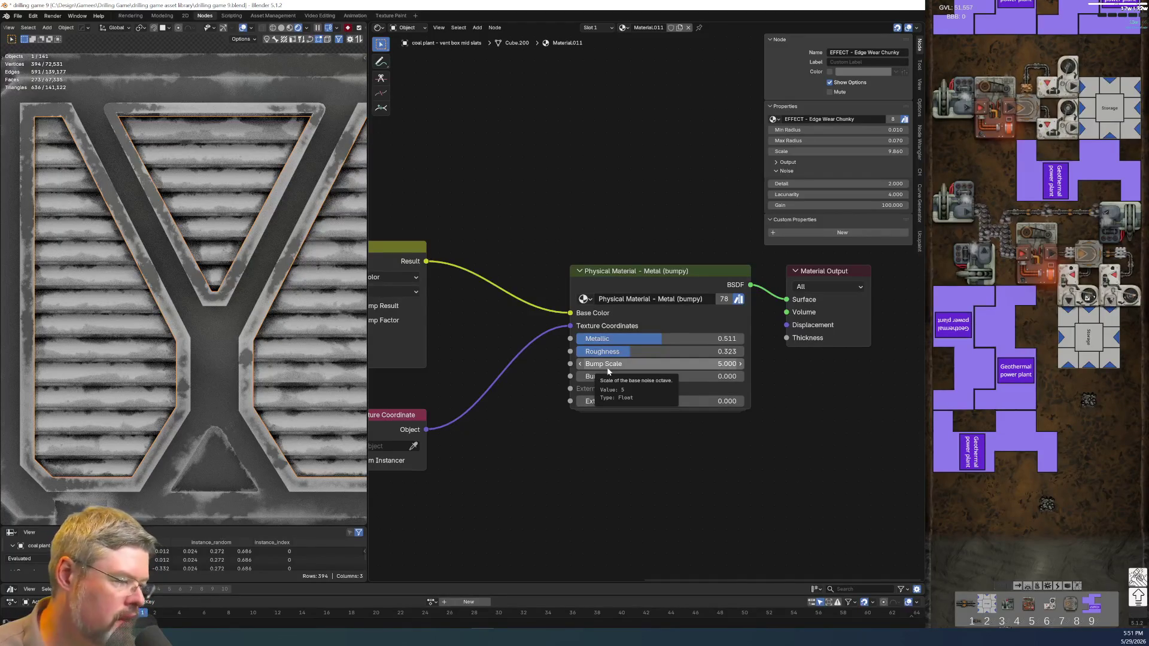
Move the Mix, material and output nodes lower and preview the Edge Wear mask on the surface.
{"action": "scroll", "coordinate": [634, 446], "scroll_direction": "down", "scroll_amount": 3}
{"action": "mouse_move", "coordinate": [474, 233]}
{"action": "left_mouse_down"}
{"action": "mouse_move", "coordinate": [499, 271]}
{"action": "mouse_move", "coordinate": [752, 440]}
{"action": "left_mouse_up"}
{"action": "left_click_drag", "start_coordinate": [687, 304], "coordinate": [686, 380]}
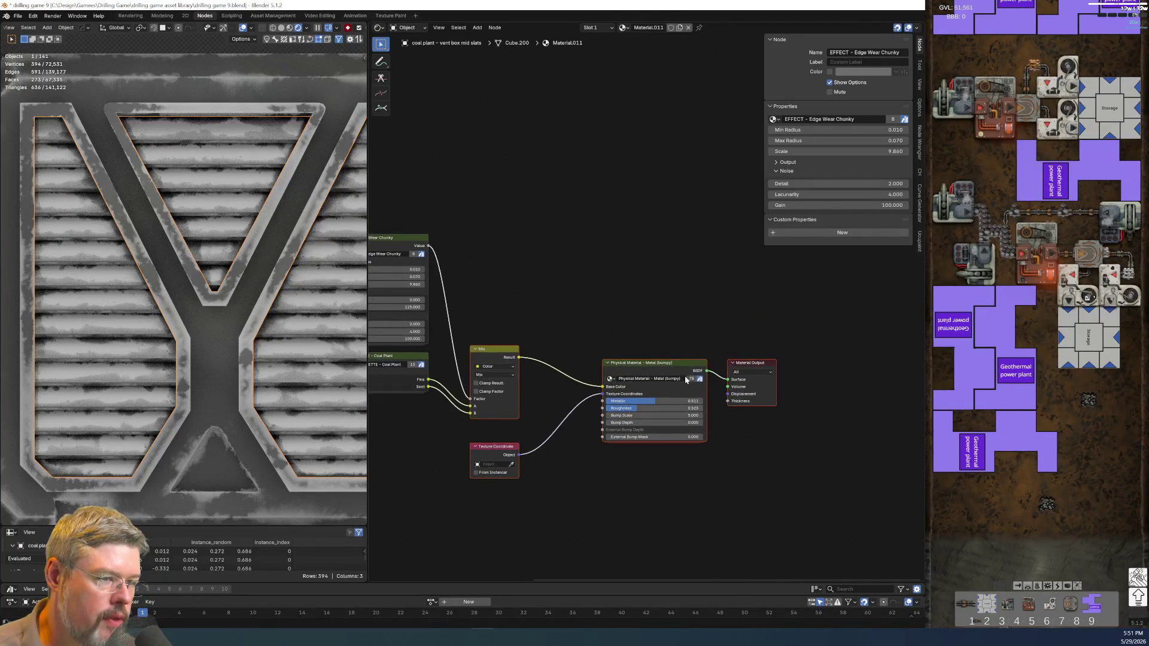
{"action": "mouse_move", "coordinate": [426, 246]}
{"action": "left_mouse_down"}
{"action": "mouse_move", "coordinate": [728, 380]}
{"action": "mouse_move", "coordinate": [775, 368]}
{"action": "left_mouse_up"}
Set the edge-wear End Range to 2 and save the file.
{"action": "scroll", "coordinate": [487, 319], "scroll_direction": "up", "scroll_amount": 5}
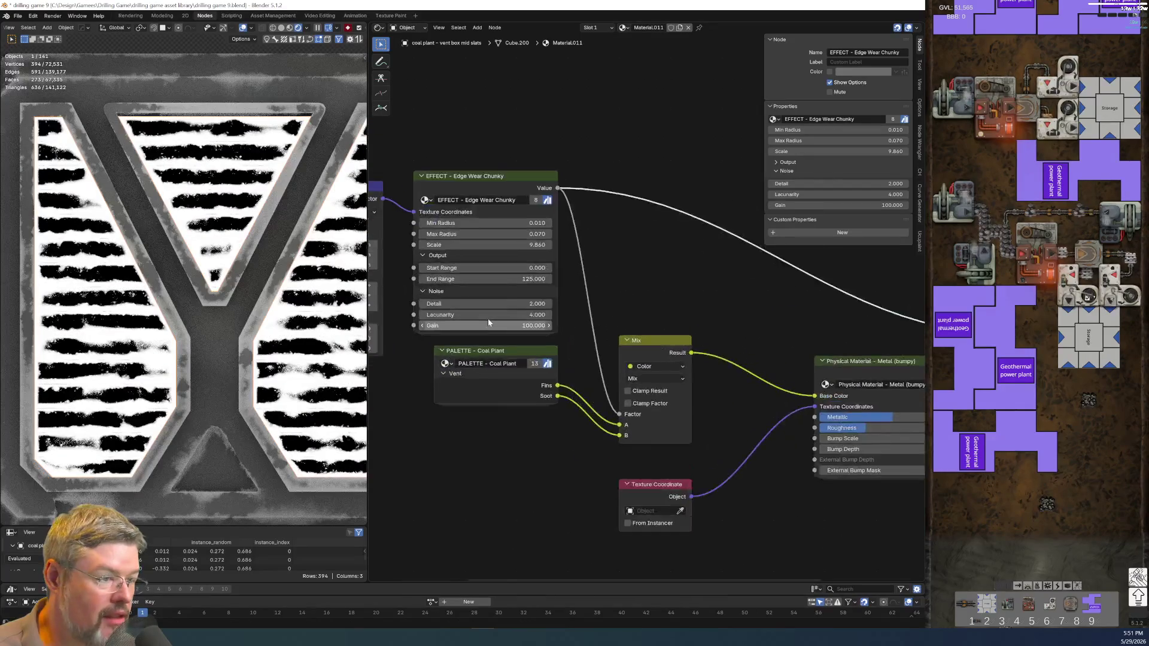
{"action": "left_click", "coordinate": [521, 278]}
{"action": "type", "text": "2"}
{"action": "key", "text": "Return"}
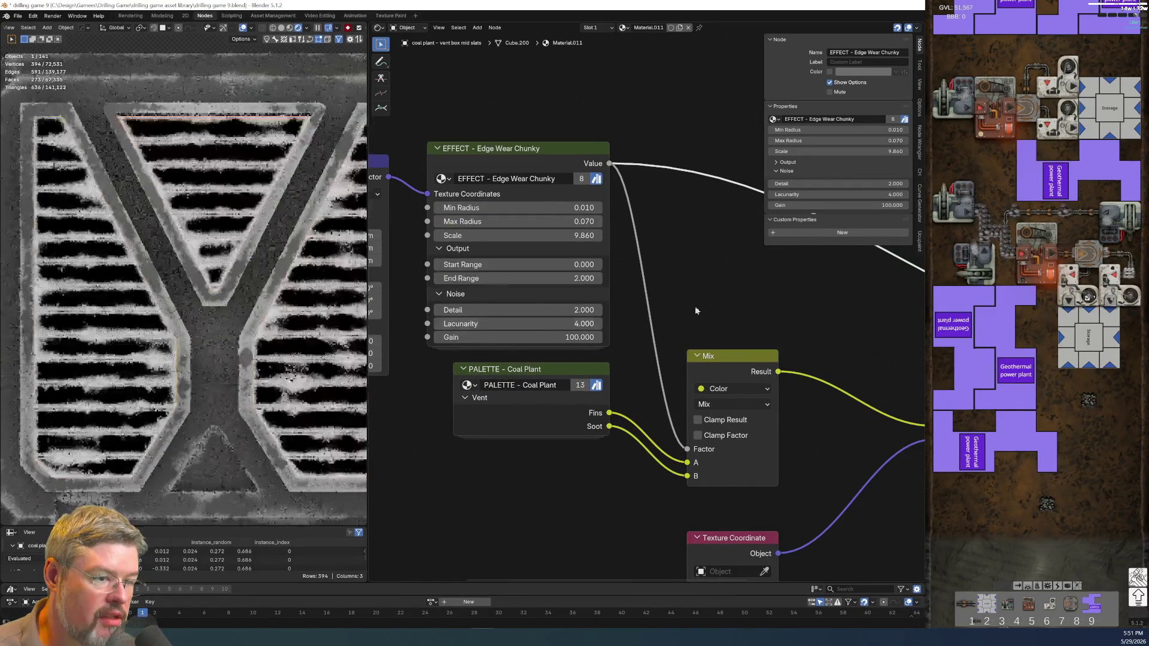
{"action": "scroll", "coordinate": [328, 334], "scroll_direction": "up", "scroll_amount": 5}
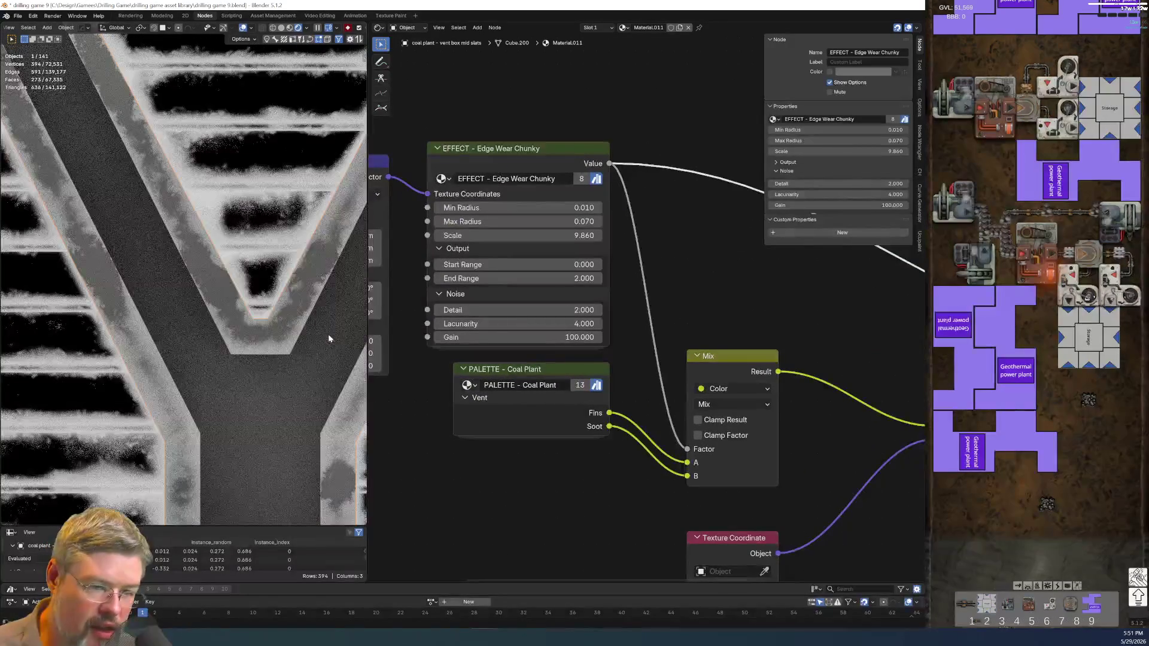
{"action": "scroll", "coordinate": [419, 336], "scroll_direction": "down", "scroll_amount": 4}
{"action": "scroll", "coordinate": [569, 408], "scroll_direction": "up", "scroll_amount": 3}
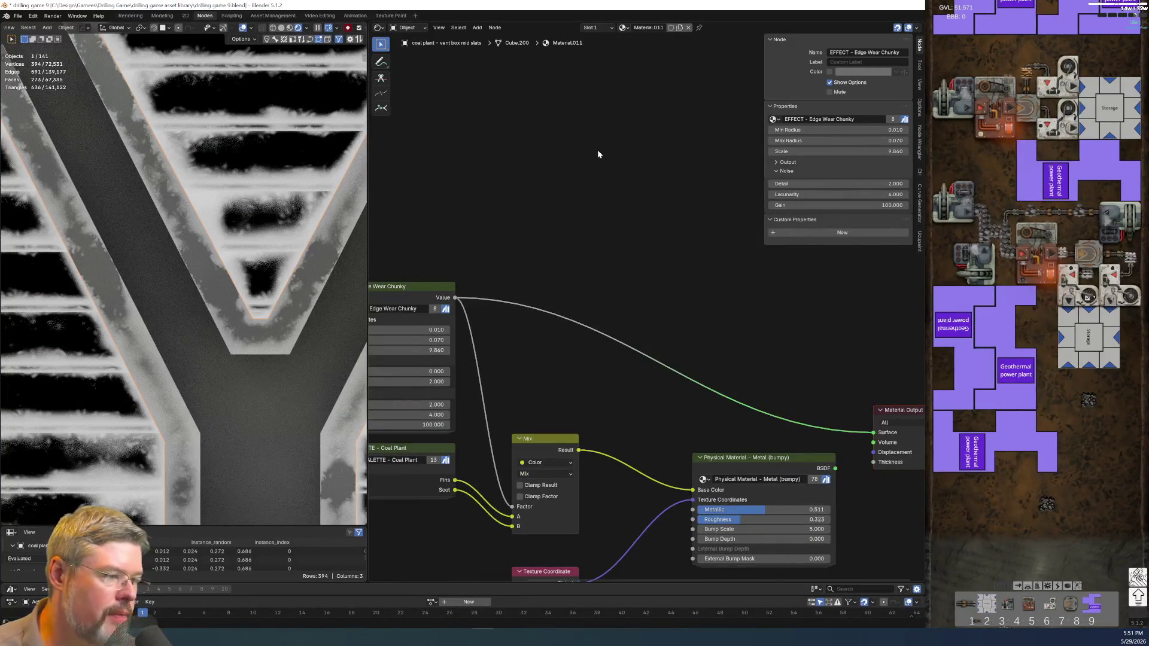
{"action": "left_click", "coordinate": [16, 16]}
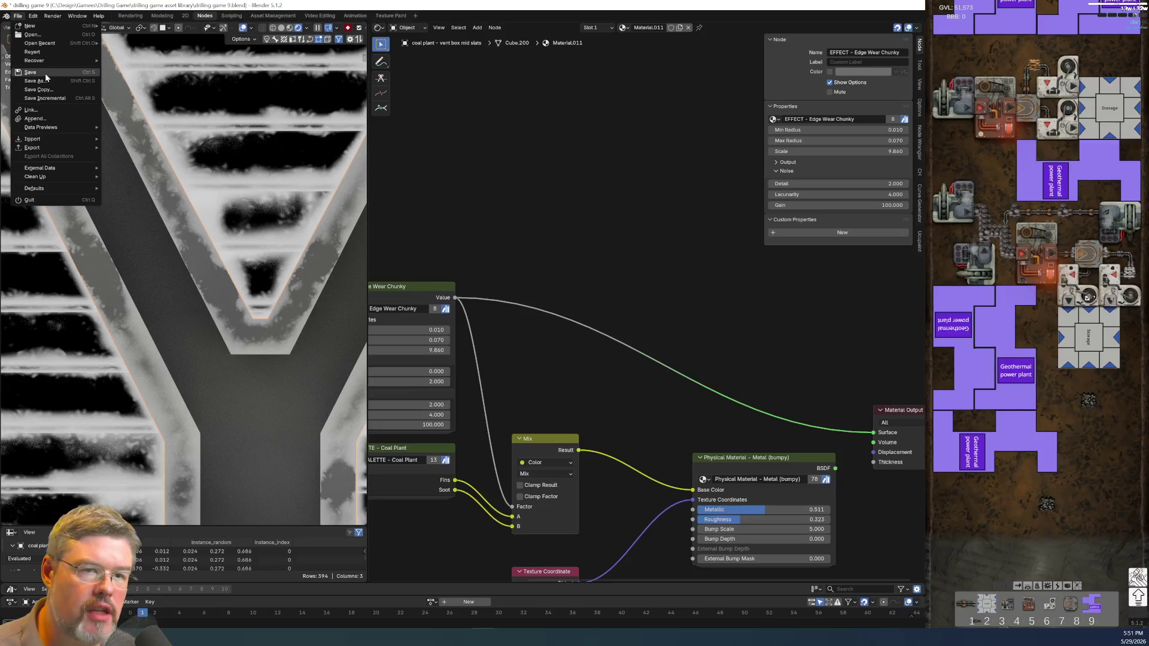
{"action": "left_click", "coordinate": [45, 73]}
Add a UTIL - 0-1 Normalization Checker node, undoing an accidental Checker Texture.
{"action": "key", "text": "shift+a"}
{"action": "type", "text": "c"}
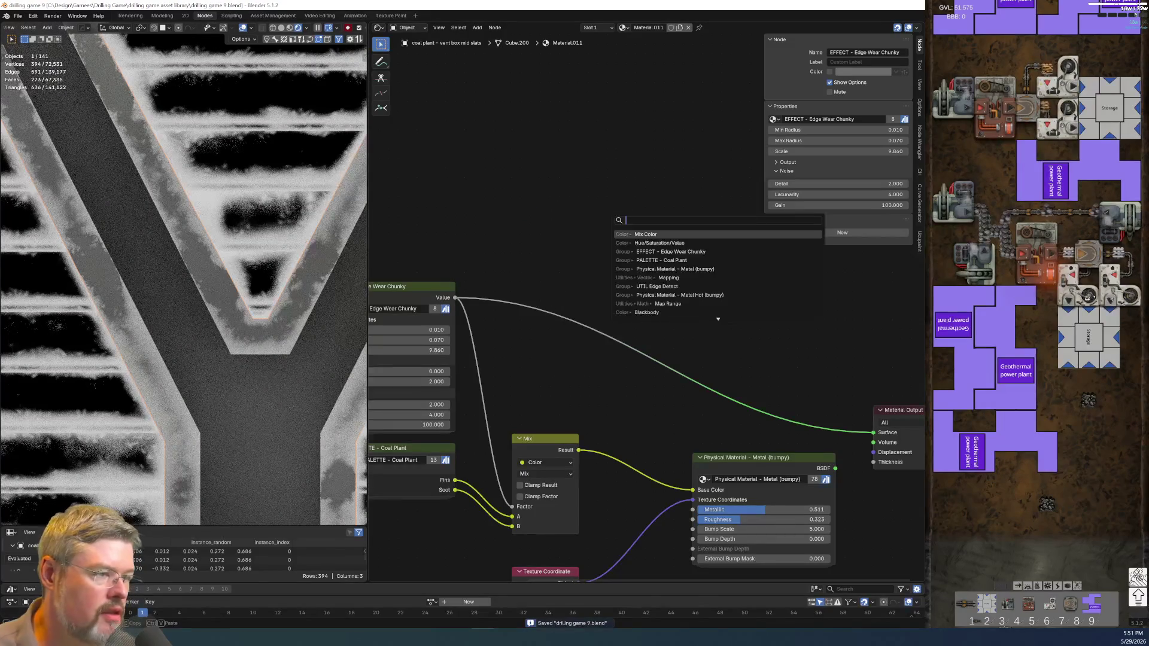
{"action": "type", "text": "hecker"}
{"action": "key", "text": "Return"}
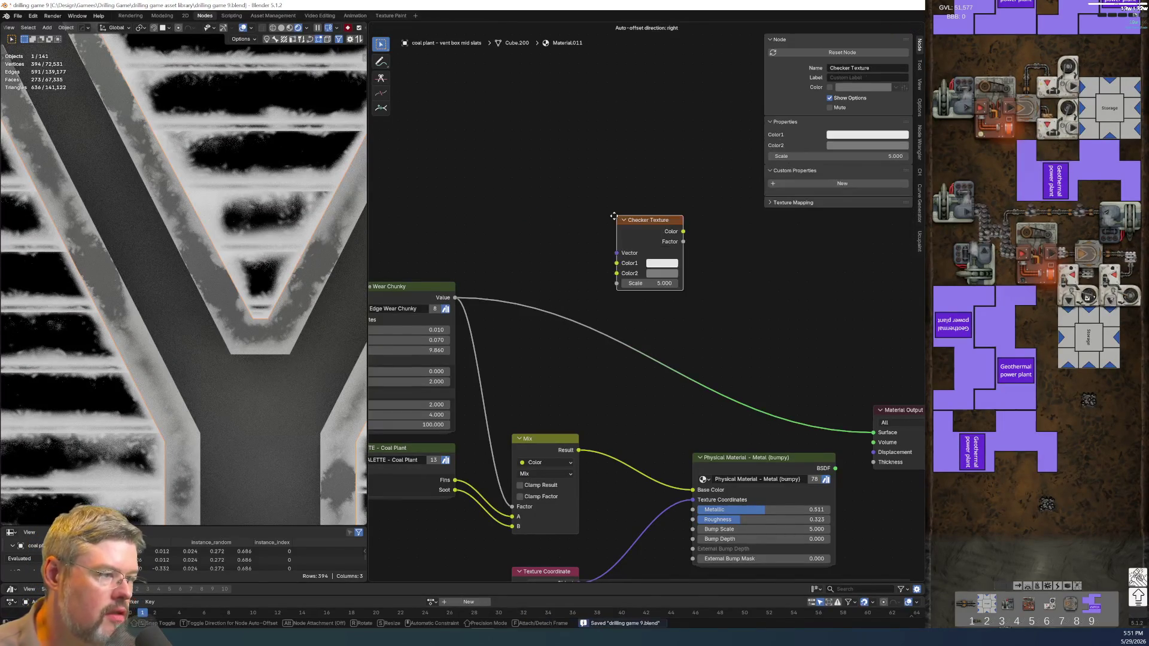
{"action": "left_click", "coordinate": [614, 216]}
{"action": "key", "text": "ctrl+z"}
{"action": "key", "text": "shift+a"}
{"action": "type", "text": "c"}
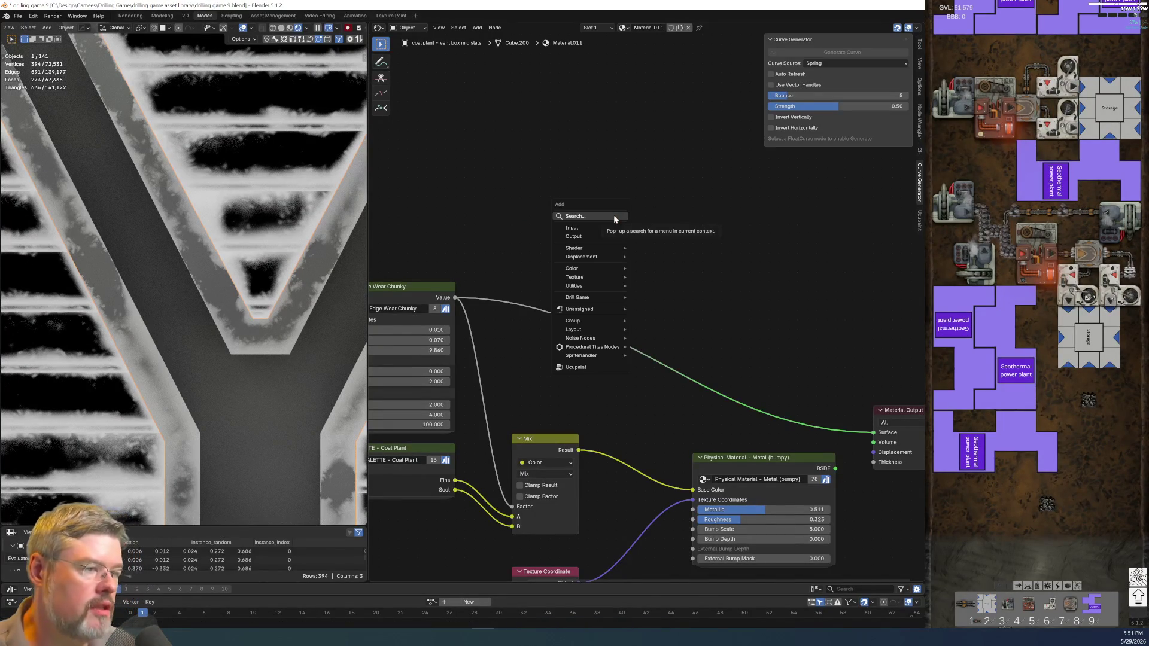
{"action": "type", "text": "hecker"}
{"action": "key", "text": "Down"}
{"action": "key", "text": "Return"}
Place the checker node, feed it Edge Wear Value, and send its Color to Material Output.
{"action": "left_click", "coordinate": [615, 219]}
{"action": "middle_click_drag", "start_coordinate": [699, 256], "coordinate": [669, 242]}
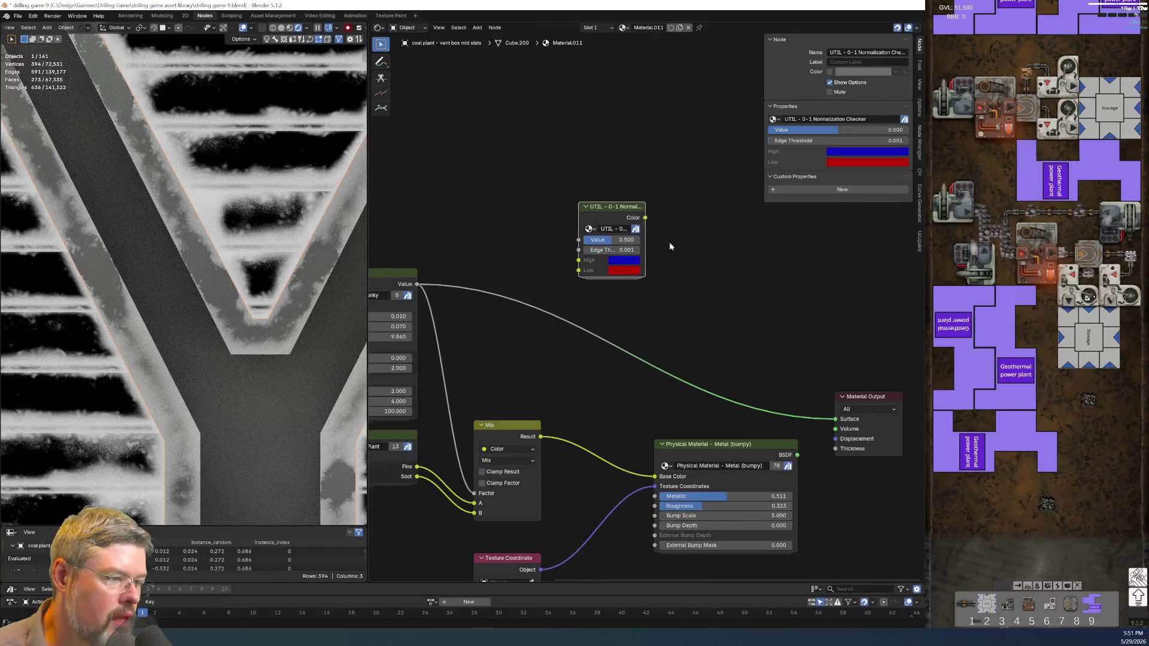
{"action": "left_click_drag", "start_coordinate": [417, 284], "coordinate": [578, 240]}
{"action": "left_click_drag", "start_coordinate": [645, 218], "coordinate": [836, 419]}
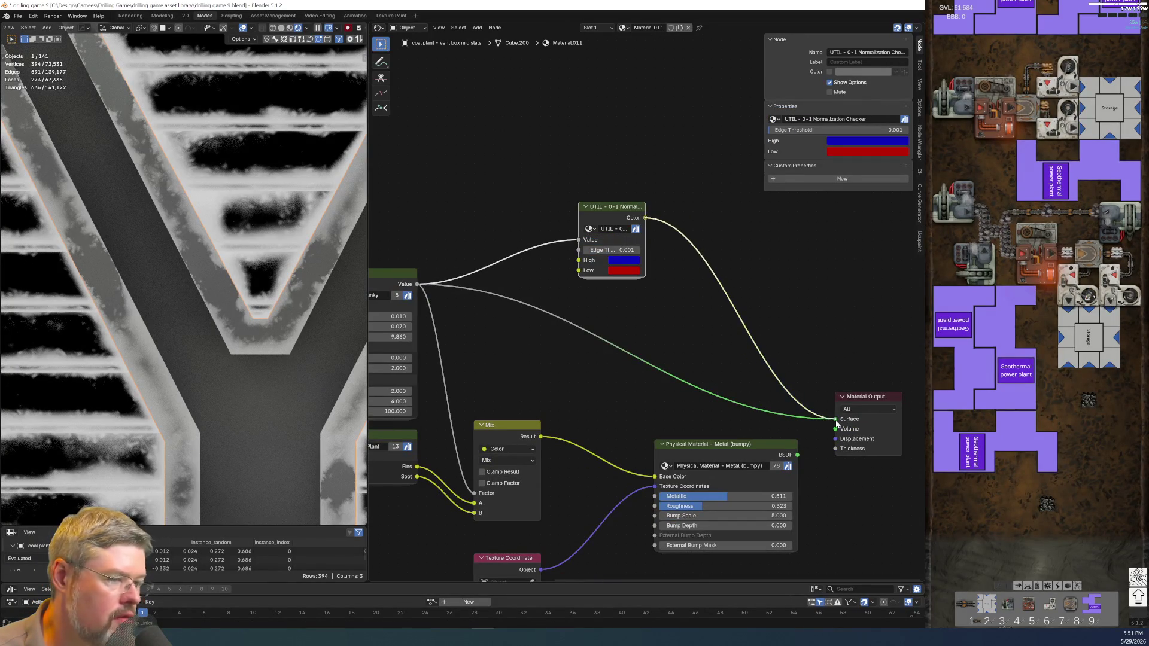
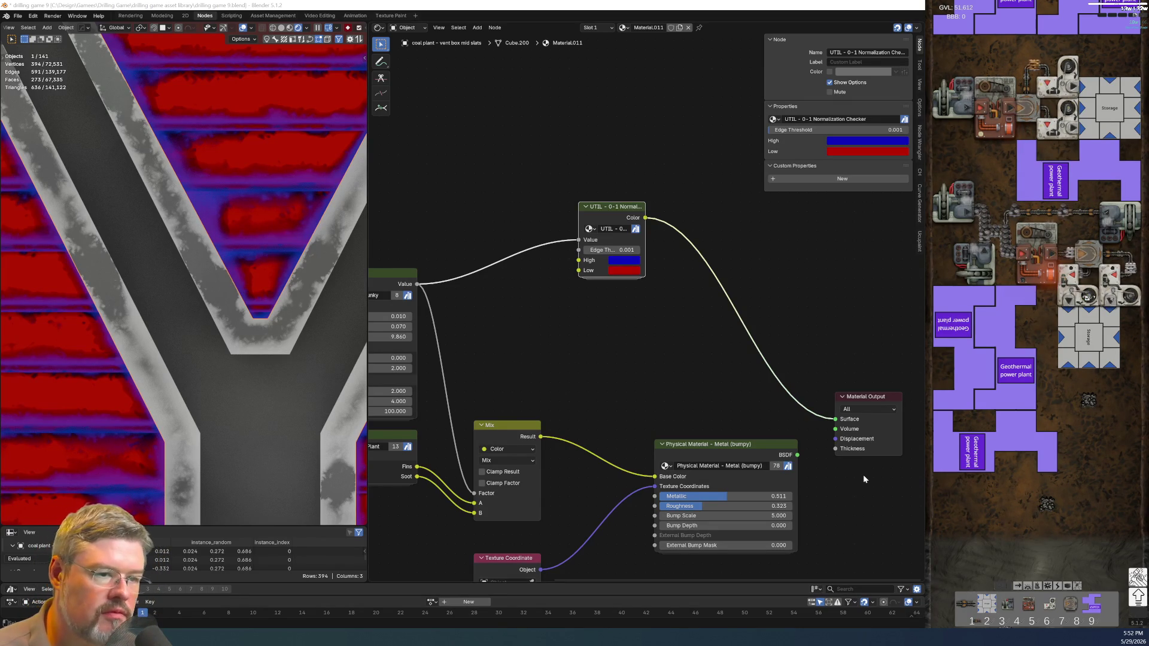
Lower the EFFECT - Edge Wear Chunky node's End Range from 2.000 to 1.000.
{"action": "scroll", "coordinate": [225, 201], "scroll_direction": "up", "scroll_amount": 4}
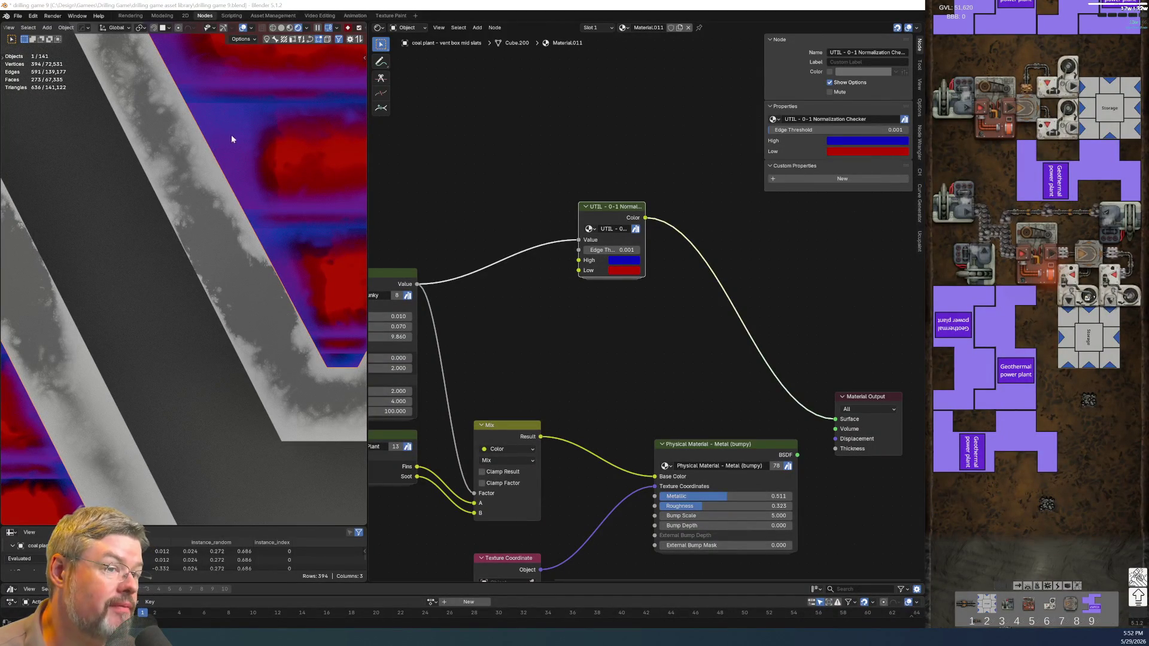
{"action": "mouse_move", "coordinate": [508, 379]}
{"action": "middle_mouse_down"}
{"action": "mouse_move", "coordinate": [622, 378]}
{"action": "mouse_move", "coordinate": [770, 340]}
{"action": "mouse_move", "coordinate": [623, 314]}
{"action": "middle_mouse_up"}
{"action": "scroll", "coordinate": [580, 361], "scroll_direction": "up", "scroll_amount": 3}
{"action": "left_click", "coordinate": [623, 344]}
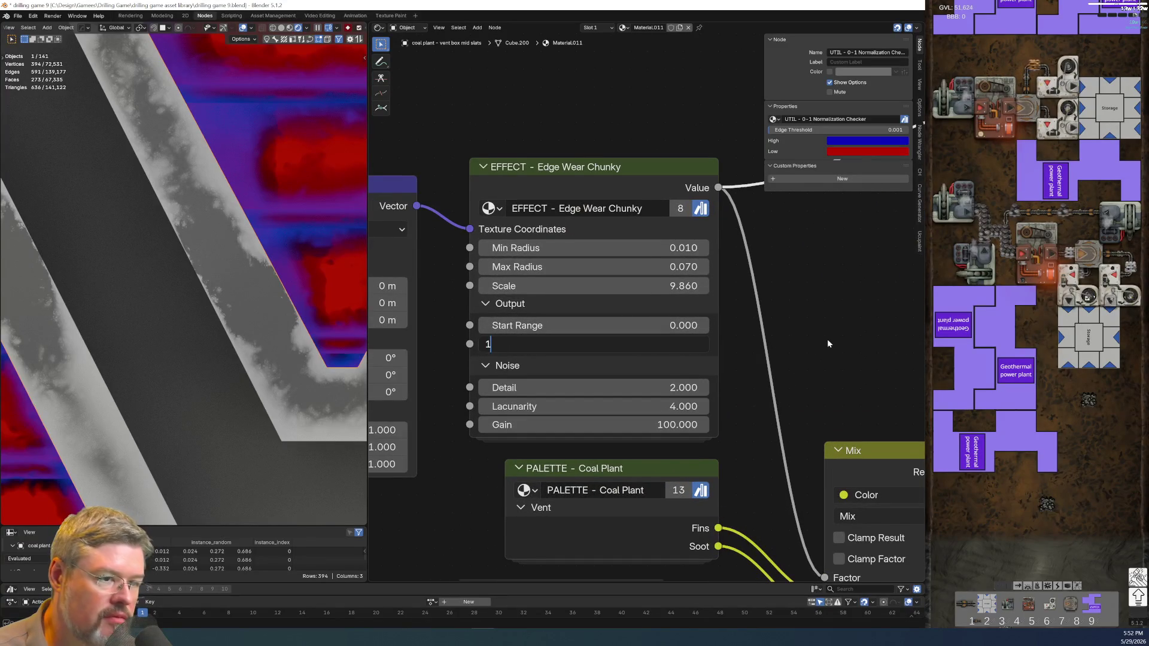
{"action": "type", "text": "1"}
{"action": "key", "text": "Return"}
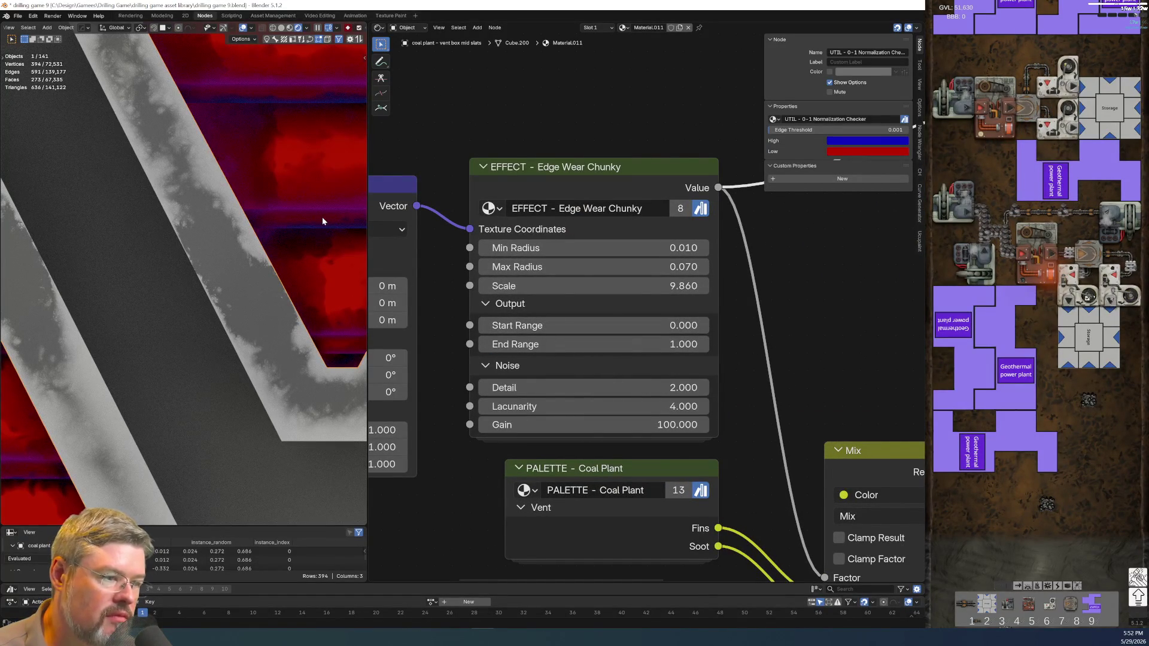
{"action": "scroll", "coordinate": [771, 303], "scroll_direction": "down", "scroll_amount": 3}
{"action": "mouse_move", "coordinate": [771, 303]}
{"action": "middle_mouse_down"}
{"action": "mouse_move", "coordinate": [396, 342]}
{"action": "mouse_move", "coordinate": [602, 376]}
{"action": "middle_mouse_up"}
{"action": "scroll", "coordinate": [602, 376], "scroll_direction": "up", "scroll_amount": 4}
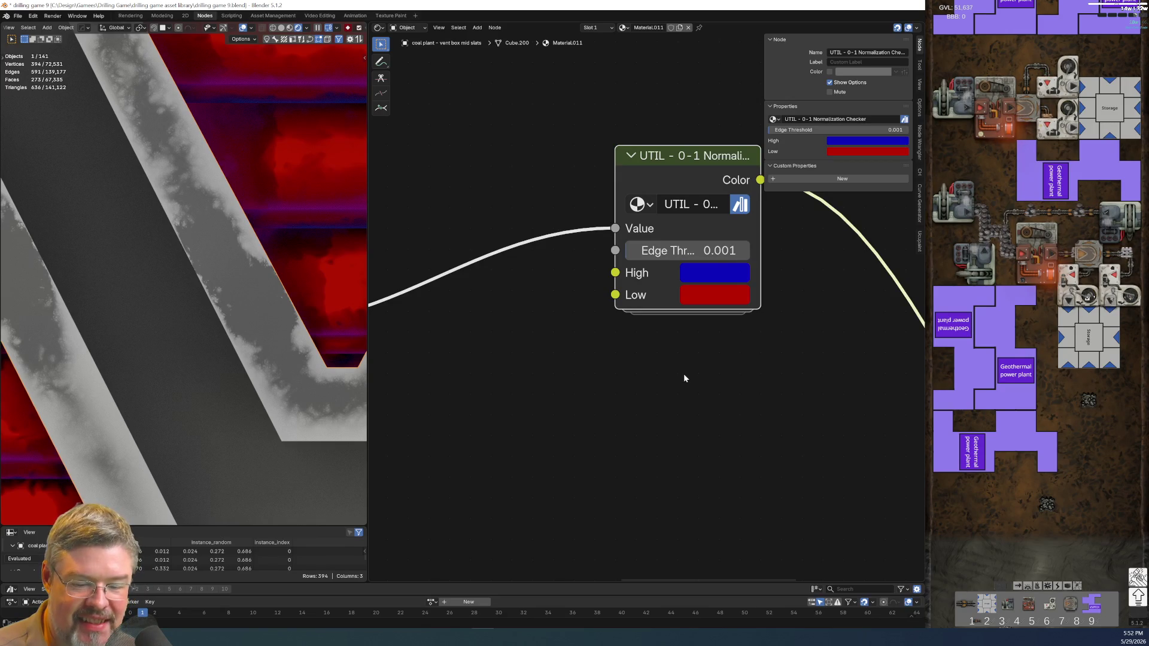
Connect the Physical Material BSDF to the Material Output Surface input.
{"action": "scroll", "coordinate": [333, 238], "scroll_direction": "down", "scroll_amount": 8}
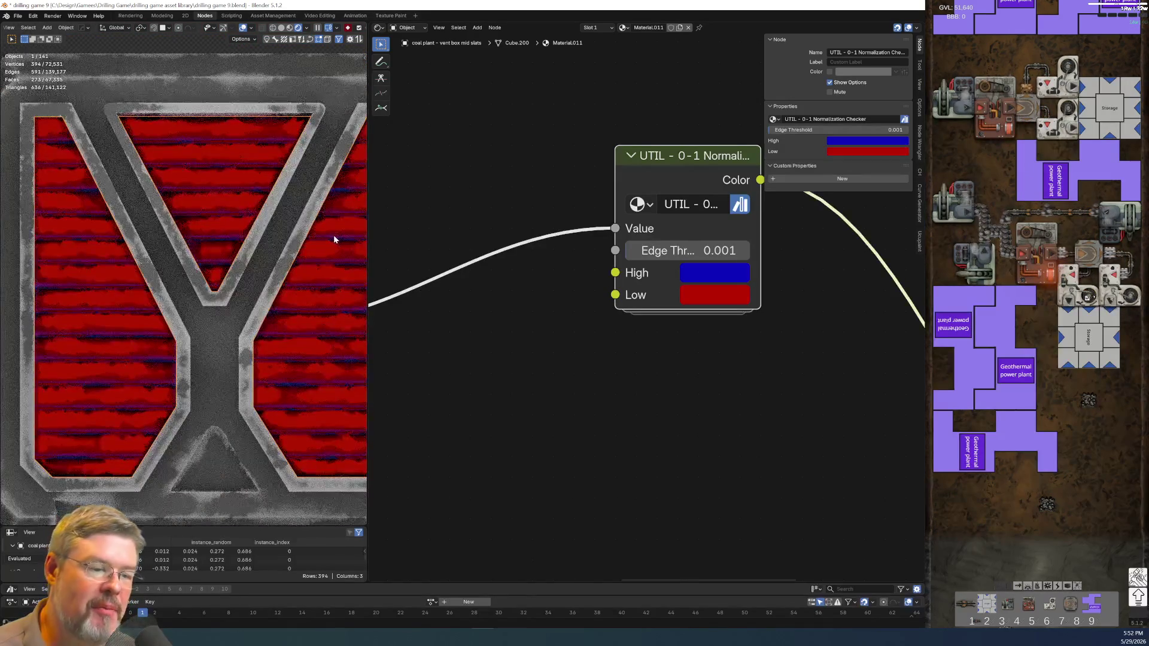
{"action": "scroll", "coordinate": [333, 239], "scroll_direction": "down", "scroll_amount": 3}
{"action": "scroll", "coordinate": [637, 375], "scroll_direction": "down", "scroll_amount": 2}
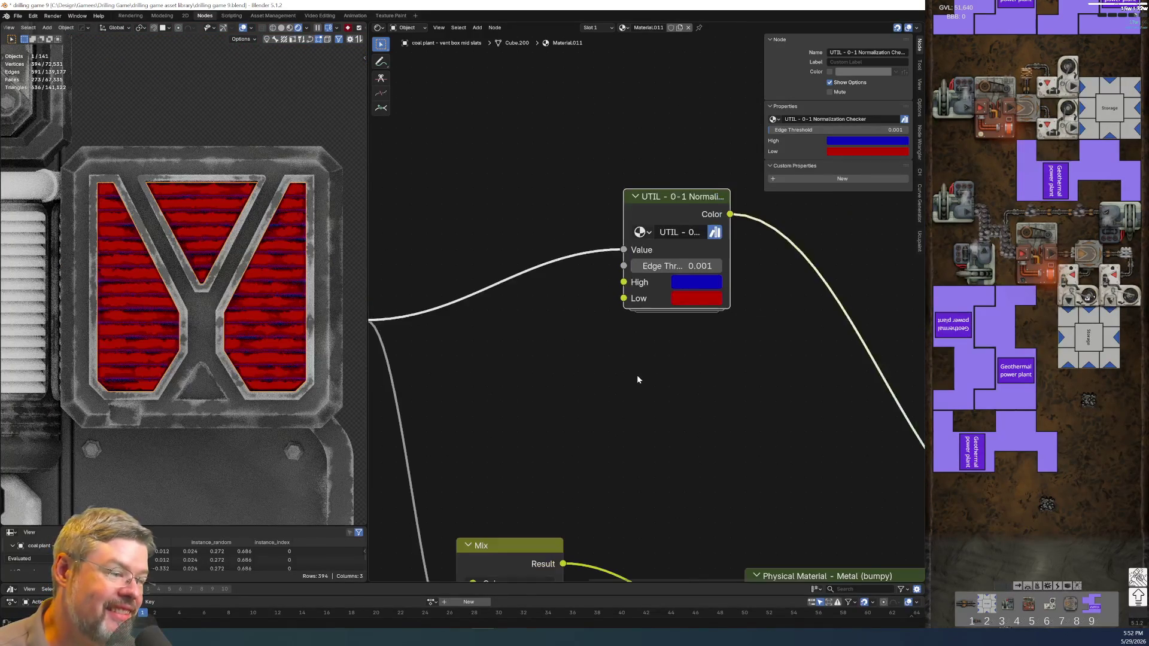
{"action": "middle_click_drag", "start_coordinate": [636, 374], "coordinate": [500, 233]}
{"action": "scroll", "coordinate": [600, 361], "scroll_direction": "down", "scroll_amount": 2}
{"action": "mouse_move", "coordinate": [705, 343]}
{"action": "left_mouse_down"}
{"action": "mouse_move", "coordinate": [624, 336]}
{"action": "mouse_move", "coordinate": [643, 323]}
{"action": "left_mouse_up"}
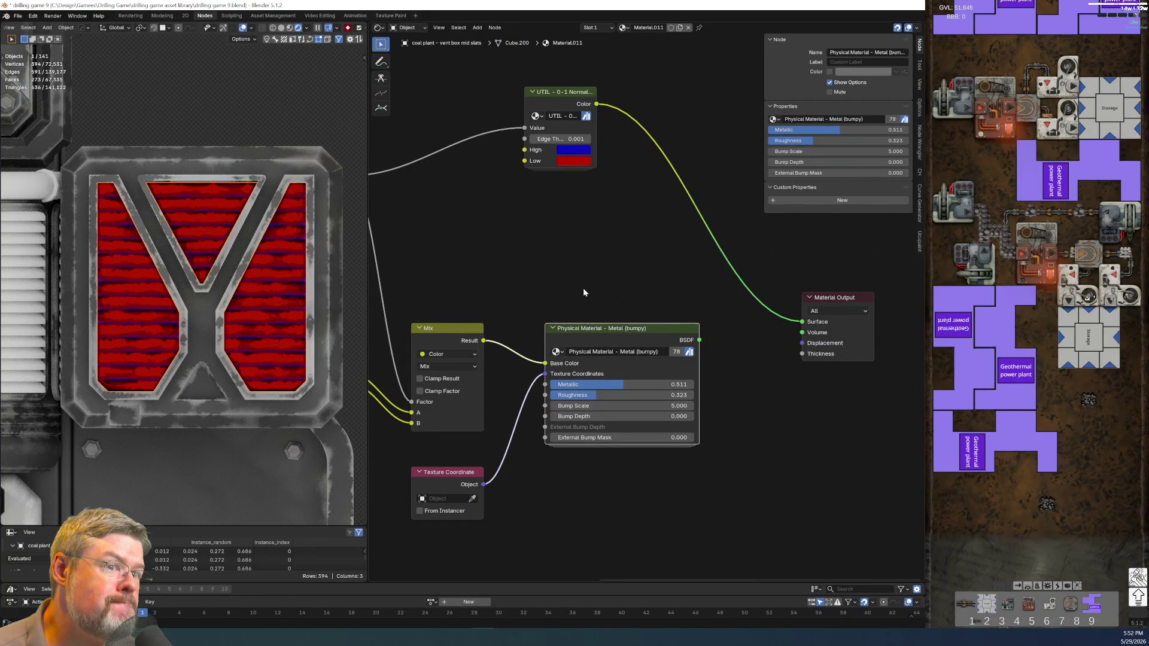
{"action": "left_click_drag", "start_coordinate": [698, 344], "coordinate": [802, 322]}
Raise the Edge Wear Chunky End Range to 6.000 for heavier wear.
{"action": "scroll", "coordinate": [559, 398], "scroll_direction": "left", "scroll_amount": 5, "text": "ctrl"}
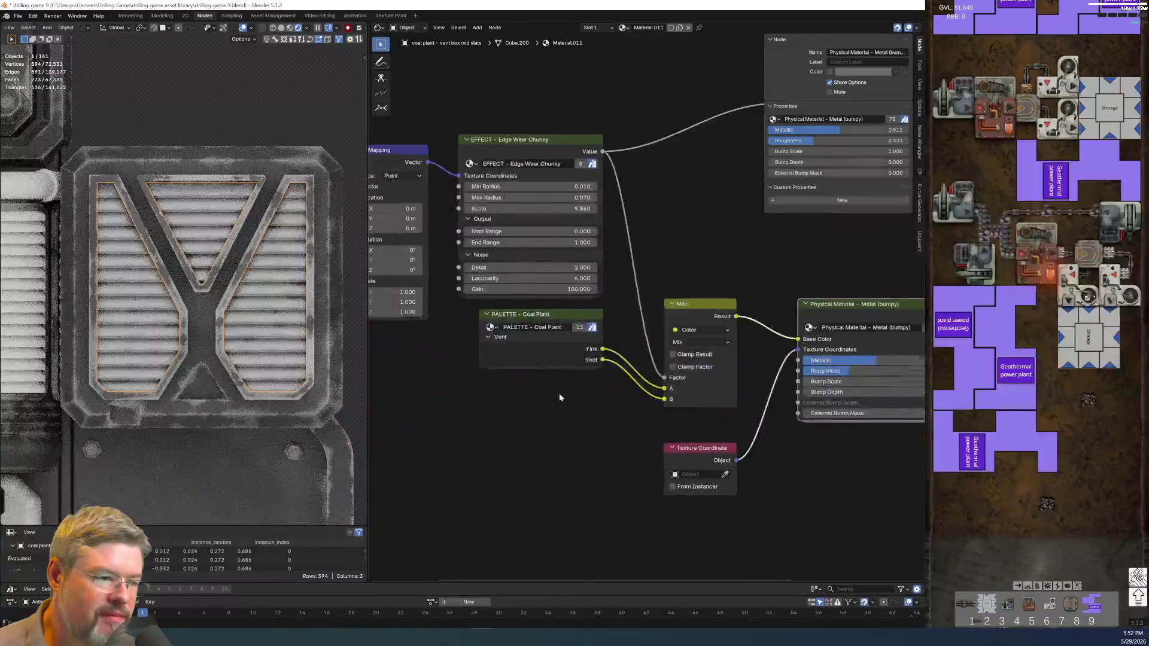
{"action": "scroll", "coordinate": [560, 397], "scroll_direction": "up", "scroll_amount": 2}
{"action": "left_click_drag", "start_coordinate": [508, 209], "coordinate": [566, 210]}
{"action": "left_click", "coordinate": [557, 211]}
{"action": "type", "text": "5"}
{"action": "key", "text": "Return"}
{"action": "left_click", "coordinate": [469, 213]}
{"action": "type", "text": "6"}
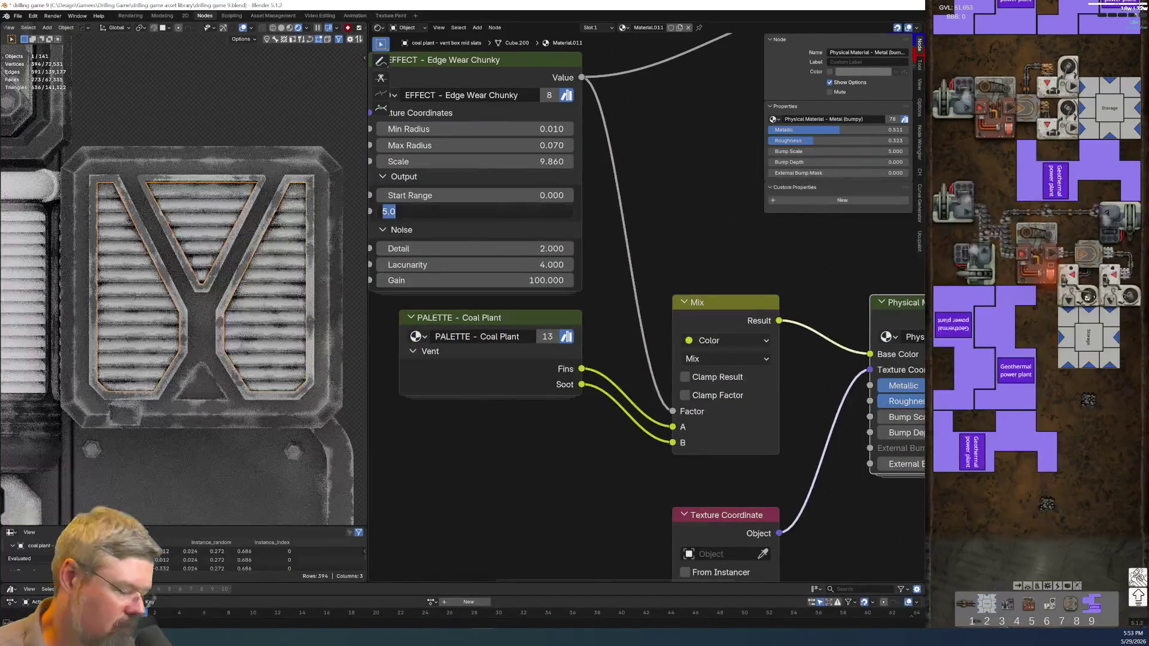
{"action": "key", "text": "Return"}
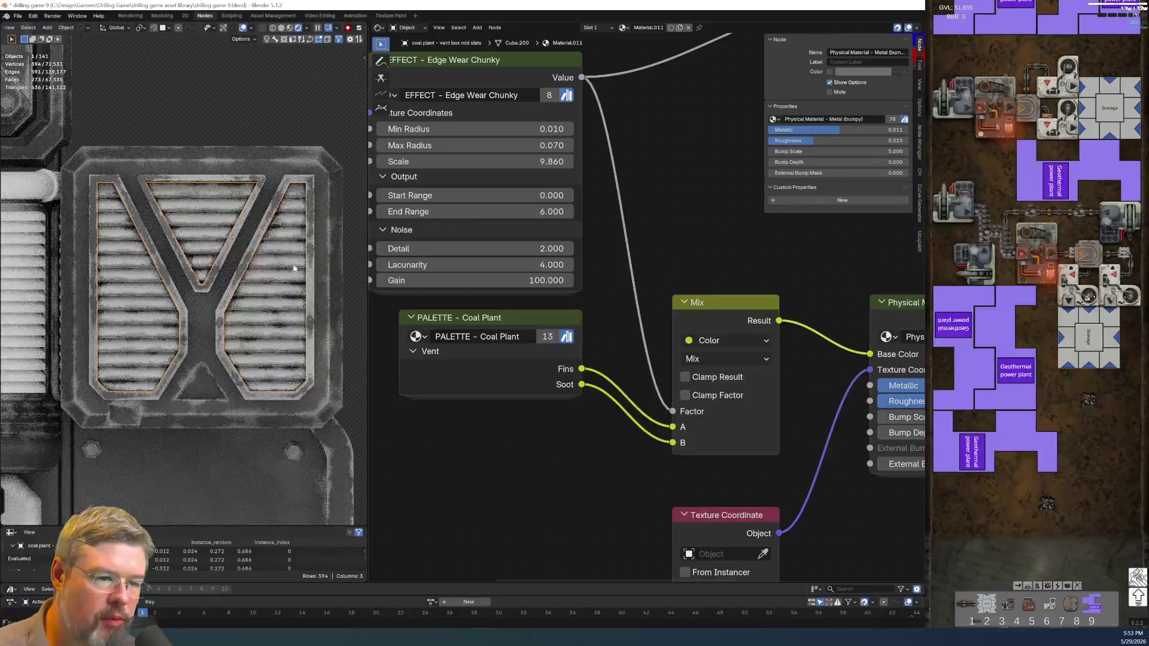
{"action": "left_click", "coordinate": [17, 15]}
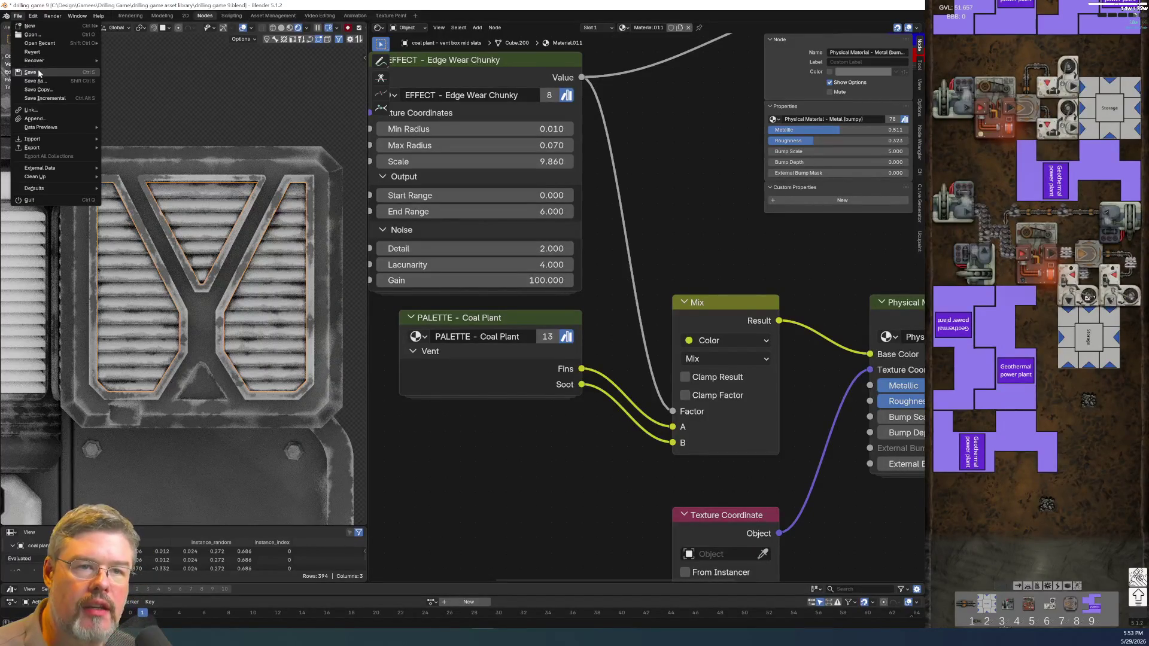
Save drilling game 9.blend and select the column top vent slats from a top view.
{"action": "mouse_move", "coordinate": [110, 156]}
{"action": "middle_mouse_down"}
{"action": "mouse_move", "coordinate": [296, 210]}
{"action": "mouse_move", "coordinate": [227, 213]}
{"action": "mouse_move", "coordinate": [265, 224]}
{"action": "mouse_move", "coordinate": [202, 206]}
{"action": "middle_mouse_up"}
{"action": "key", "text": "KP_7"}
{"action": "scroll", "coordinate": [247, 261], "scroll_direction": "up", "scroll_amount": 3}
{"action": "left_click", "coordinate": [203, 206]}
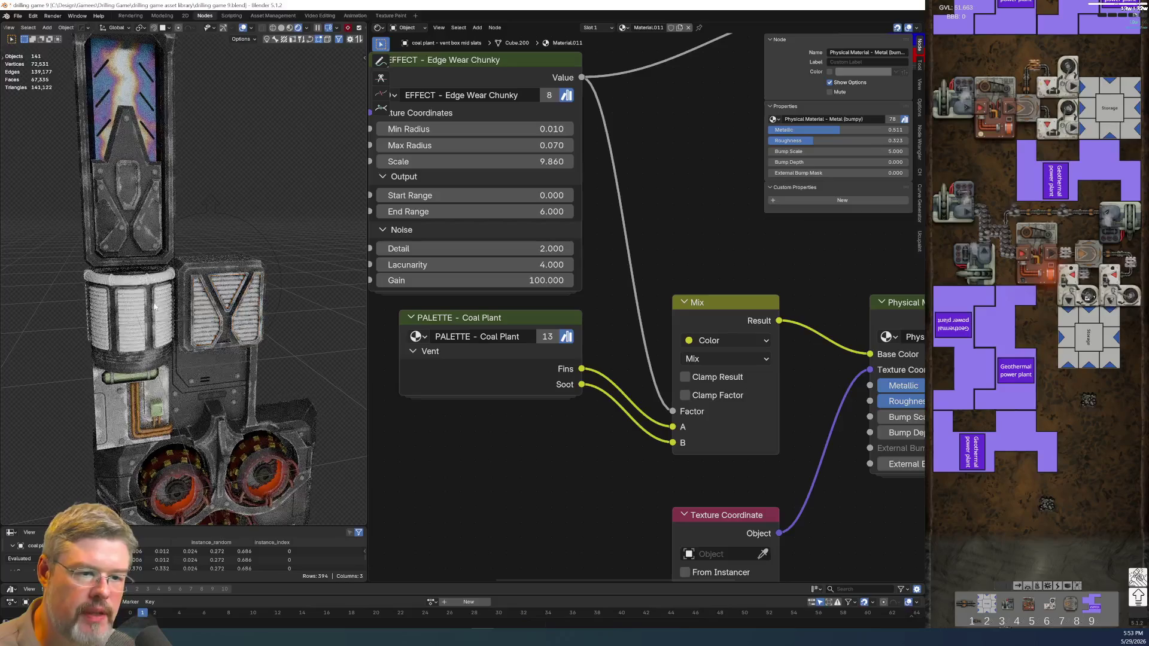
{"action": "left_click", "coordinate": [145, 306]}
{"action": "key", "text": "KP_Divide"}
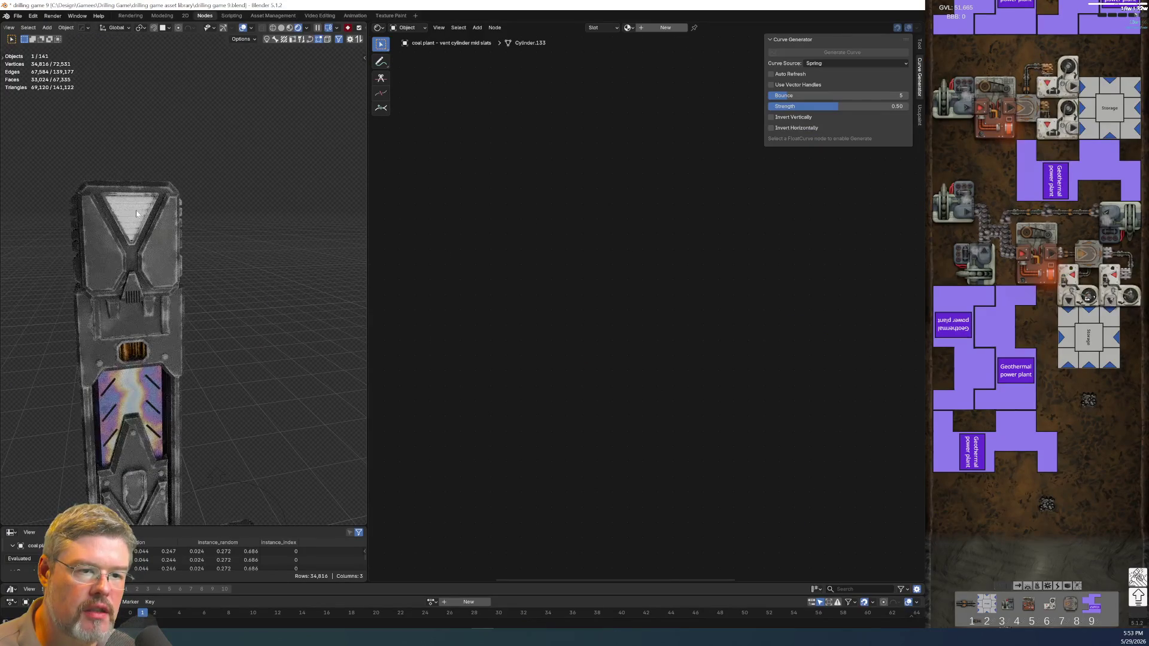
{"action": "key", "text": "KP_Divide"}
Link the worn vent metal material onto the vent box mid slats with Link Materials.
{"action": "scroll", "coordinate": [208, 309], "scroll_direction": "up", "scroll_amount": 3}
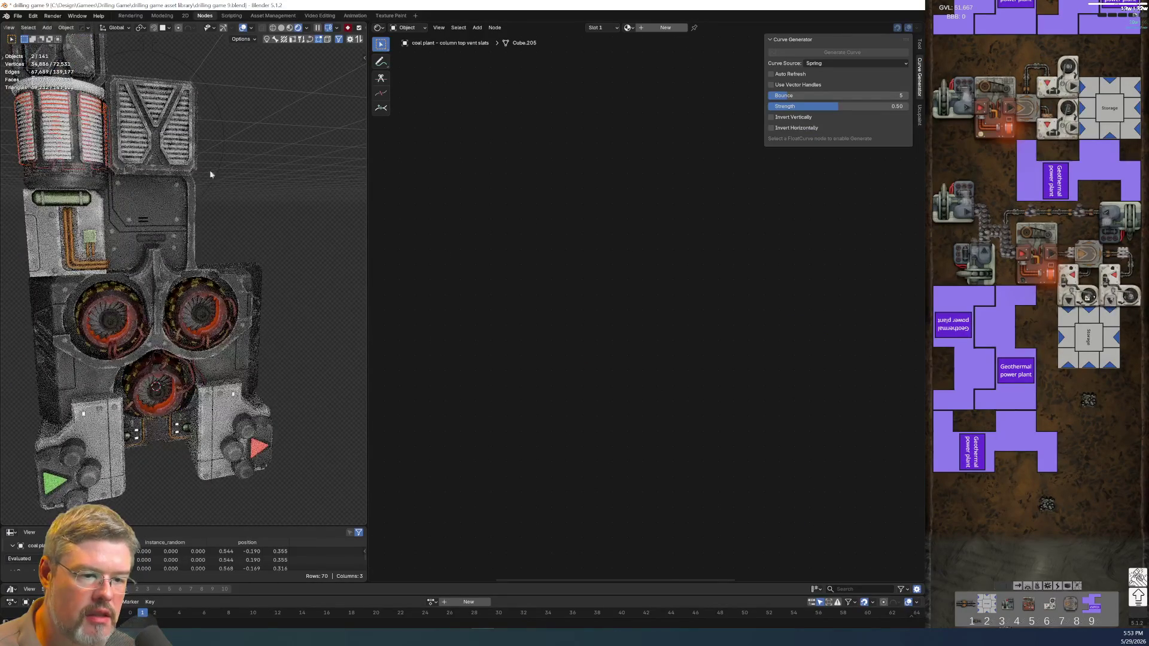
{"action": "scroll", "coordinate": [267, 259], "scroll_direction": "up", "scroll_amount": 3}
{"action": "scroll", "coordinate": [266, 259], "scroll_direction": "up", "scroll_amount": 3}
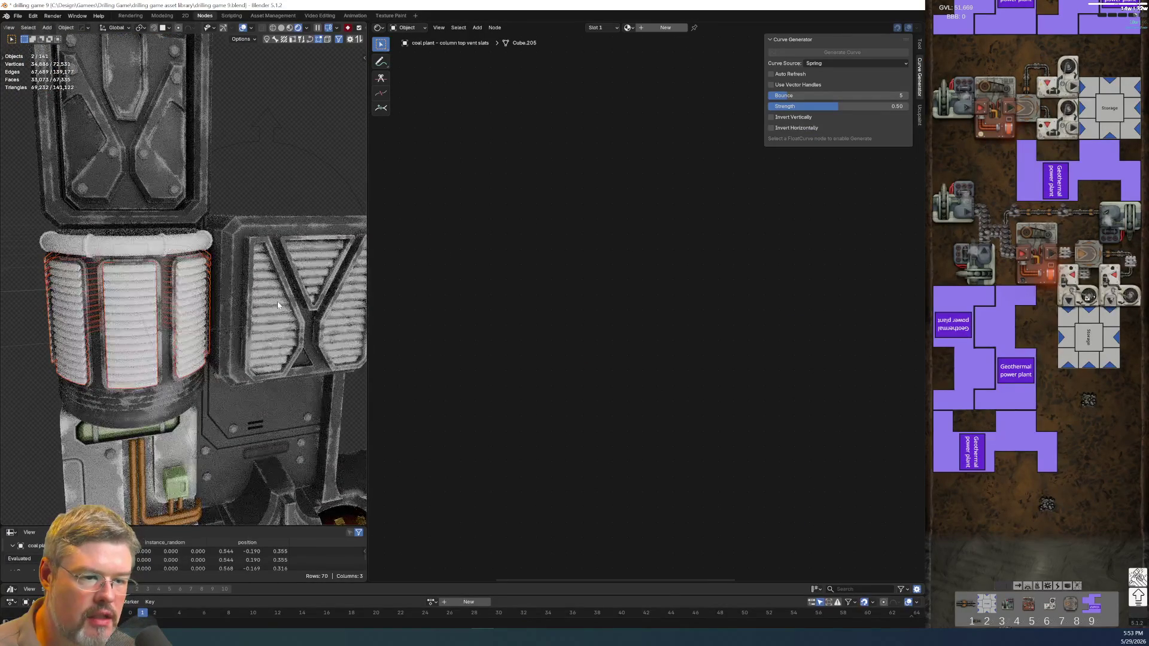
{"action": "left_click", "coordinate": [278, 306], "text": "shift"}
{"action": "key", "text": "ctrl+l"}
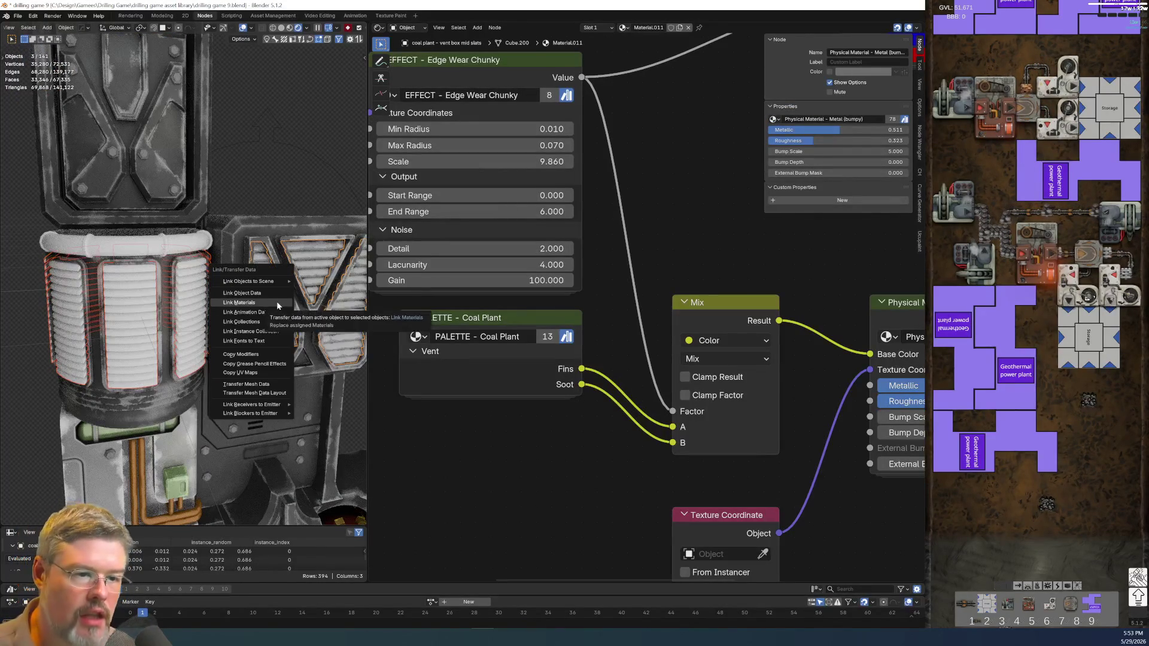
{"action": "left_click", "coordinate": [278, 306]}
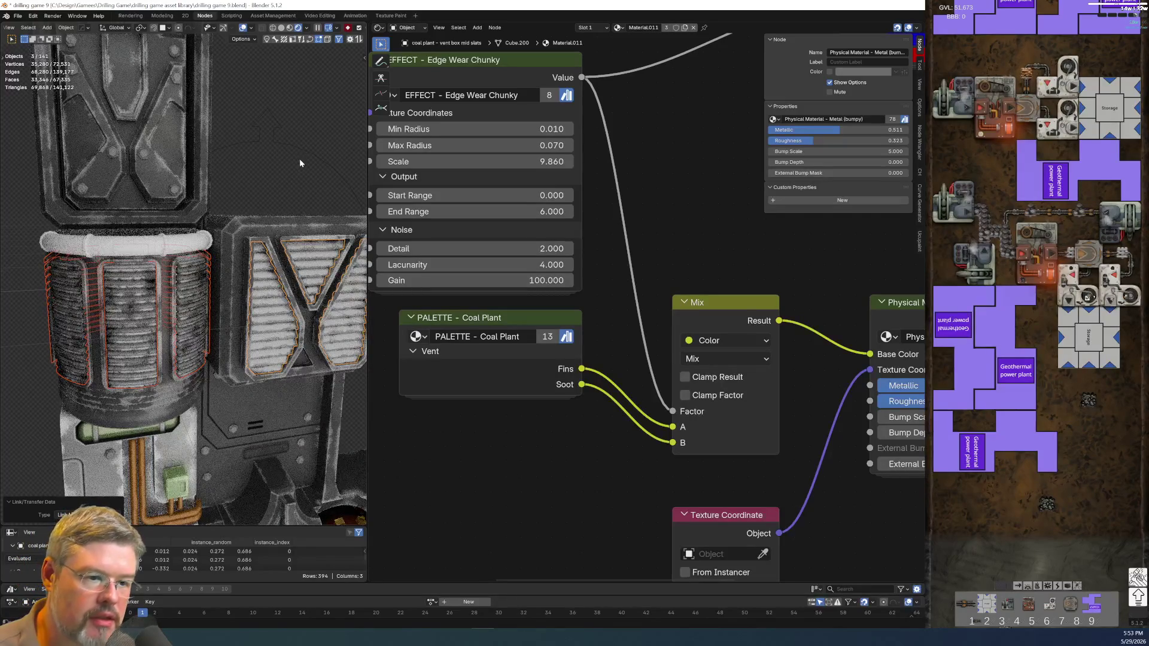
{"action": "key", "text": "KP_Decimal"}
{"action": "scroll", "coordinate": [207, 252], "scroll_direction": "down", "scroll_amount": 3}
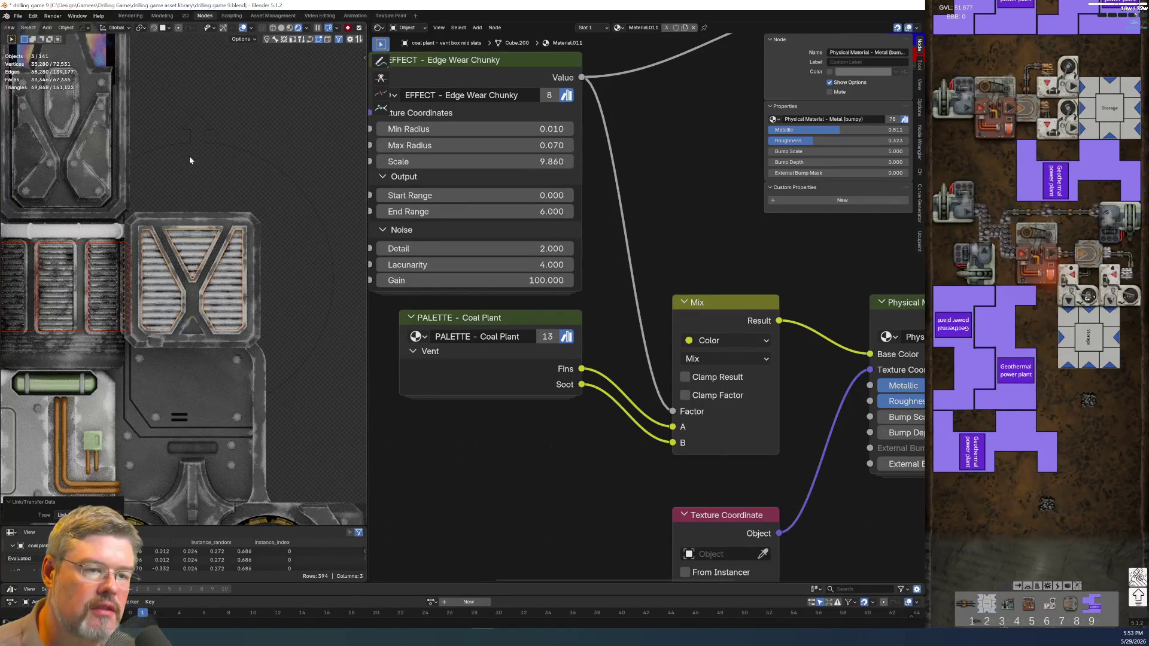
{"action": "scroll", "coordinate": [235, 397], "scroll_direction": "down", "scroll_amount": 3}
{"action": "middle_click_drag", "start_coordinate": [234, 397], "coordinate": [228, 348], "text": "shift"}
{"action": "left_click", "coordinate": [228, 349]}
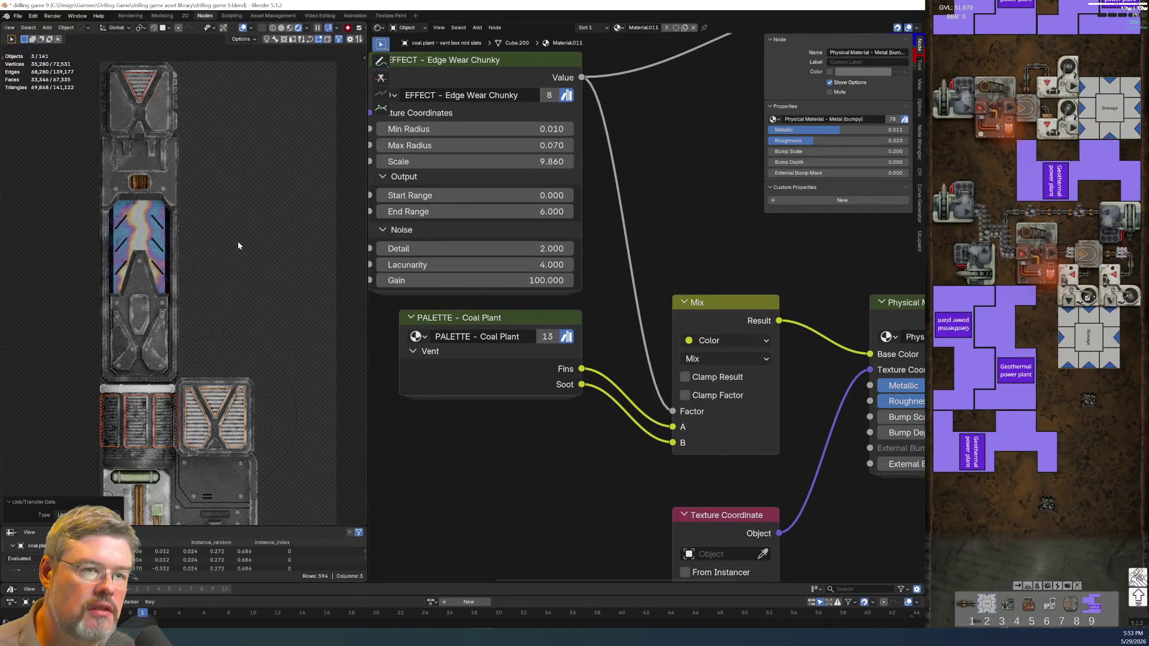
{"action": "scroll", "coordinate": [229, 330], "scroll_direction": "up", "scroll_amount": 5}
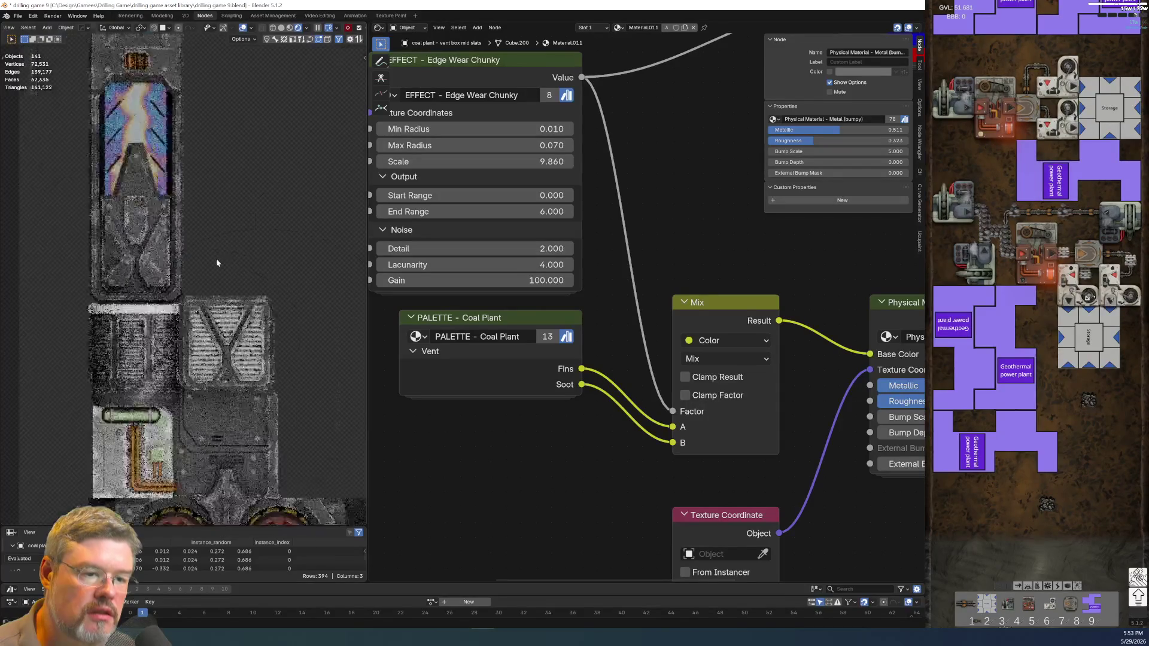
Set the Edge Wear Chunky Min Radius to 0.005.
{"action": "left_click", "coordinate": [487, 128]}
{"action": "type", "text": "0.005"}
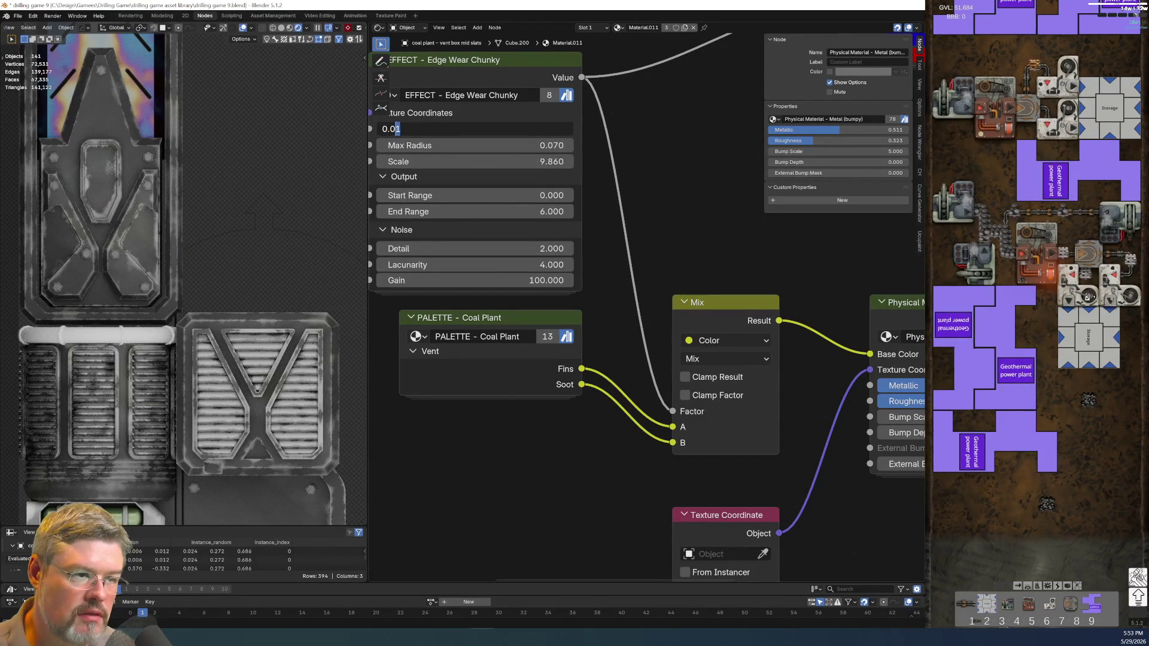
{"action": "key", "text": "Return"}
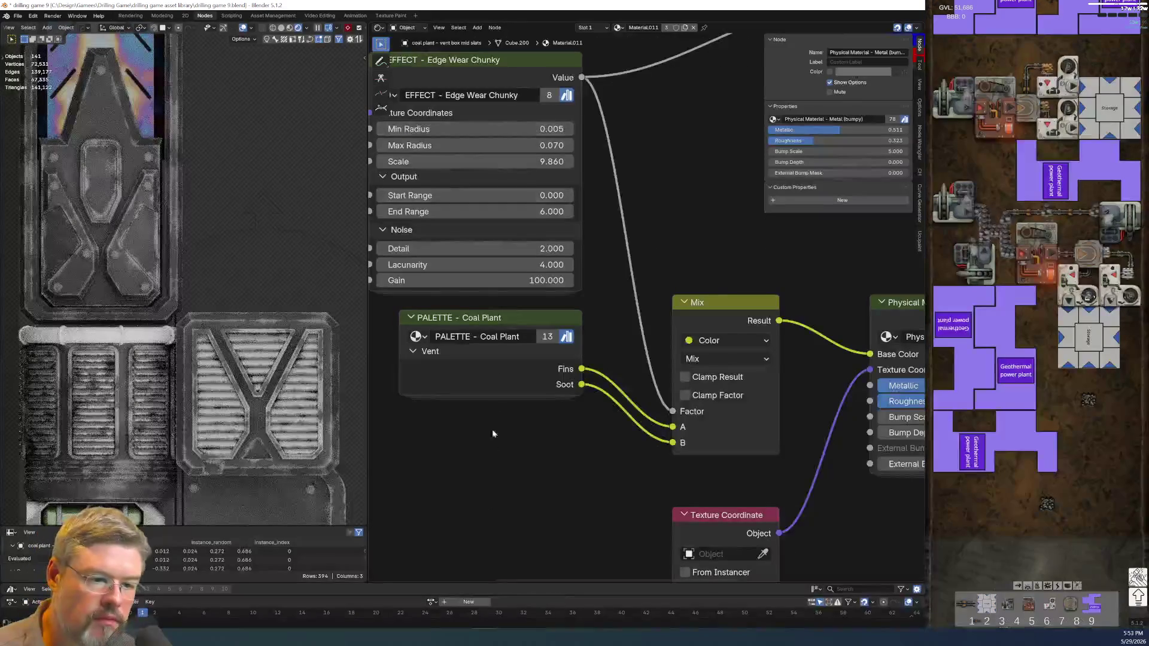
{"action": "scroll", "coordinate": [229, 153], "scroll_direction": "down", "scroll_amount": 3}
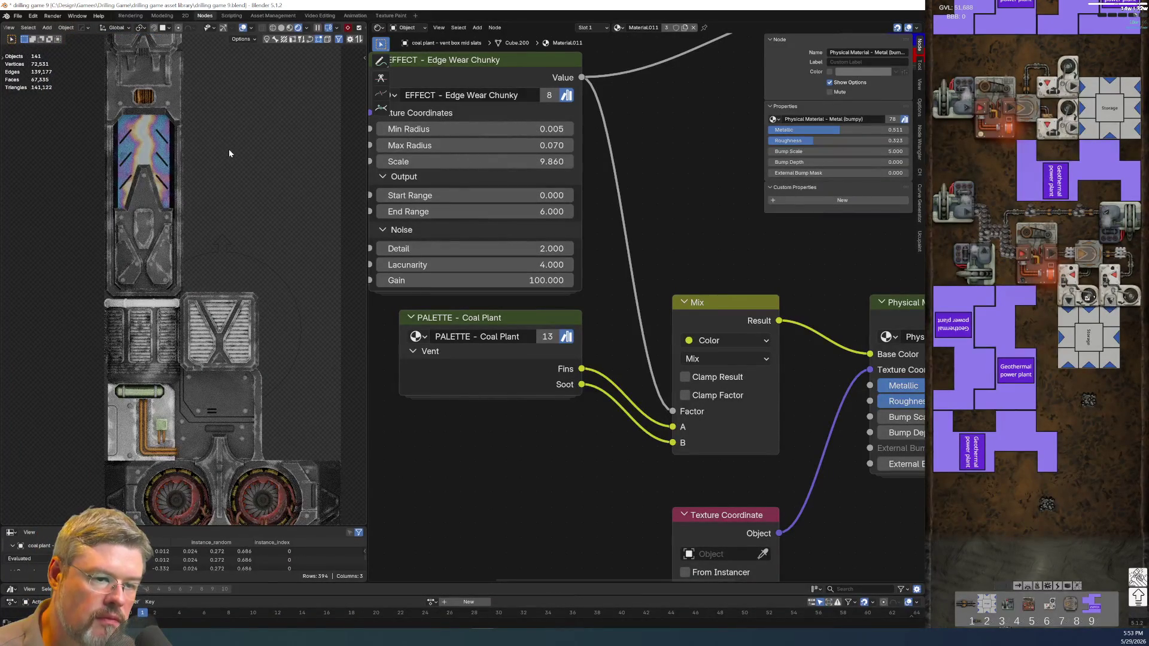
{"action": "scroll", "coordinate": [206, 285], "scroll_direction": "up", "scroll_amount": 8}
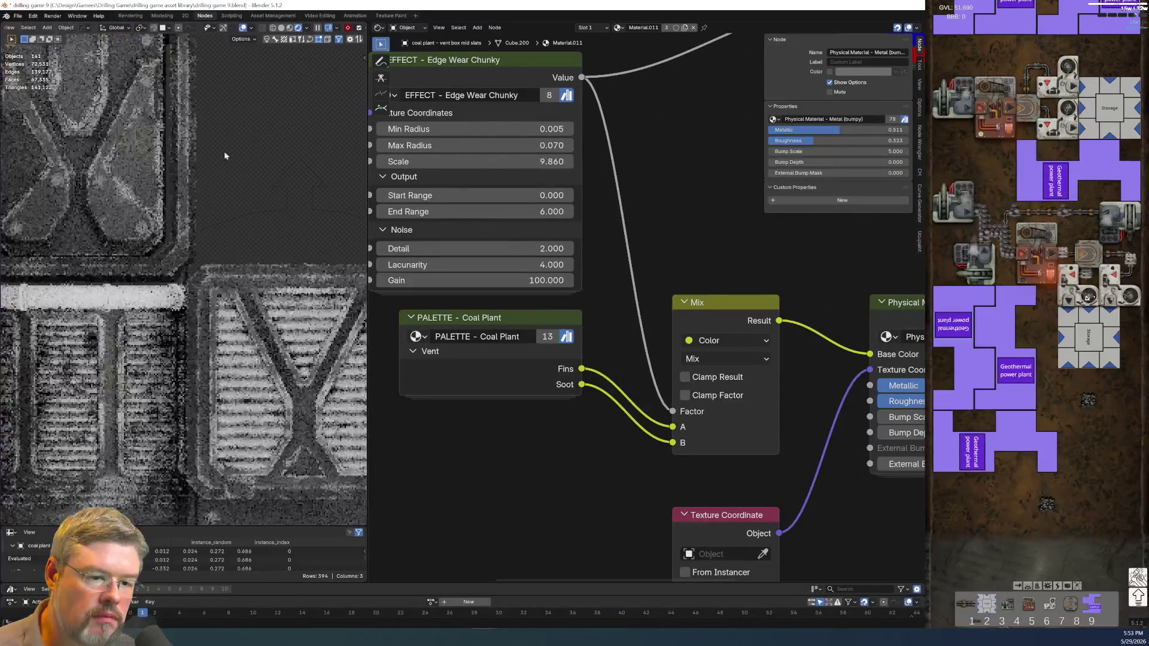
Select the vent cylinder to show its body upper dark material nodes.
{"action": "left_click", "coordinate": [118, 351]}
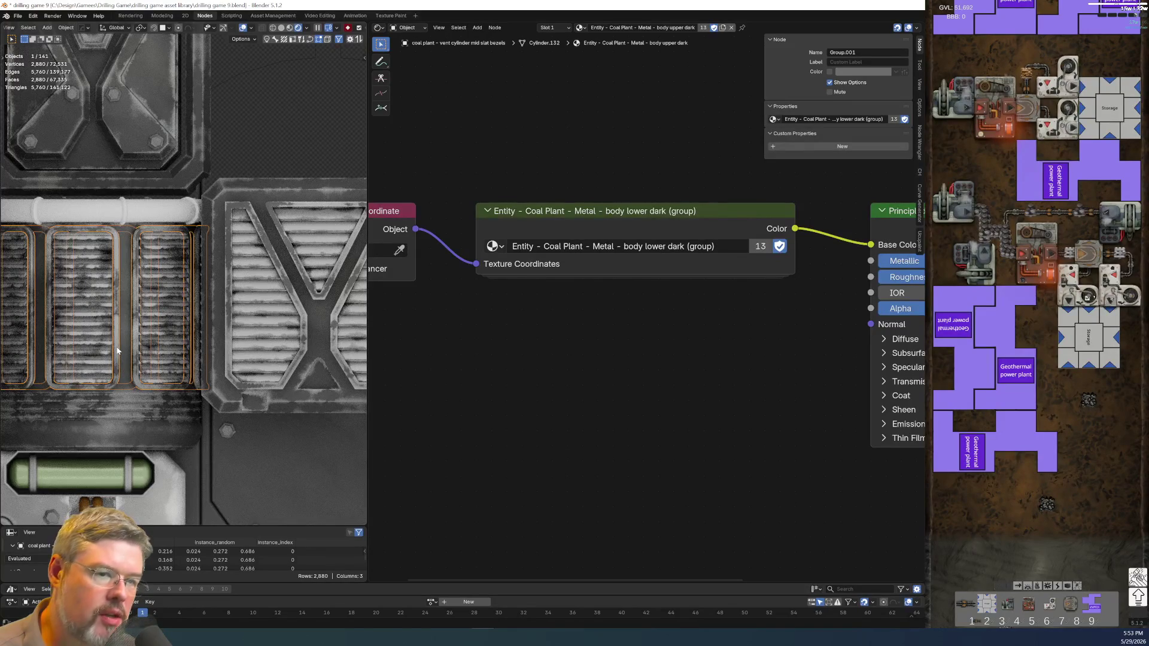
{"action": "scroll", "coordinate": [117, 347], "scroll_direction": "down", "scroll_amount": 3}
{"action": "left_click", "coordinate": [292, 138]}
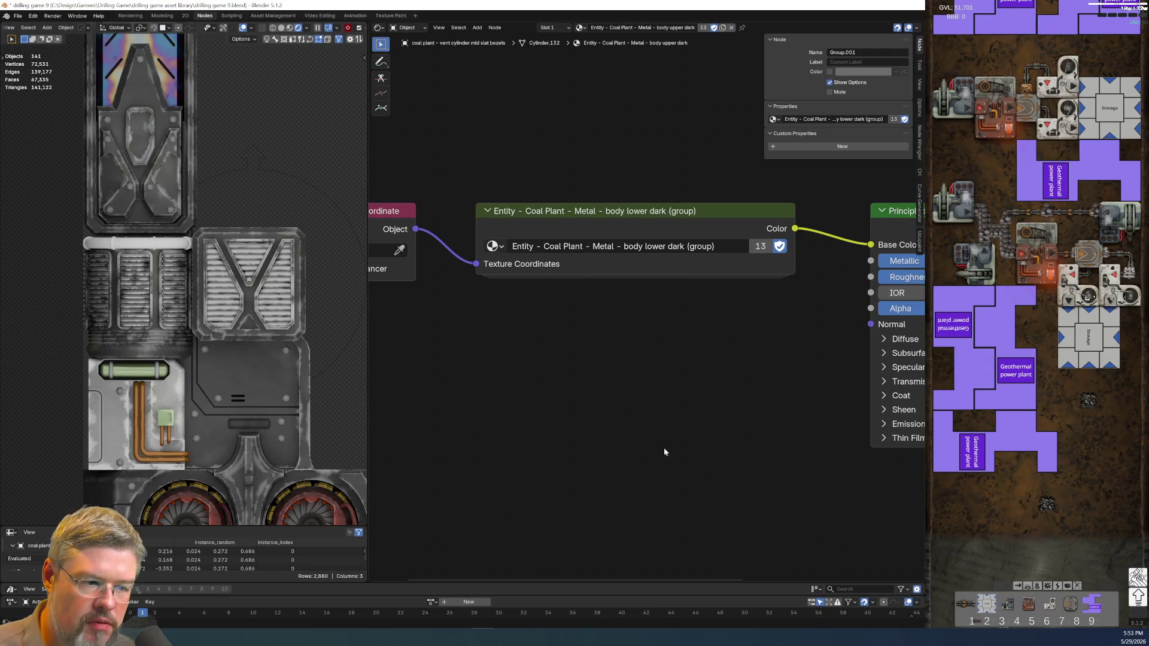
{"action": "left_click", "coordinate": [149, 354]}
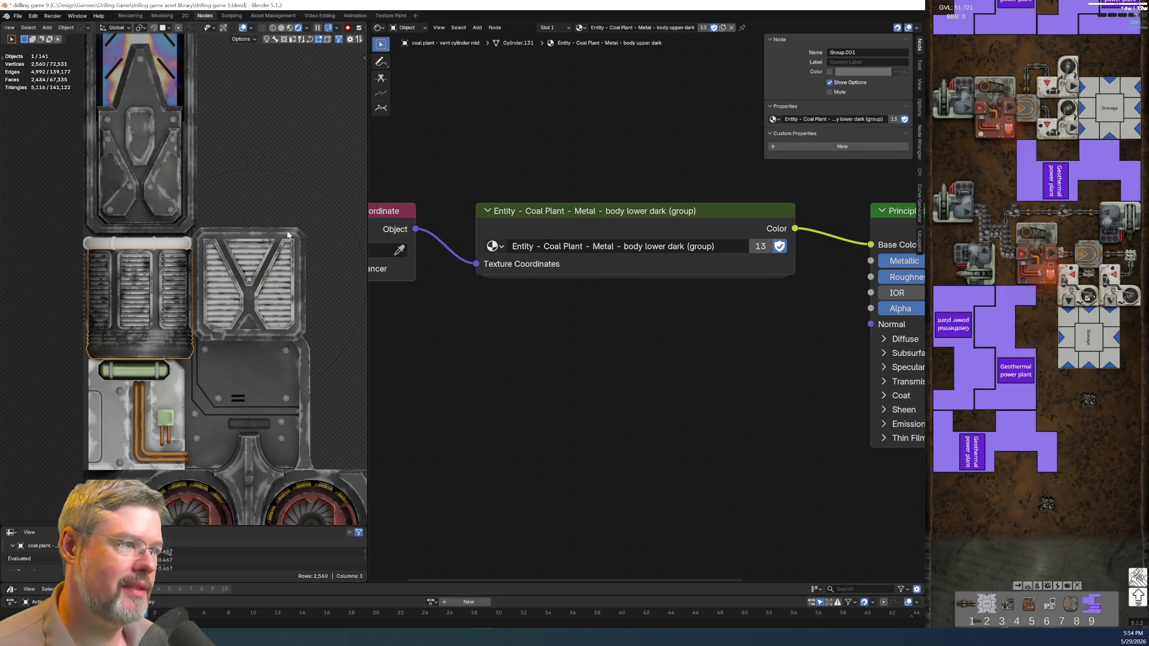
Make a separate copy of the body upper dark material for the vent cylinder.
{"action": "left_click", "coordinate": [723, 27]}
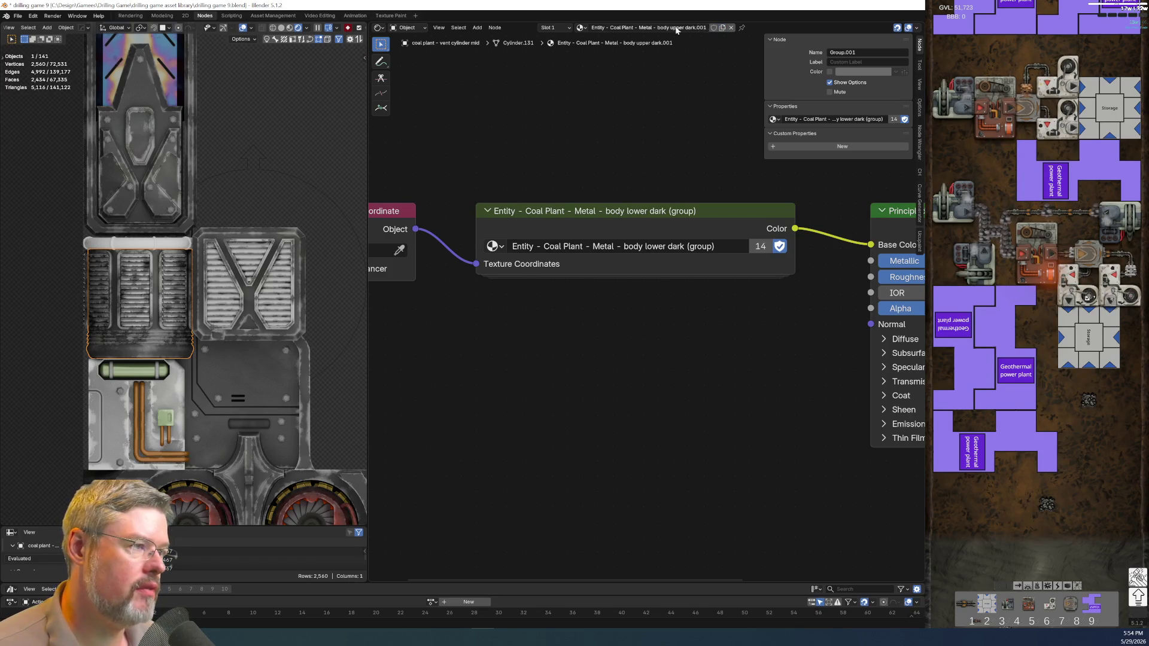
{"action": "double_click", "coordinate": [677, 27]}
{"action": "type", "text": "vent"}
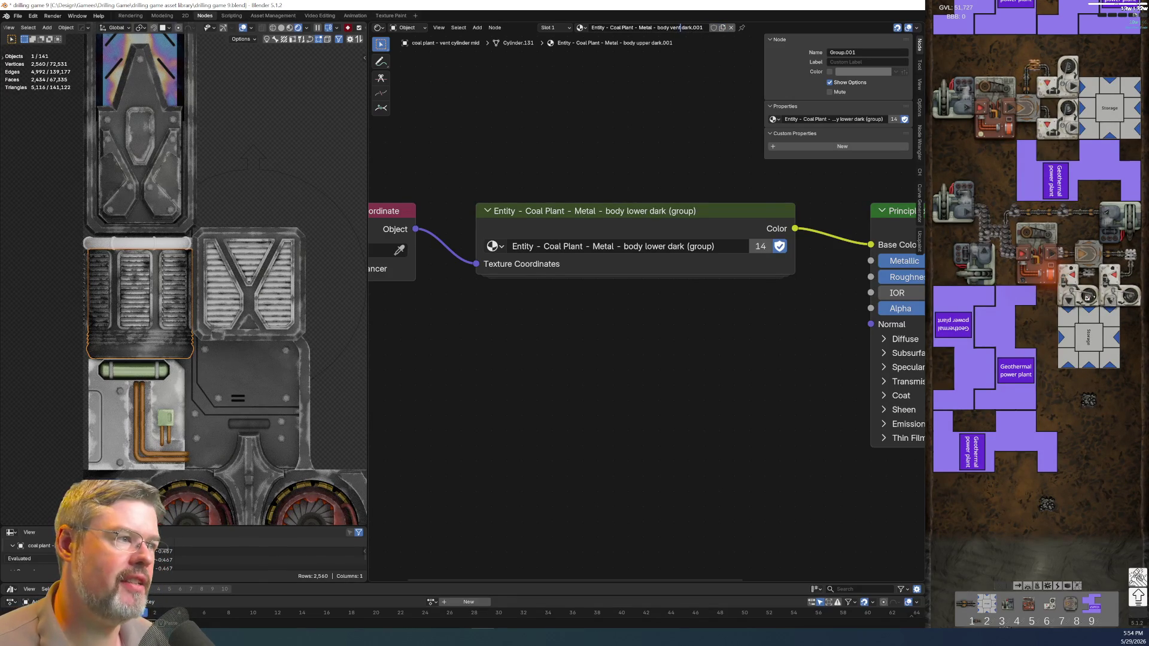
{"action": "key", "text": "Escape"}
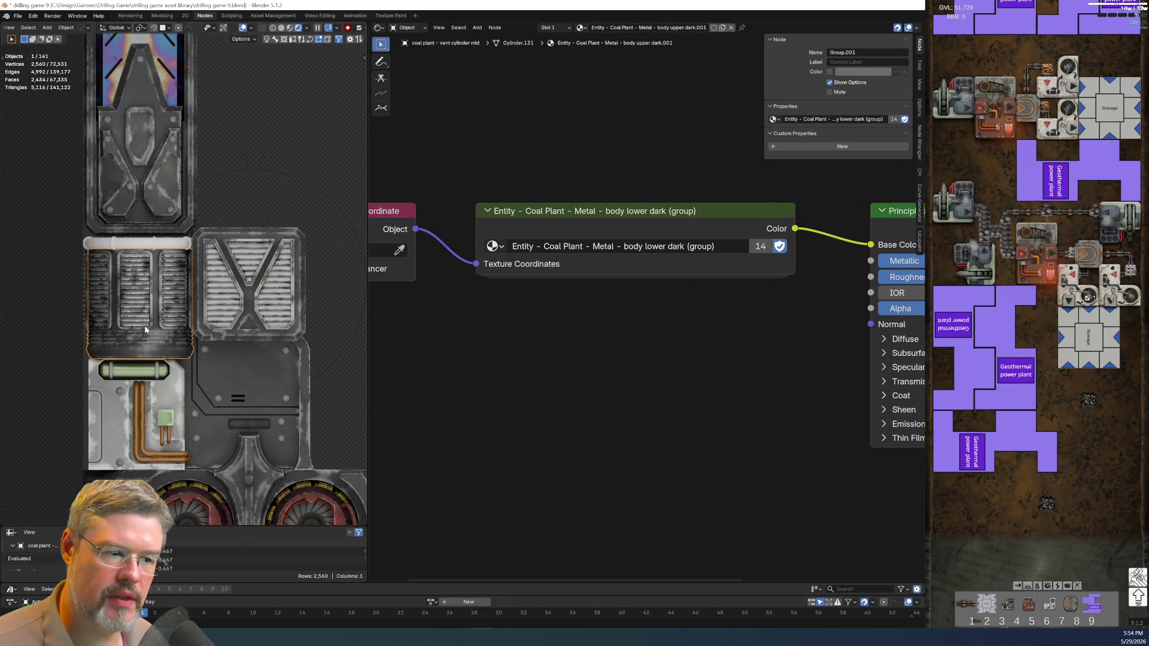
{"action": "key", "text": "F2"}
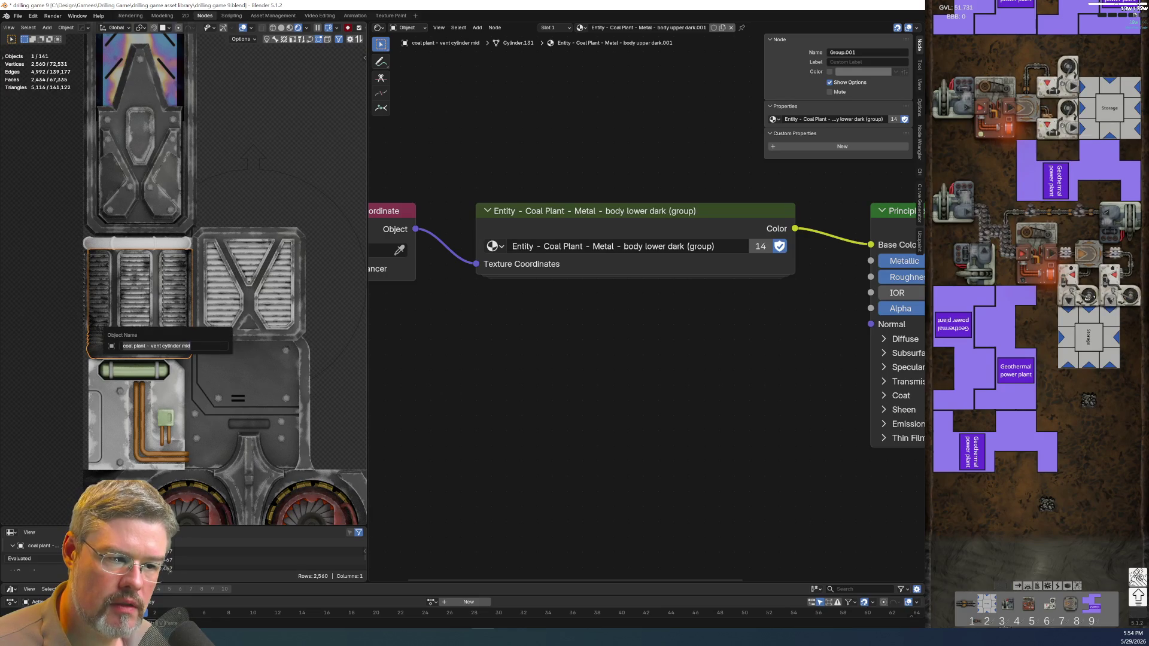
{"action": "key", "text": "Return"}
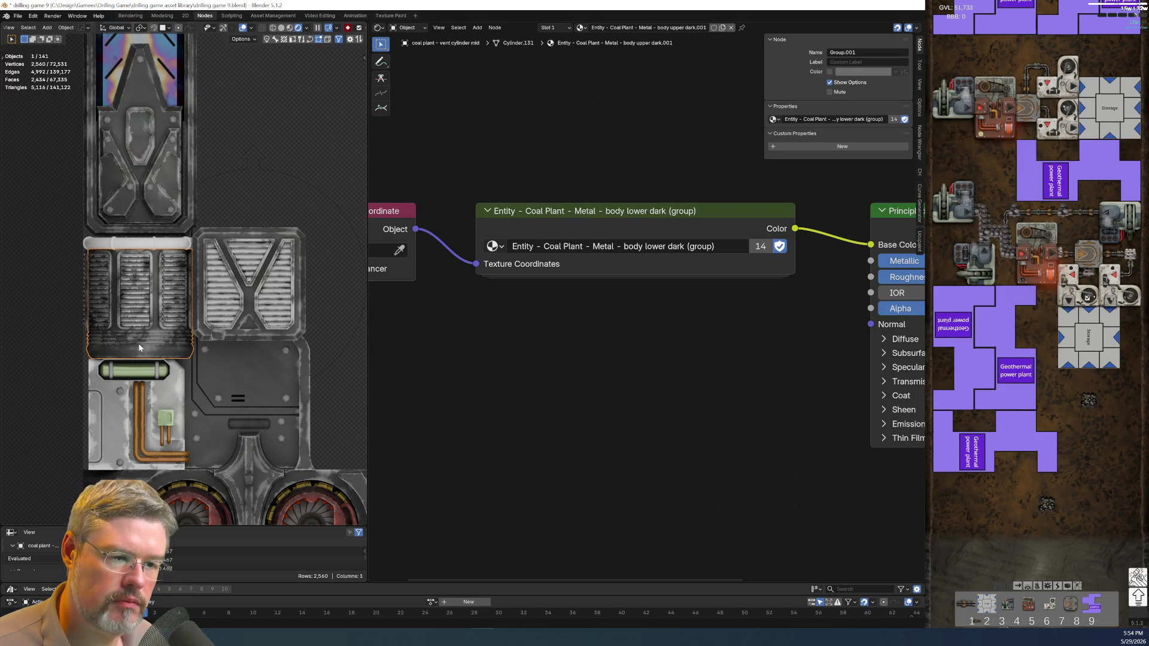
{"action": "key", "text": "F2"}
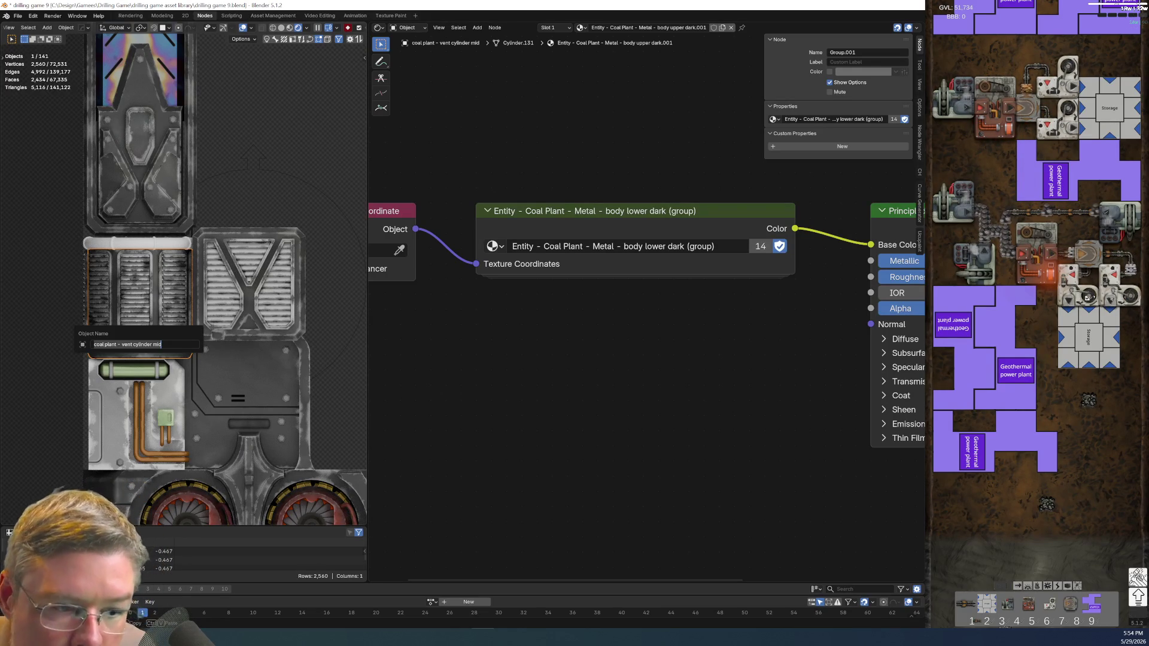
{"action": "key", "text": "Return"}
Rename the material to 'vent cylindrical dark' and enable Fake User.
{"action": "double_click", "coordinate": [663, 27]}
{"action": "key", "text": "ctrl+shift+Right"}
{"action": "type", "text": "vent"}
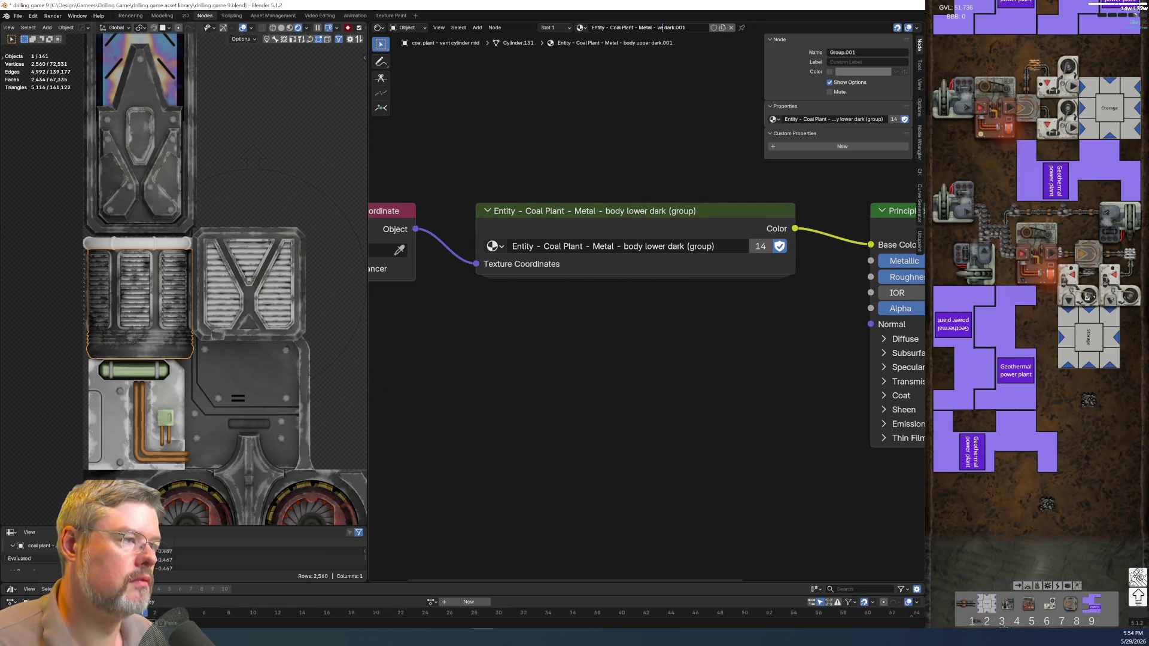
{"action": "type", "text": " cylindrical"}
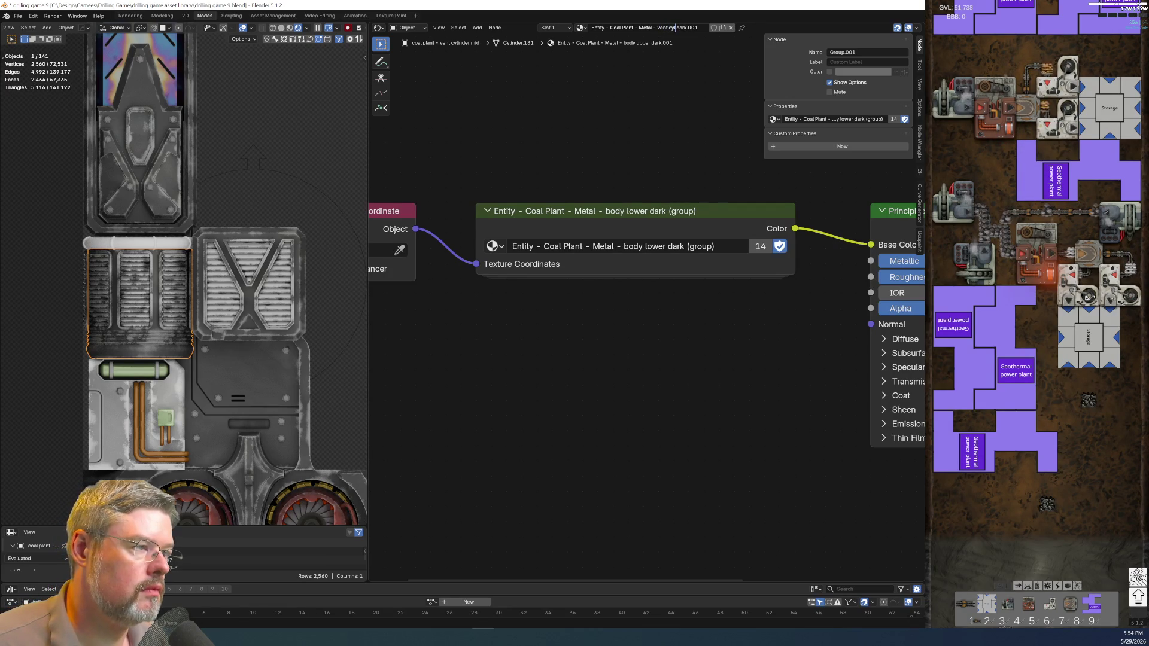
{"action": "key", "text": "End"}
{"action": "key", "text": "BackSpace"}
{"action": "key", "text": "BackSpace"}
{"action": "key", "text": "BackSpace"}
{"action": "key", "text": "Return"}
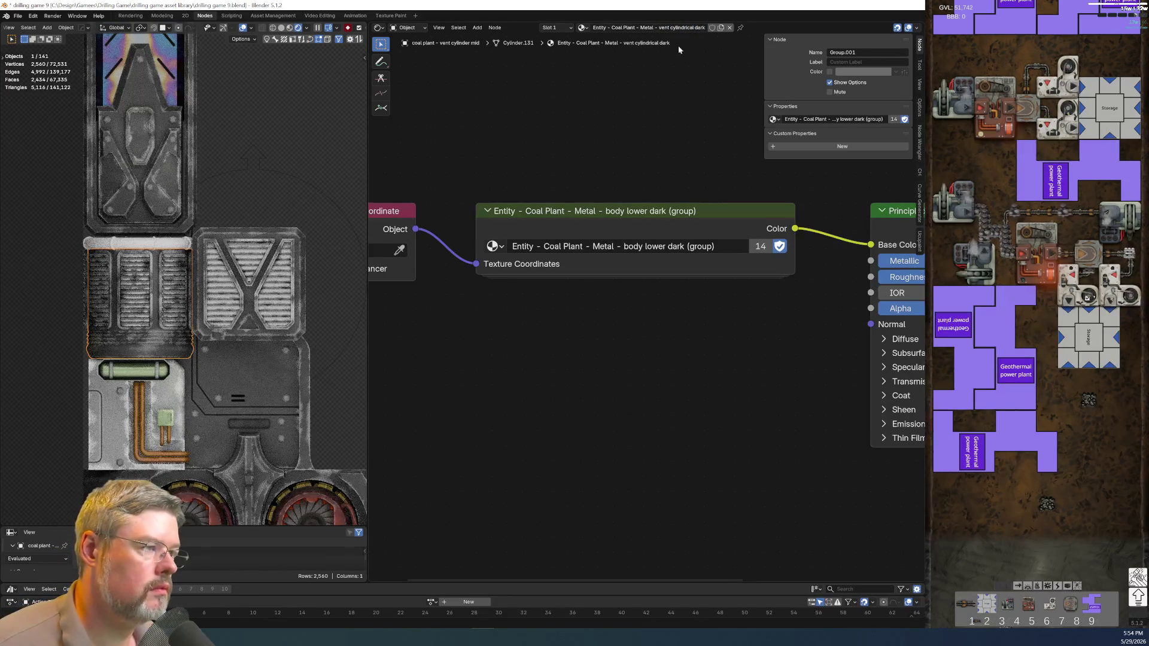
{"action": "left_click", "coordinate": [711, 28]}
Make the node group single-user, rename it 'Entity - Coal Plant - Metal - vent cylindrical', and enter it.
{"action": "middle_click_drag", "start_coordinate": [665, 322], "coordinate": [437, 326]}
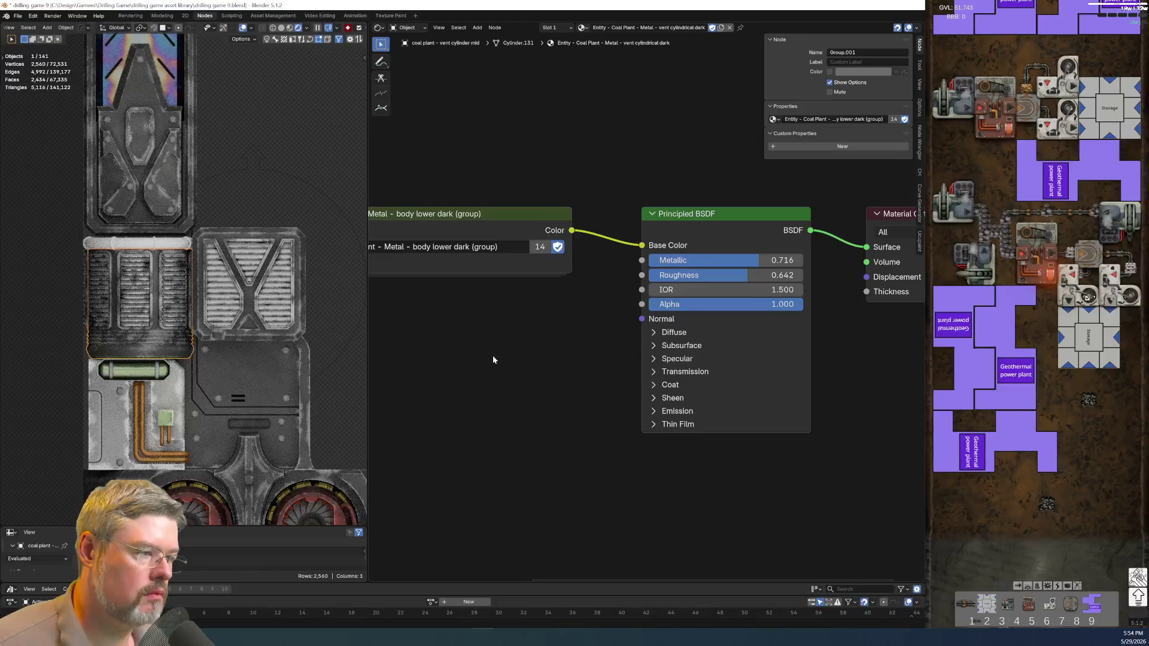
{"action": "middle_click_drag", "start_coordinate": [518, 339], "coordinate": [632, 307]}
{"action": "left_click", "coordinate": [654, 215]}
{"action": "double_click", "coordinate": [641, 215]}
{"action": "key", "text": "BackSpace"}
{"action": "key", "text": "BackSpace"}
{"action": "key", "text": "BackSpace"}
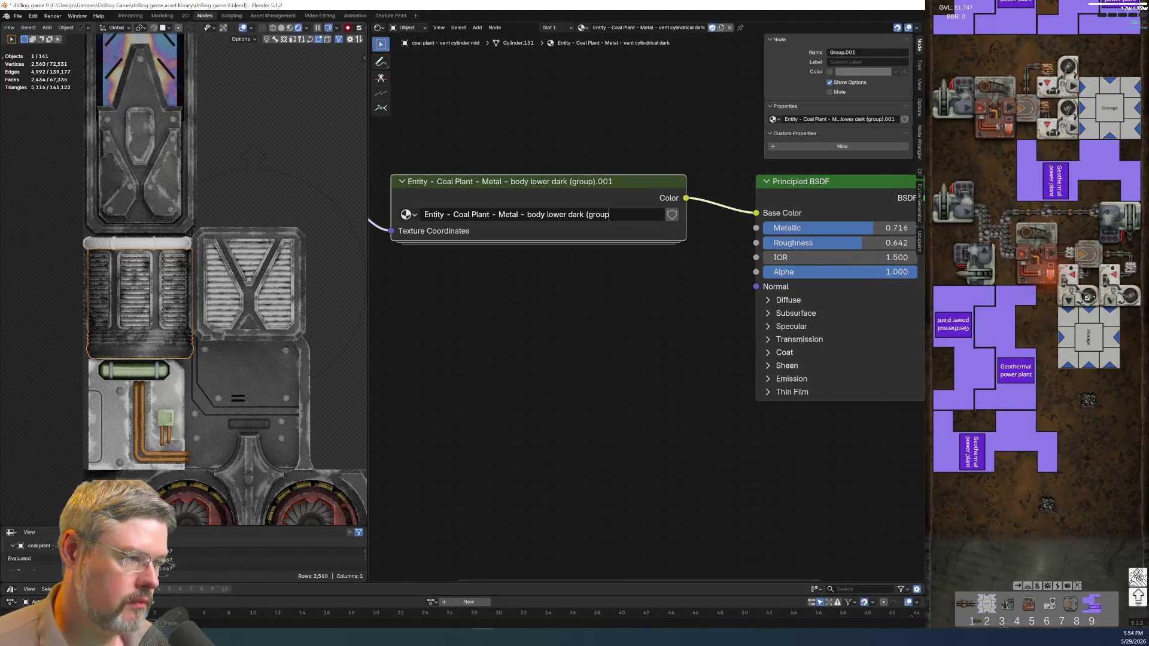
{"action": "key", "text": "BackSpace"}
{"action": "key", "text": "BackSpace"}
{"action": "key", "text": "BackSpace"}
{"action": "key", "text": "BackSpace"}
{"action": "key", "text": "BackSpace"}
{"action": "key", "text": "BackSpace"}
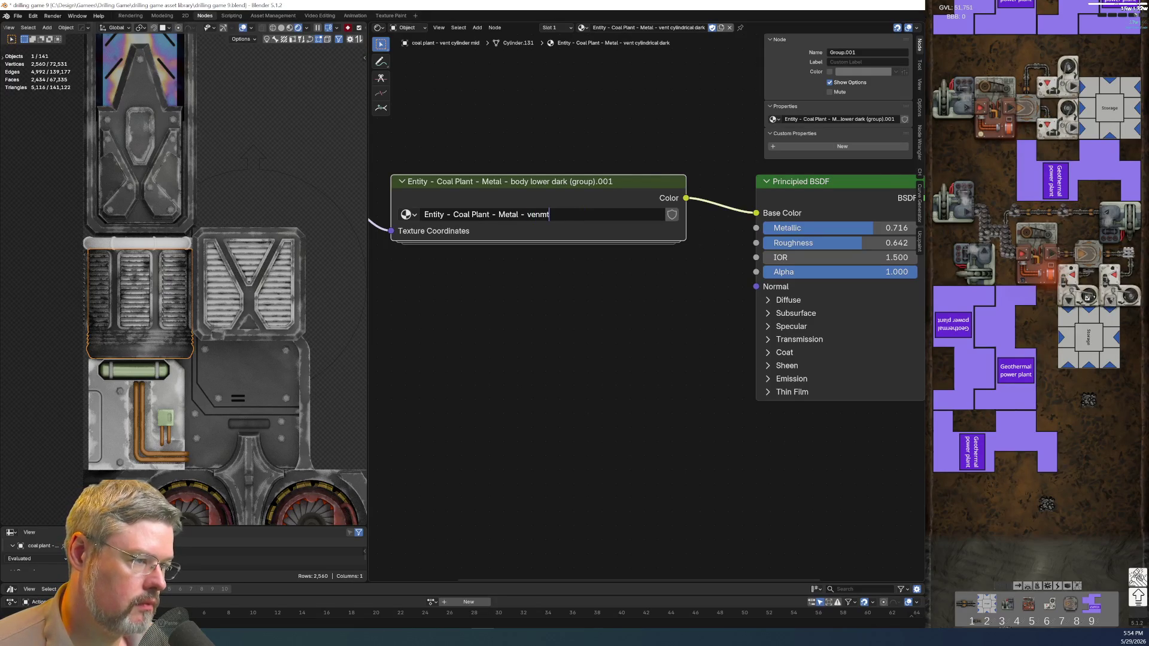
{"action": "type", "text": "drical"}
{"action": "key", "text": "Return"}
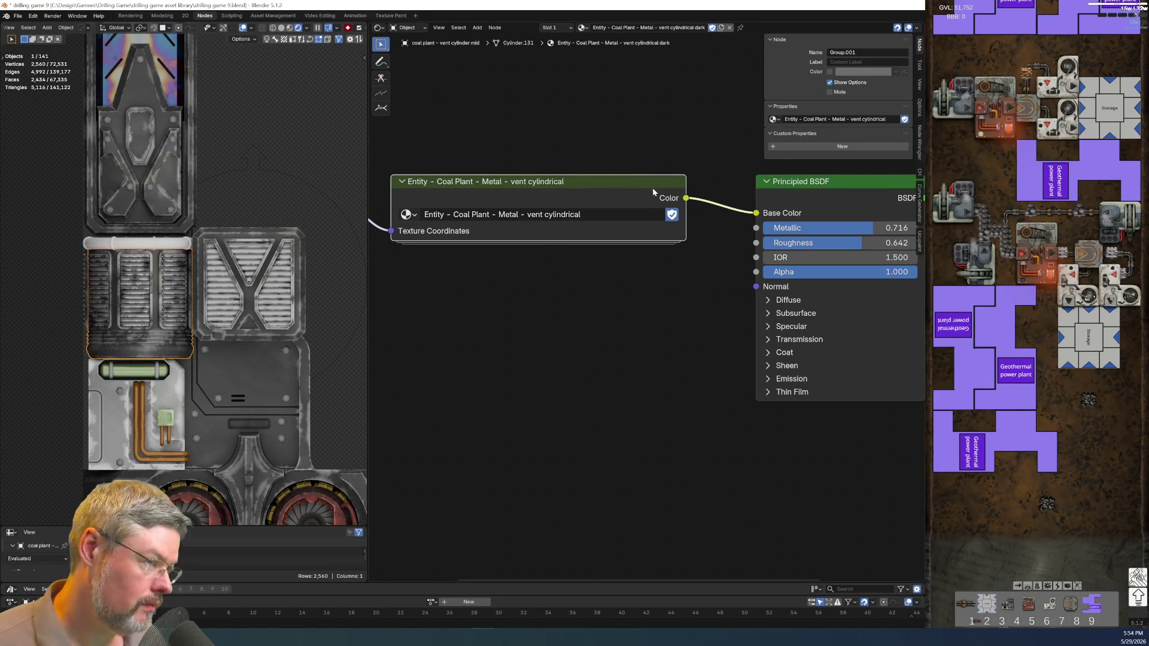
{"action": "key", "text": "Tab"}
Set the Edge Wear Chunky Min Radius to 0.010 inside the group.
{"action": "middle_click_drag", "start_coordinate": [784, 474], "coordinate": [640, 461]}
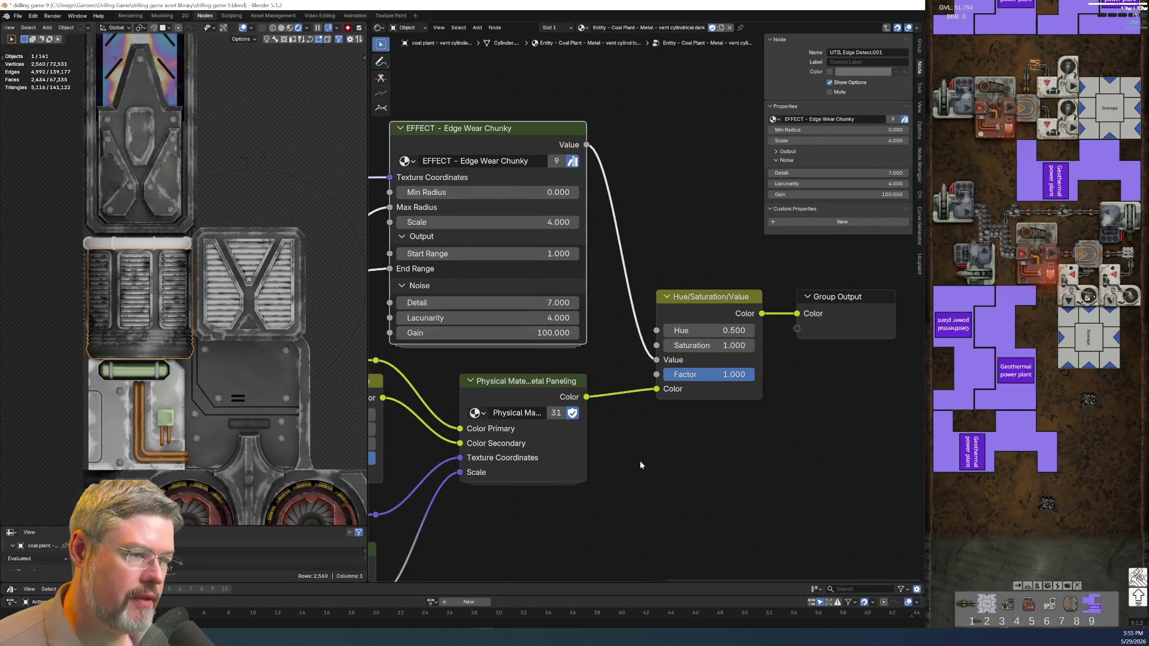
{"action": "left_click", "coordinate": [506, 192]}
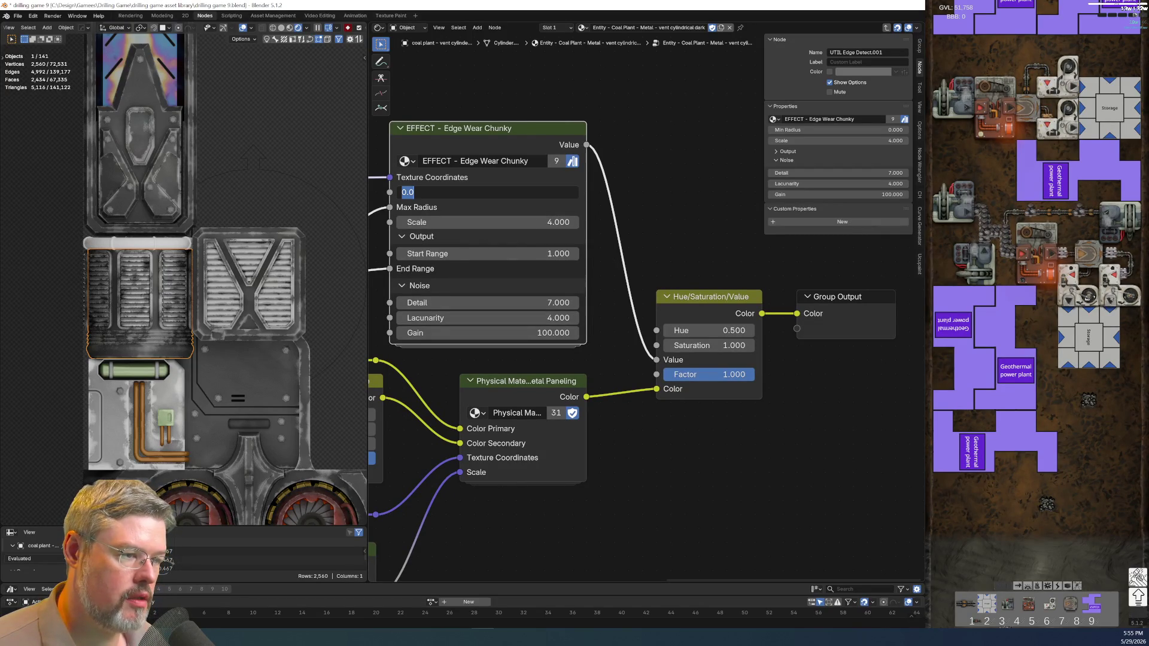
{"action": "key", "text": "Return"}
{"action": "scroll", "coordinate": [439, 385], "scroll_direction": "down", "scroll_amount": 1}
{"action": "middle_click_drag", "start_coordinate": [450, 367], "coordinate": [616, 354]}
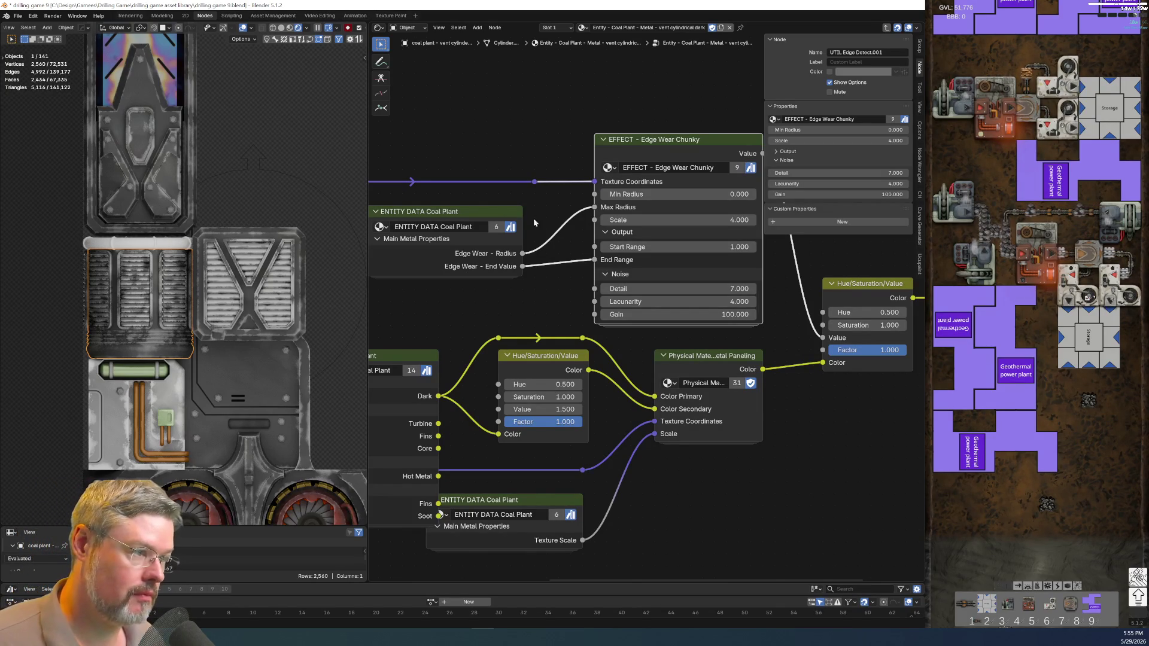
{"action": "left_click", "coordinate": [666, 194]}
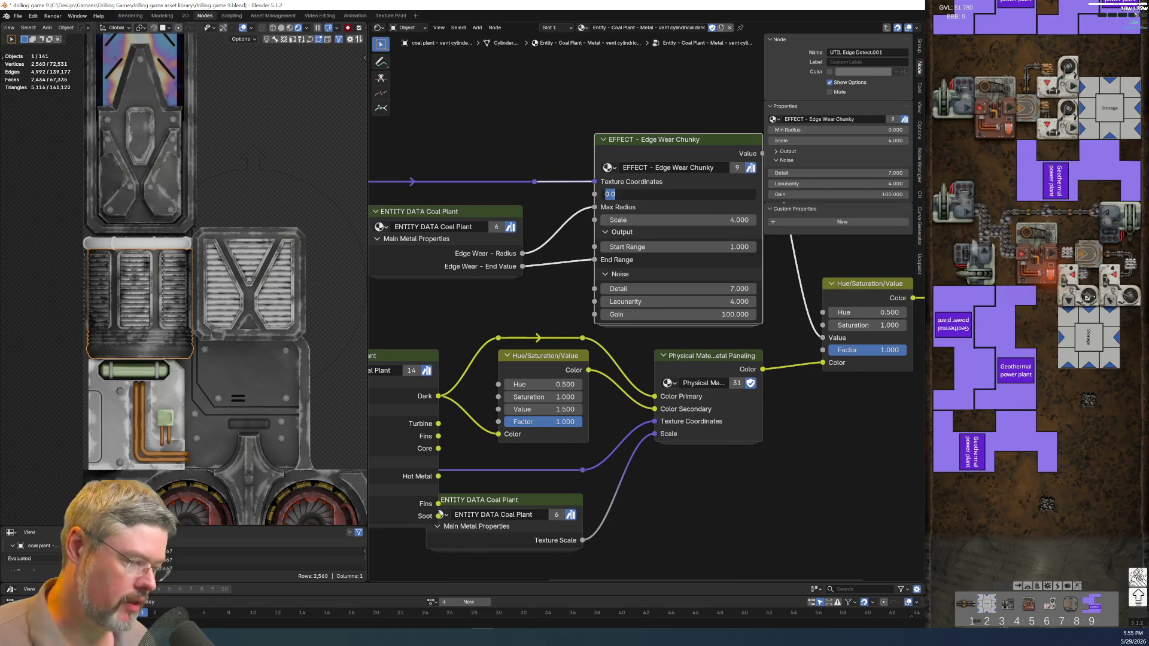
{"action": "key", "text": "BackSpace"}
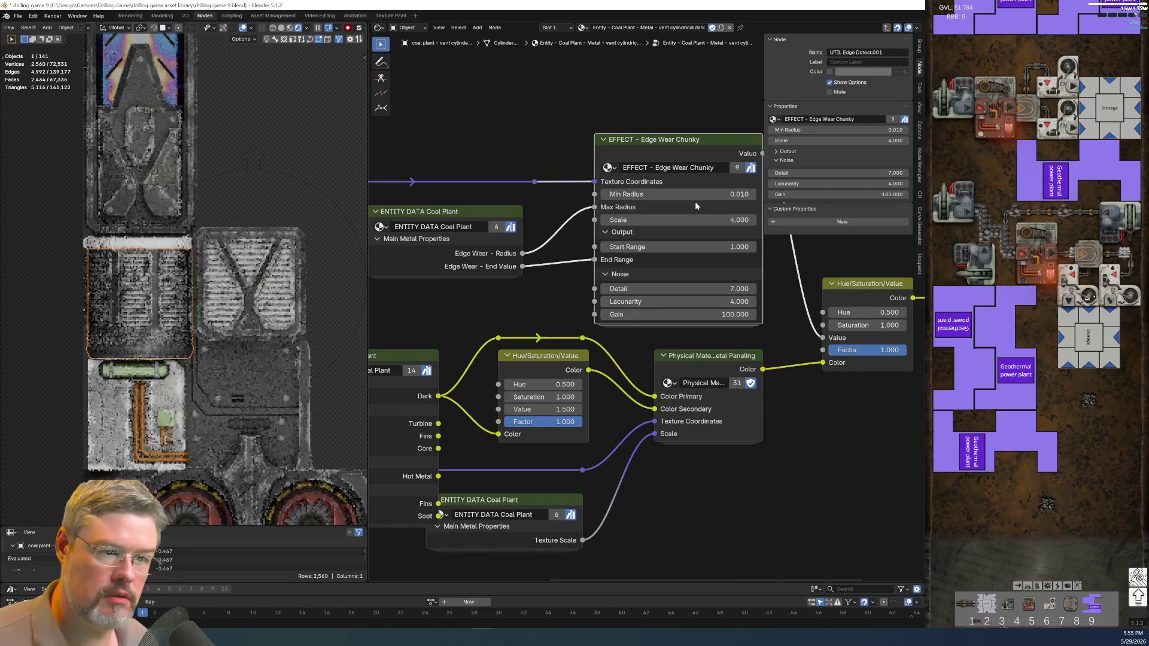
{"action": "key", "text": "Return"}
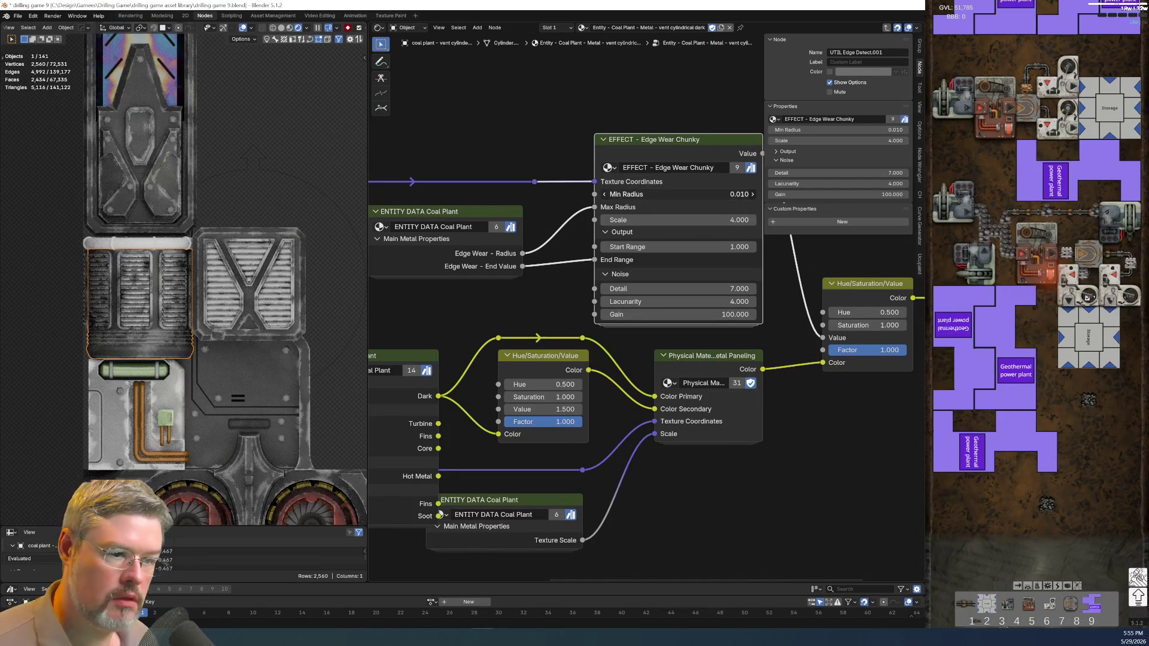
{"action": "left_click_drag", "start_coordinate": [676, 193], "coordinate": [742, 194]}
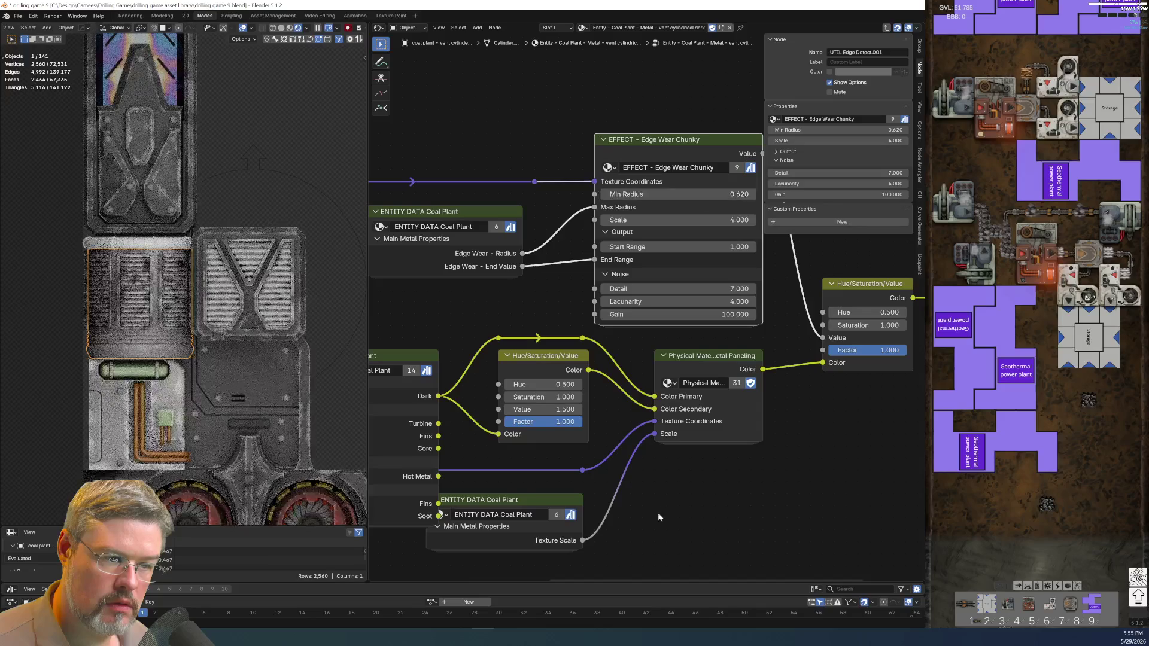
{"action": "key", "text": "ctrl+z"}
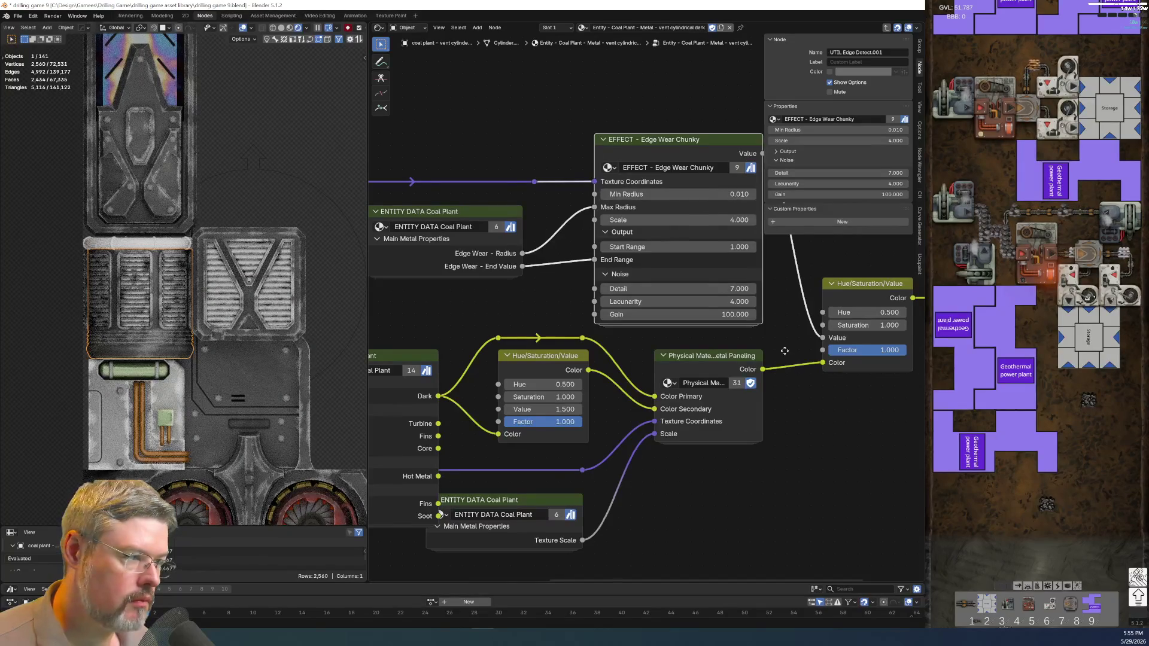
{"action": "scroll", "coordinate": [785, 351], "scroll_direction": "up", "scroll_amount": 1}
Cut the Edge Wear - Radius link and set Max Radius to 0.050.
{"action": "middle_click_drag", "start_coordinate": [784, 351], "coordinate": [573, 254]}
{"action": "right_click_drag", "start_coordinate": [573, 254], "coordinate": [567, 260], "text": "ctrl"}
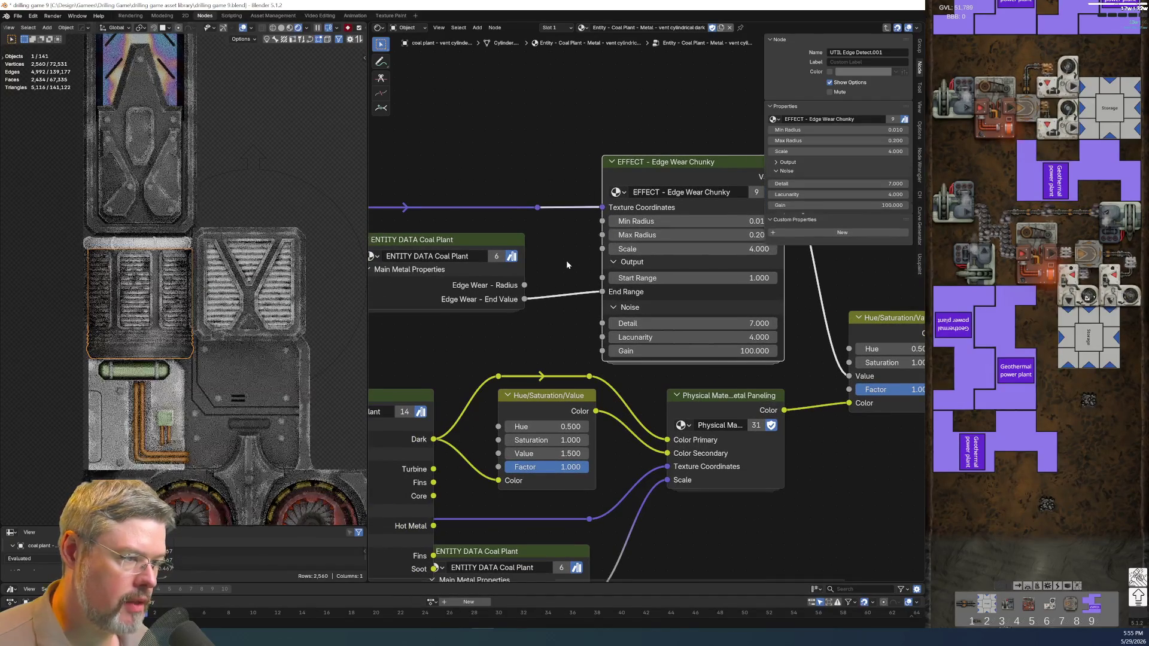
{"action": "middle_click_drag", "start_coordinate": [549, 272], "coordinate": [496, 268]}
{"action": "scroll", "coordinate": [605, 249], "scroll_direction": "up", "scroll_amount": 1}
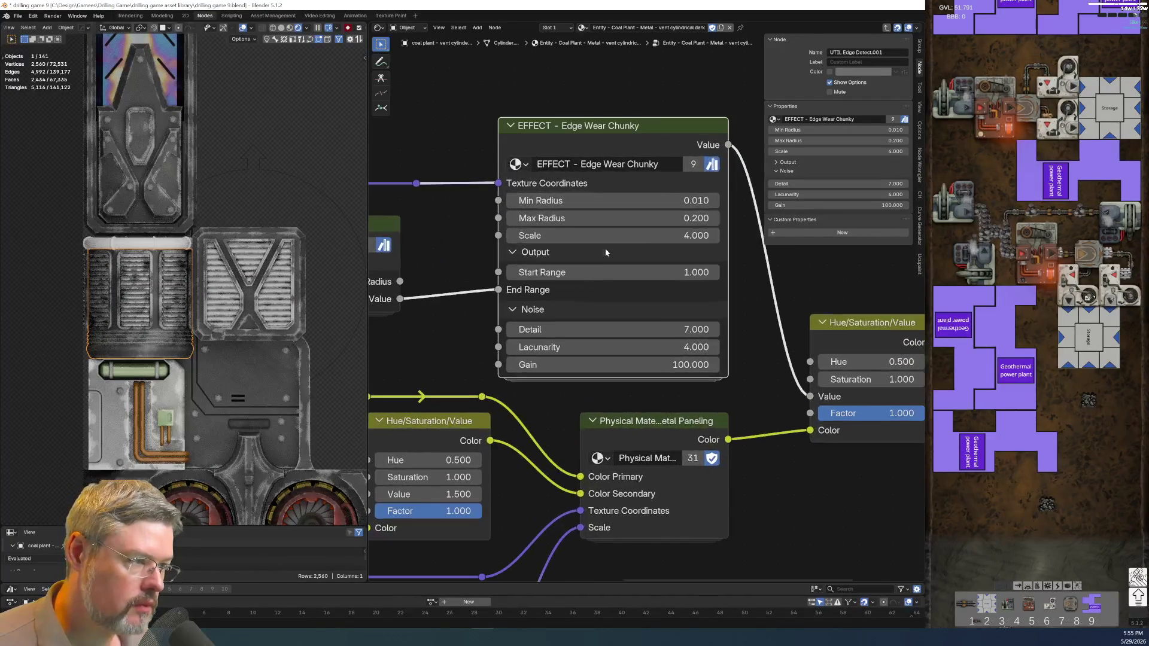
{"action": "left_click", "coordinate": [630, 224]}
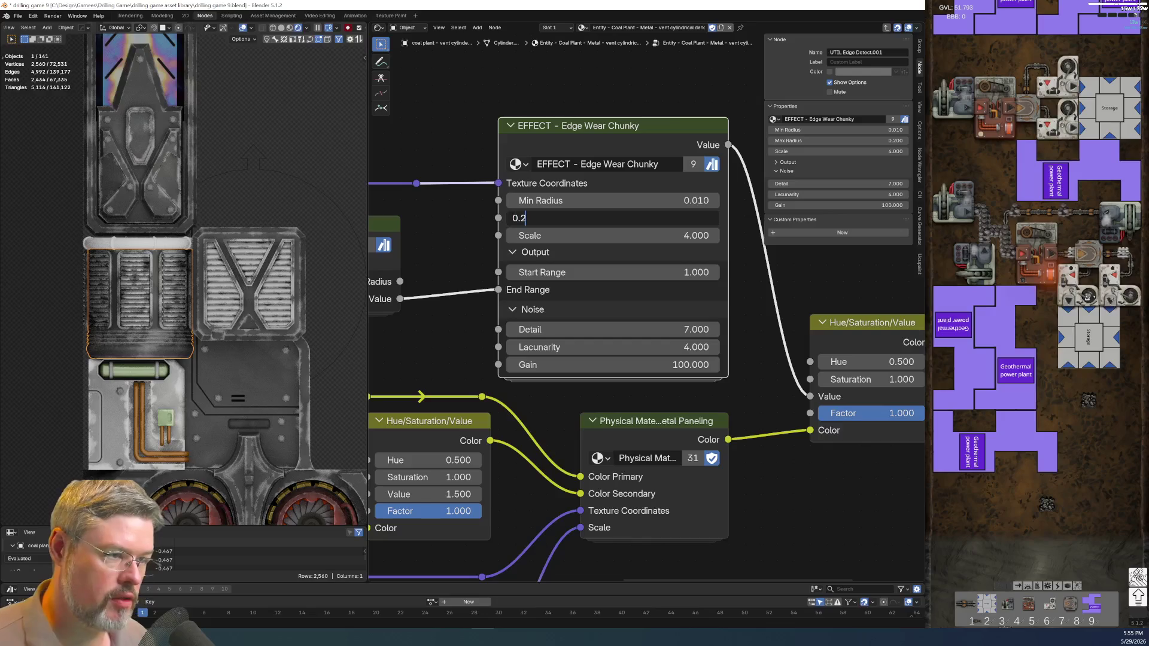
{"action": "type", "text": "05"}
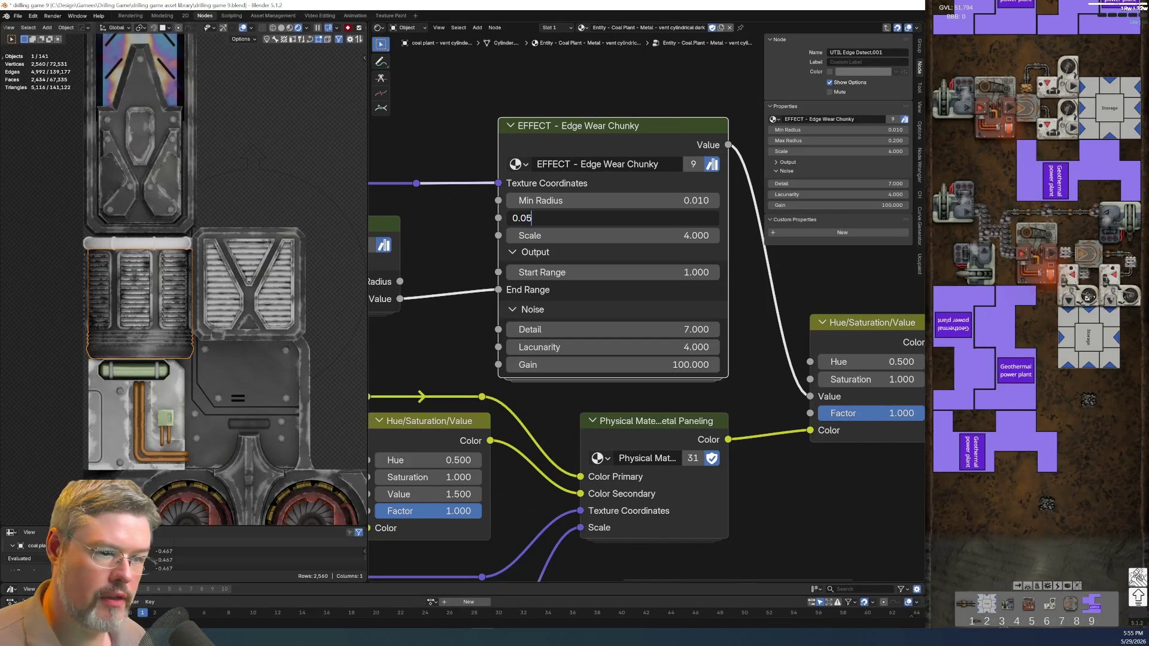
{"action": "key", "text": "Return"}
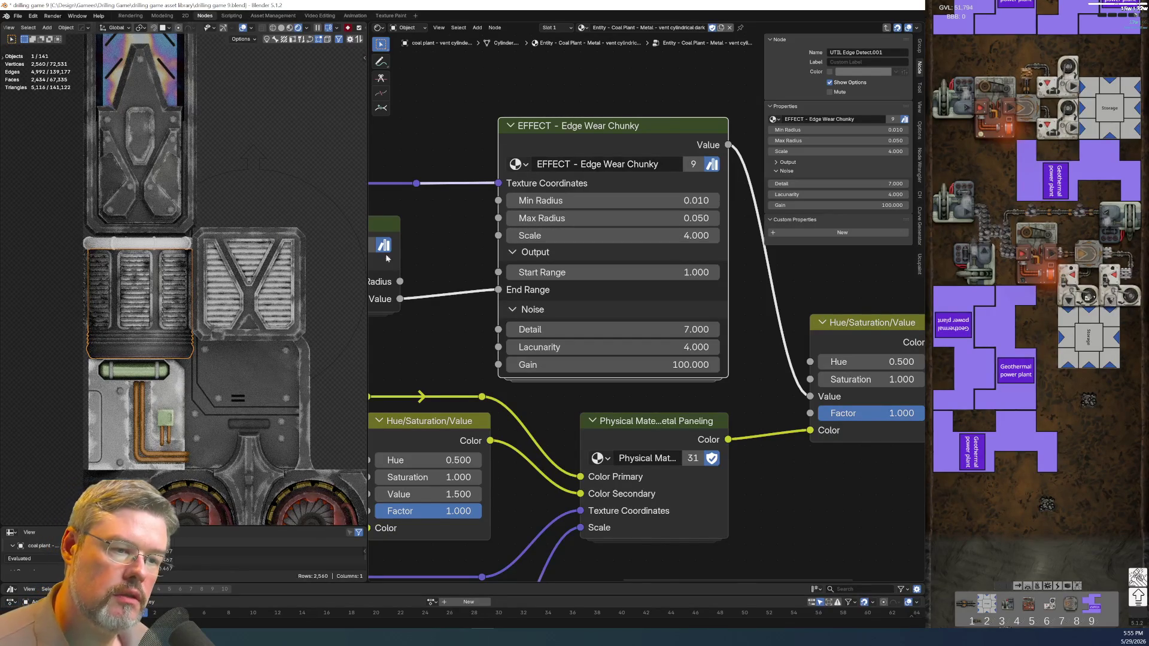
{"action": "scroll", "coordinate": [433, 336], "scroll_direction": "down", "scroll_amount": 4}
{"action": "middle_click_drag", "start_coordinate": [433, 337], "coordinate": [631, 185]}
Hide the PALETTE - Coal Plant node's unused sockets, leaving only Main Metal Dark.
{"action": "scroll", "coordinate": [631, 185], "scroll_direction": "up", "scroll_amount": 1}
{"action": "double_click", "coordinate": [562, 215]}
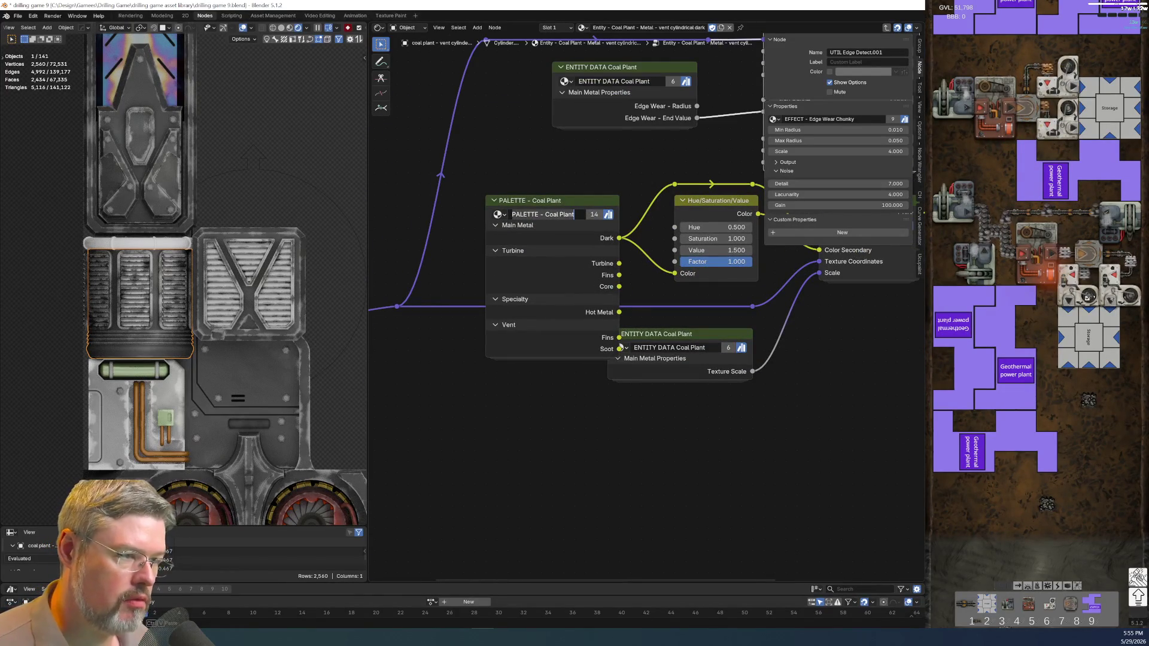
{"action": "key", "text": "Return"}
{"action": "left_click", "coordinate": [563, 199]}
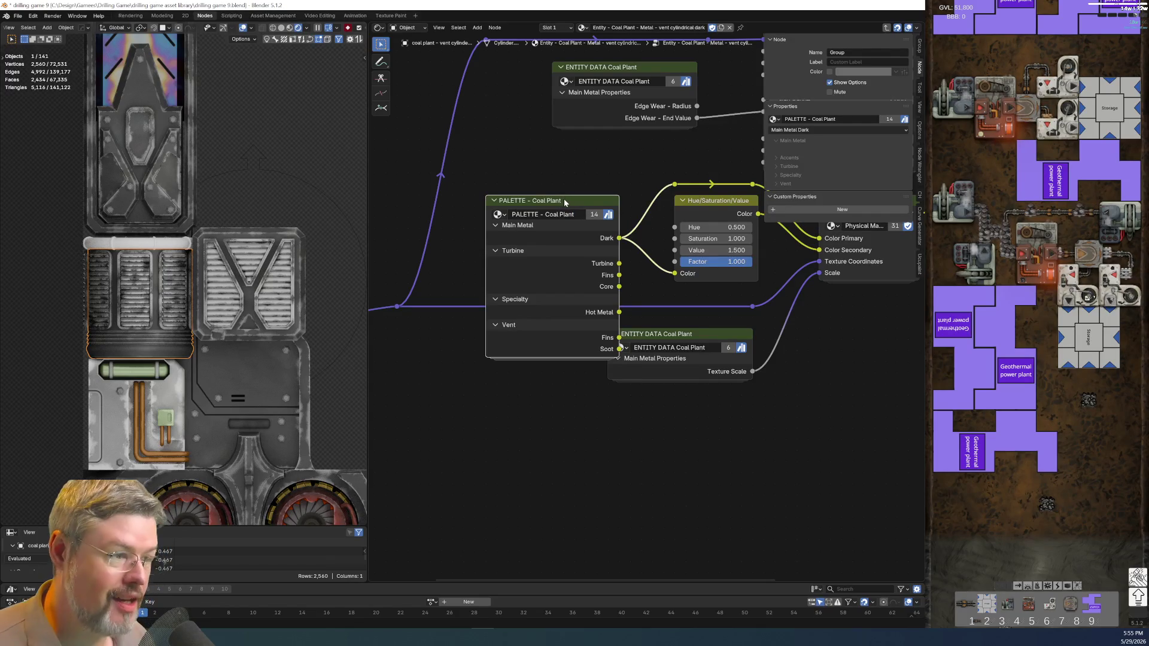
{"action": "key", "text": "ctrl+h"}
{"action": "middle_click_drag", "start_coordinate": [571, 318], "coordinate": [523, 337]}
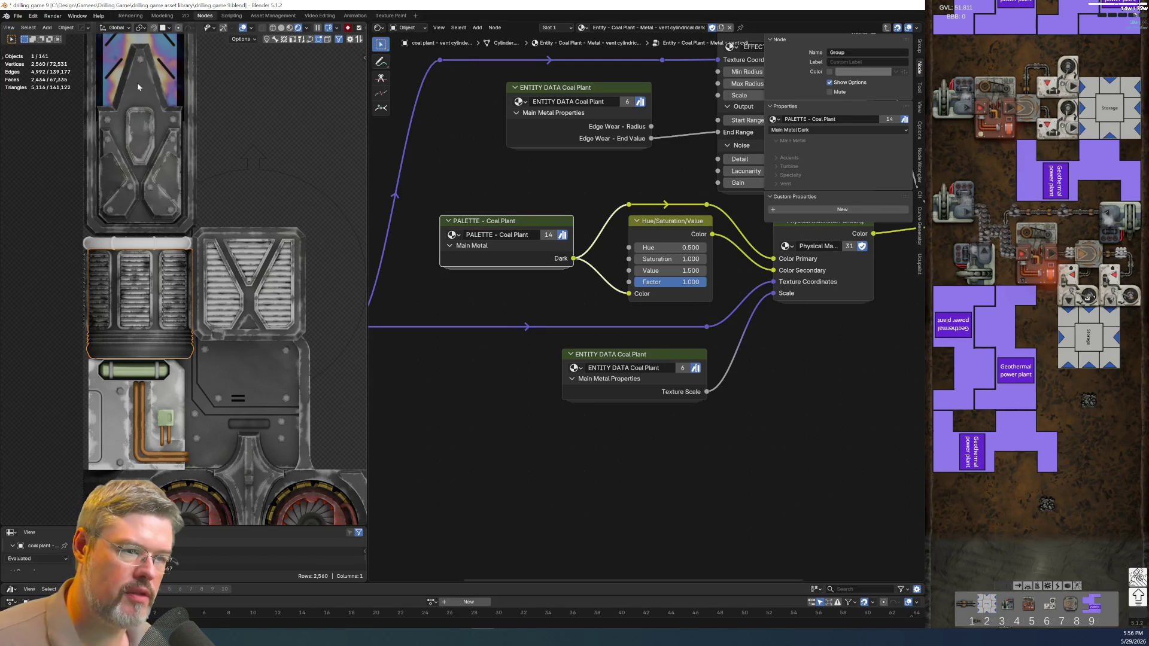
{"action": "left_click", "coordinate": [261, 228]}
Link the vent cylinder's vent cylindrical dark material onto the slat bezels.
{"action": "scroll", "coordinate": [261, 228], "scroll_direction": "down", "scroll_amount": 5}
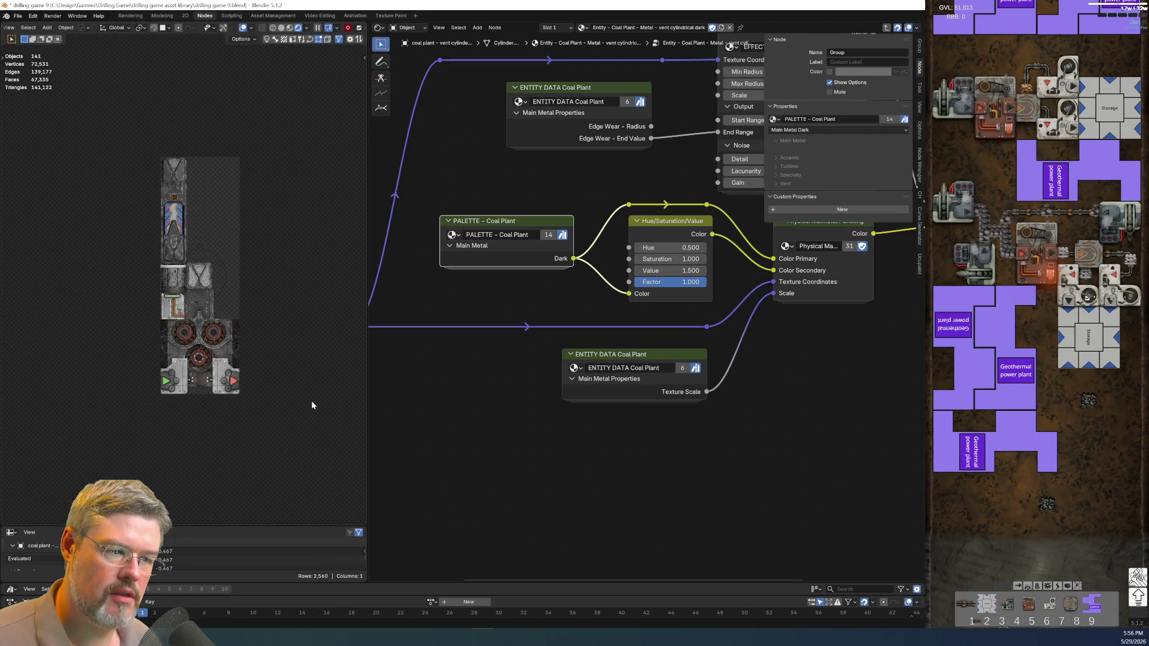
{"action": "scroll", "coordinate": [256, 229], "scroll_direction": "up", "scroll_amount": 8}
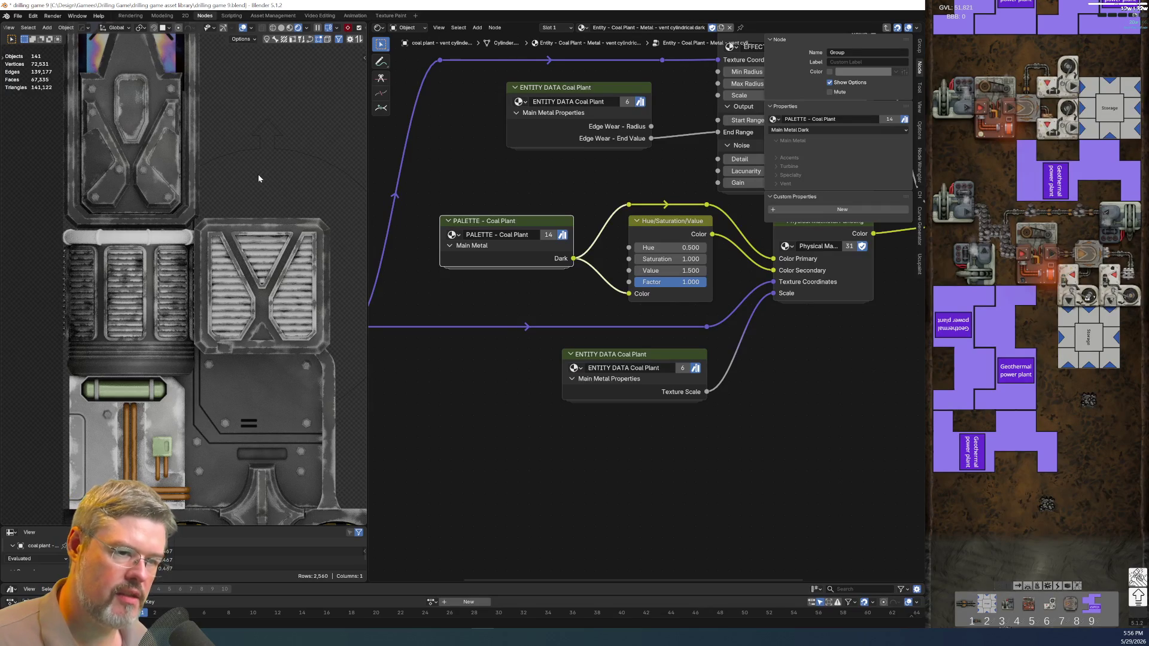
{"action": "left_click", "coordinate": [163, 355]}
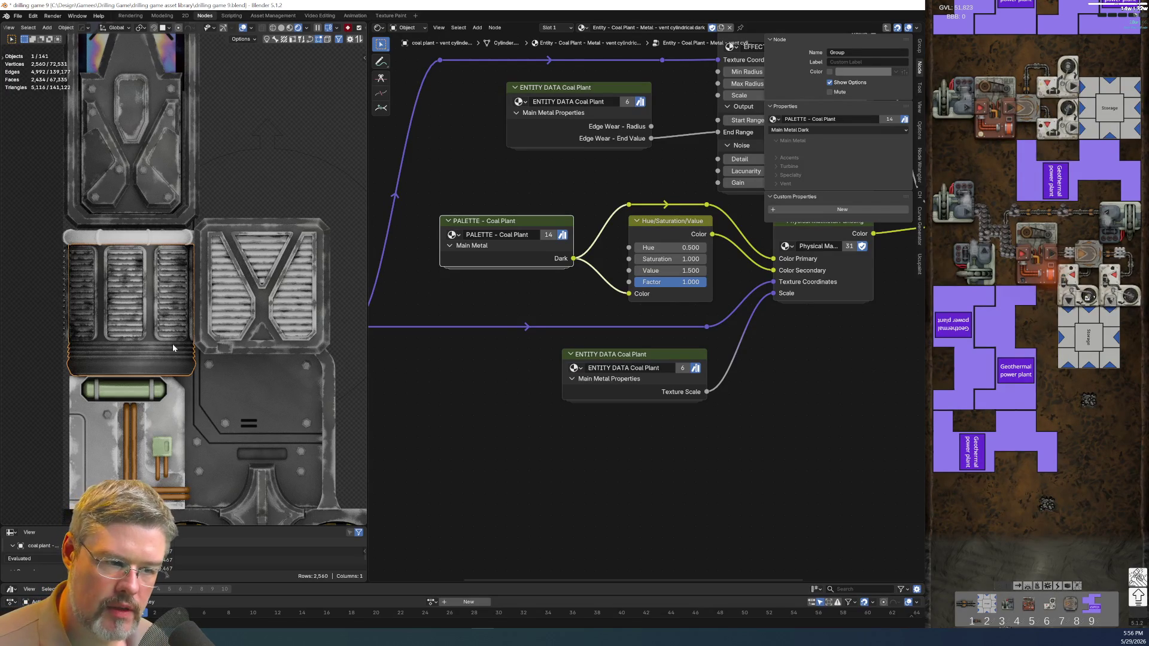
{"action": "left_click", "coordinate": [140, 338]}
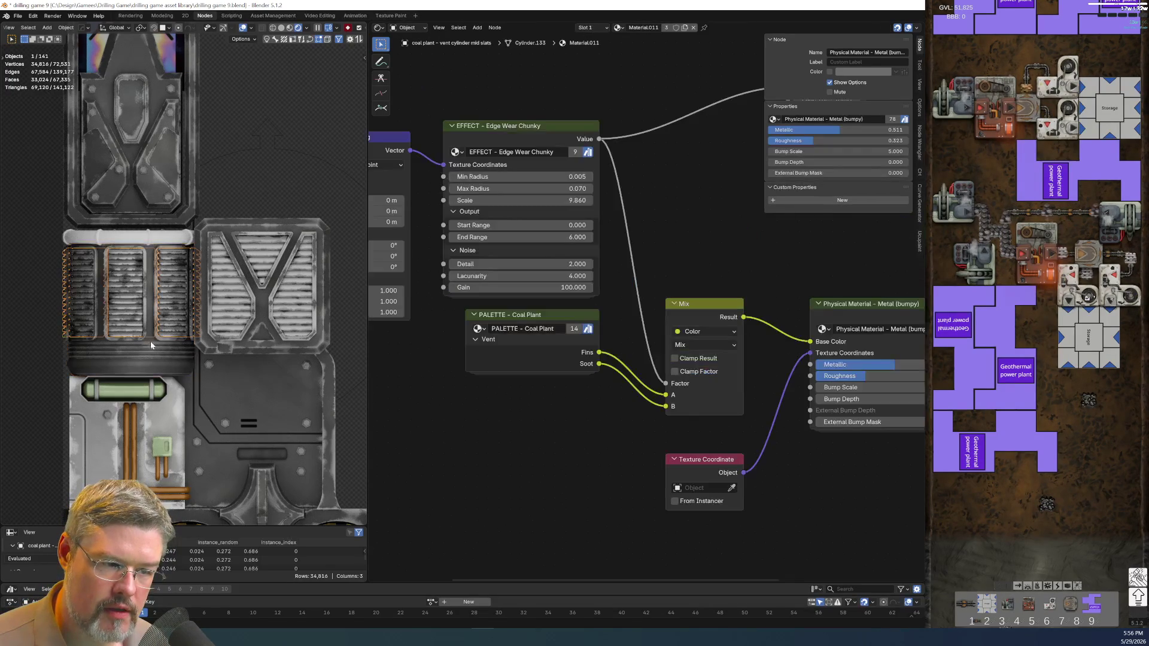
{"action": "left_click", "coordinate": [141, 342]}
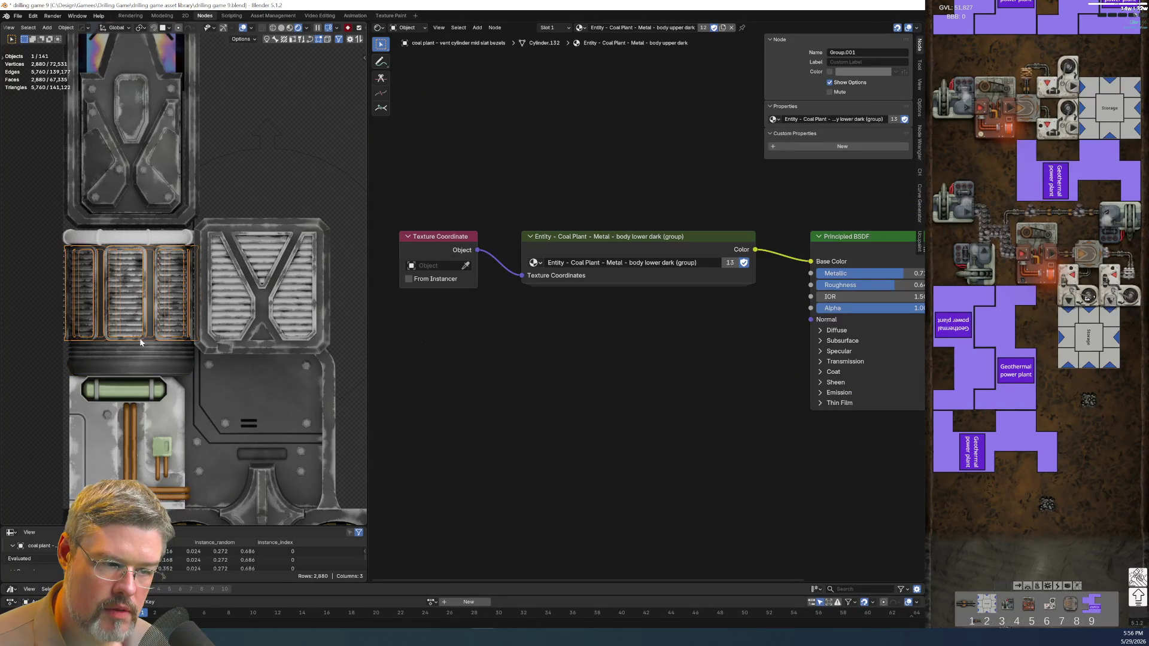
{"action": "left_click", "coordinate": [149, 372], "text": "shift"}
{"action": "key", "text": "ctrl+l"}
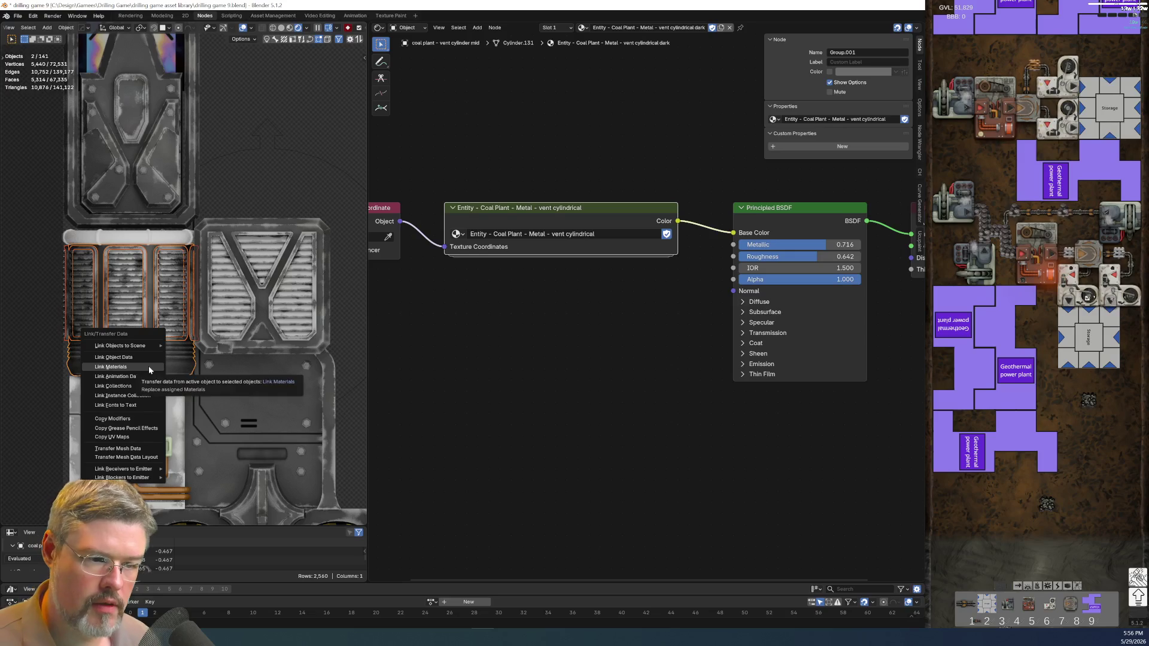
{"action": "left_click", "coordinate": [149, 366]}
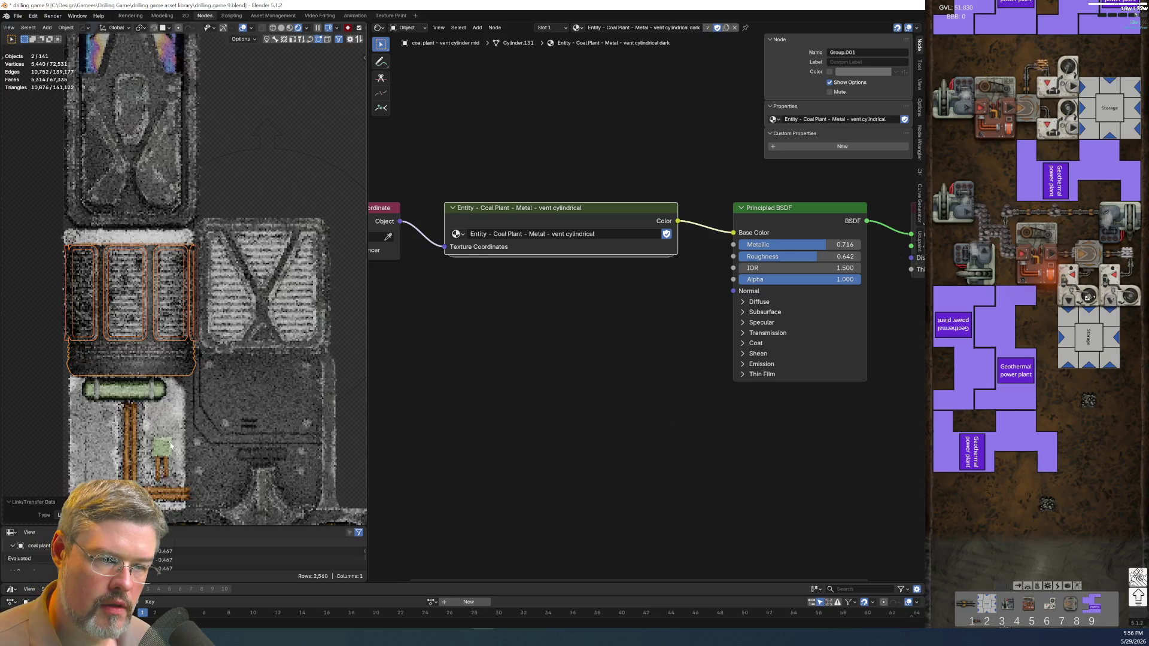
{"action": "left_click", "coordinate": [52, 412]}
{"action": "scroll", "coordinate": [314, 445], "scroll_direction": "down", "scroll_amount": 3}
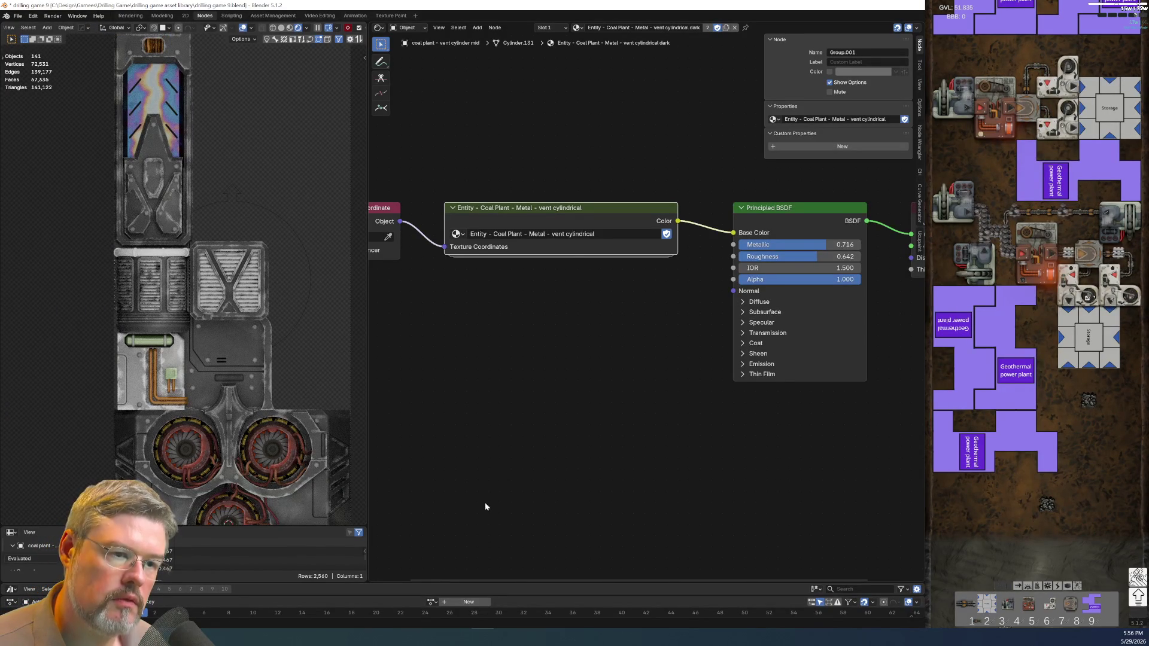
{"action": "left_click", "coordinate": [18, 15]}
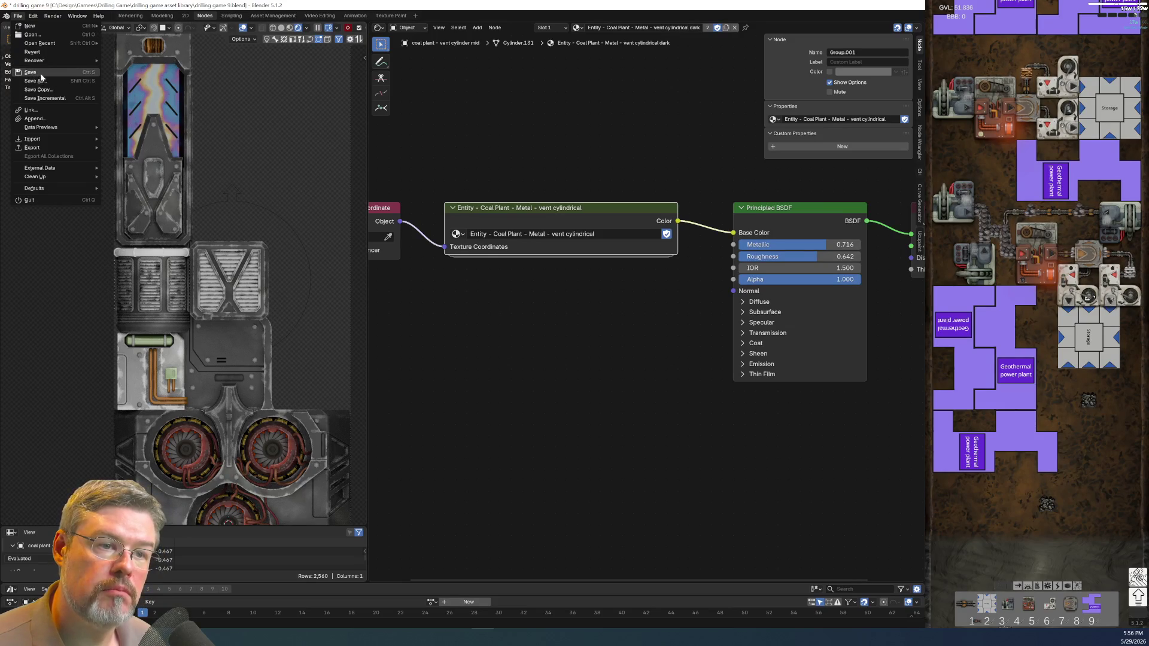
Save drilling game 9.blend and frame the column top in the viewport.
{"action": "left_click", "coordinate": [40, 73]}
{"action": "scroll", "coordinate": [179, 273], "scroll_direction": "down", "scroll_amount": 2}
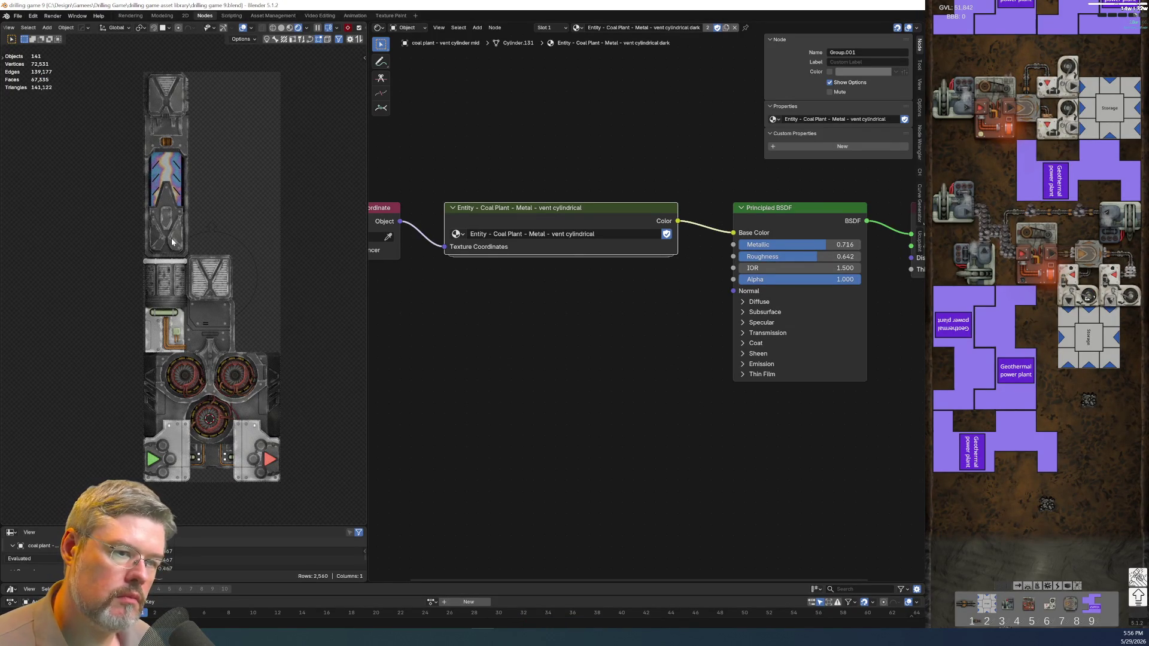
{"action": "scroll", "coordinate": [179, 274], "scroll_direction": "up", "scroll_amount": 3}
{"action": "middle_click_drag", "start_coordinate": [217, 125], "coordinate": [228, 228]}
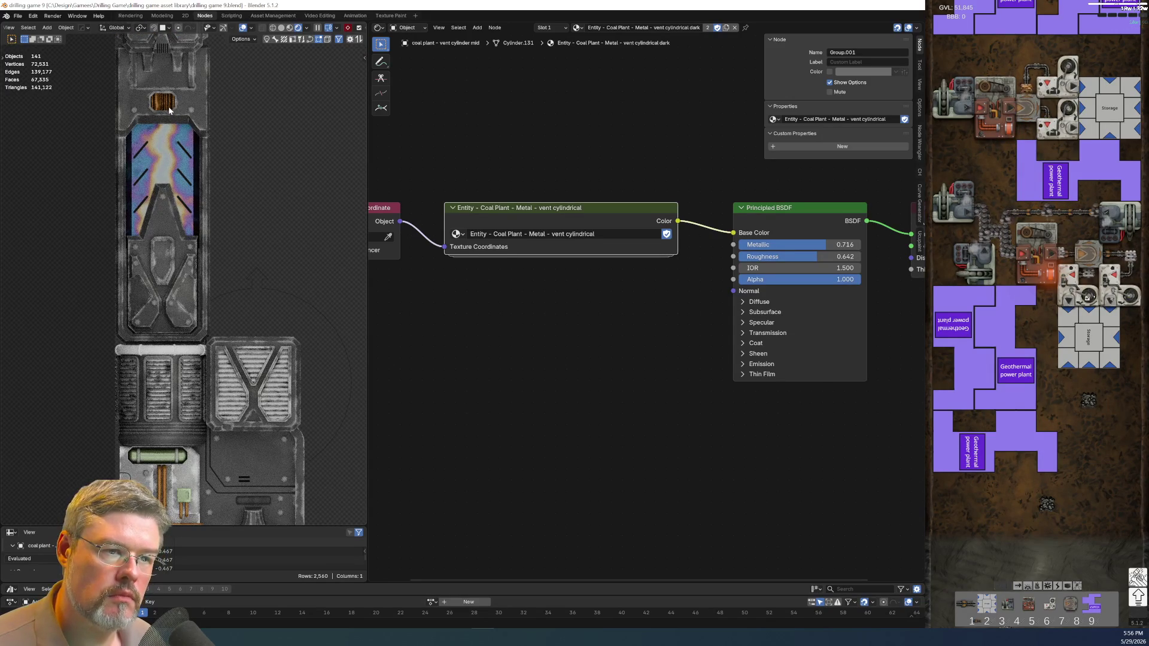
{"action": "scroll", "coordinate": [213, 257], "scroll_direction": "down", "scroll_amount": 3}
{"action": "scroll", "coordinate": [214, 298], "scroll_direction": "up", "scroll_amount": 4}
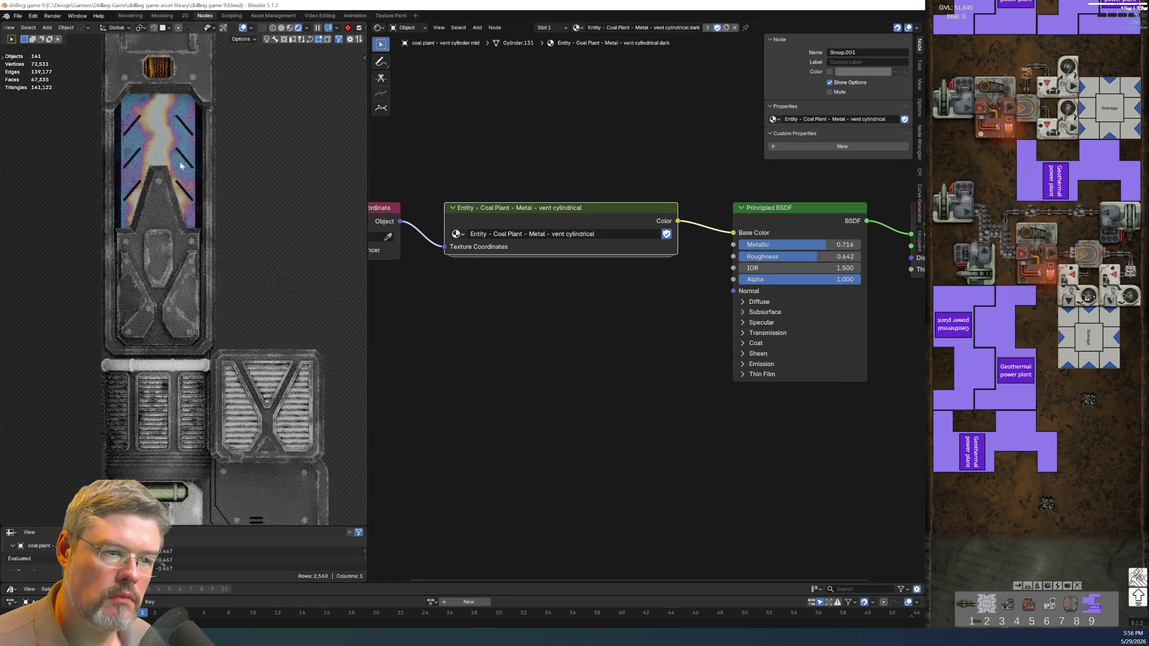
{"action": "left_click", "coordinate": [171, 145]}
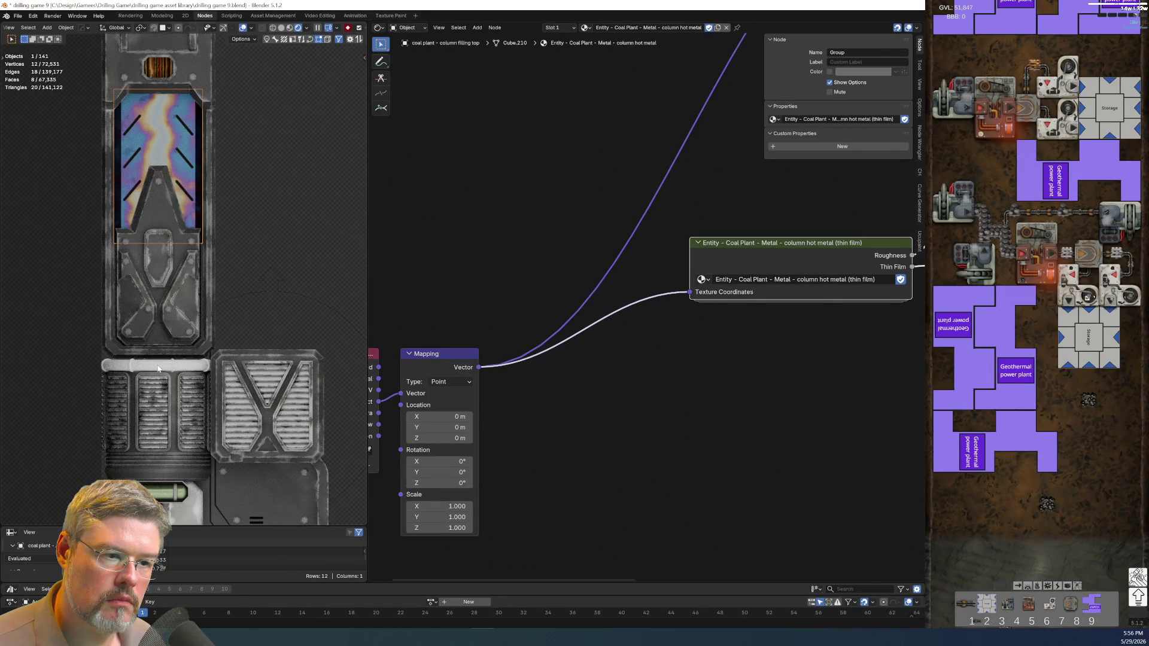
Link the column hot metal thin-film material onto the ring bar above the vents.
{"action": "left_click", "coordinate": [158, 369]}
{"action": "left_click", "coordinate": [158, 153], "text": "shift"}
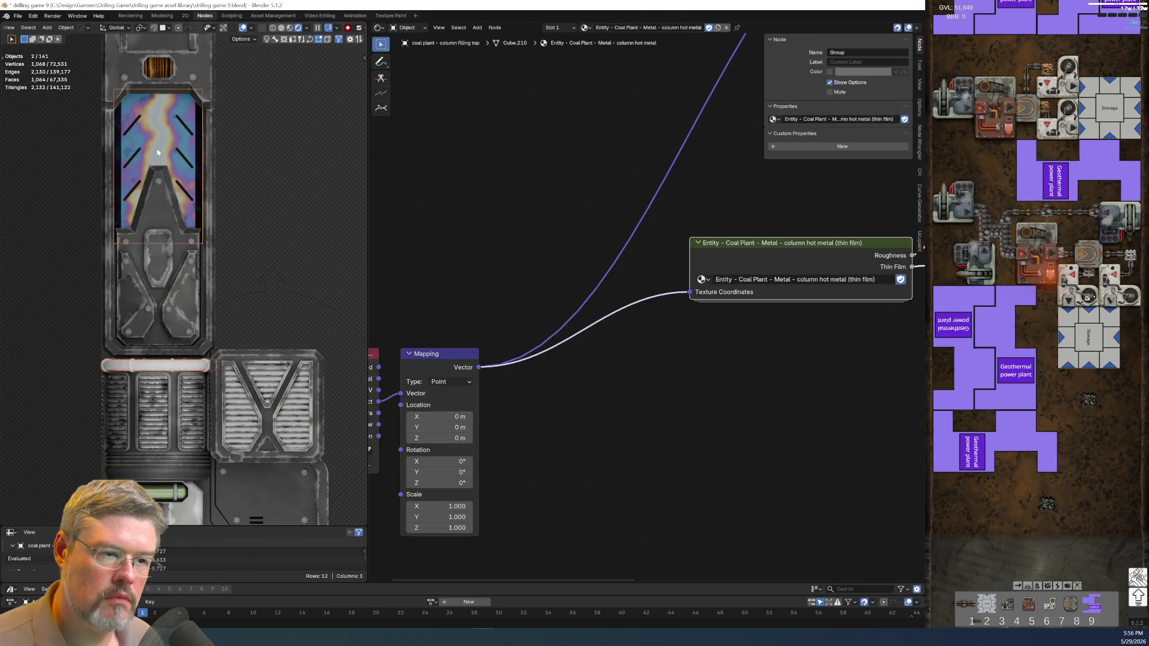
{"action": "key", "text": "ctrl+l"}
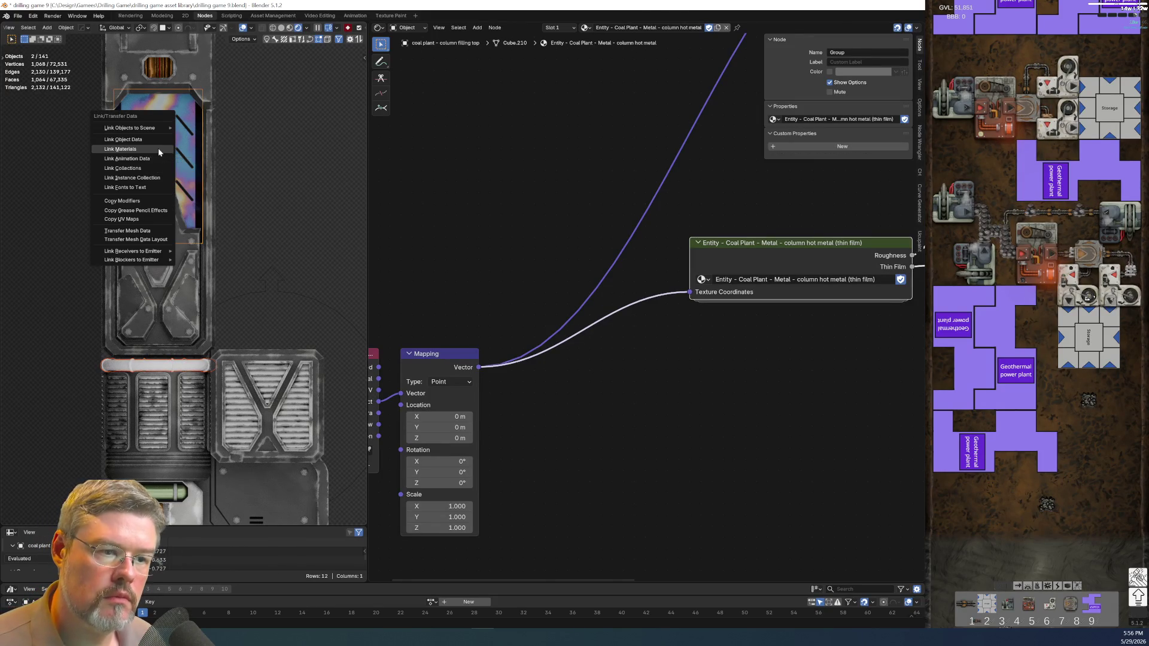
{"action": "left_click", "coordinate": [158, 149]}
{"action": "left_click", "coordinate": [383, 328]}
{"action": "scroll", "coordinate": [315, 287], "scroll_direction": "down", "scroll_amount": 3}
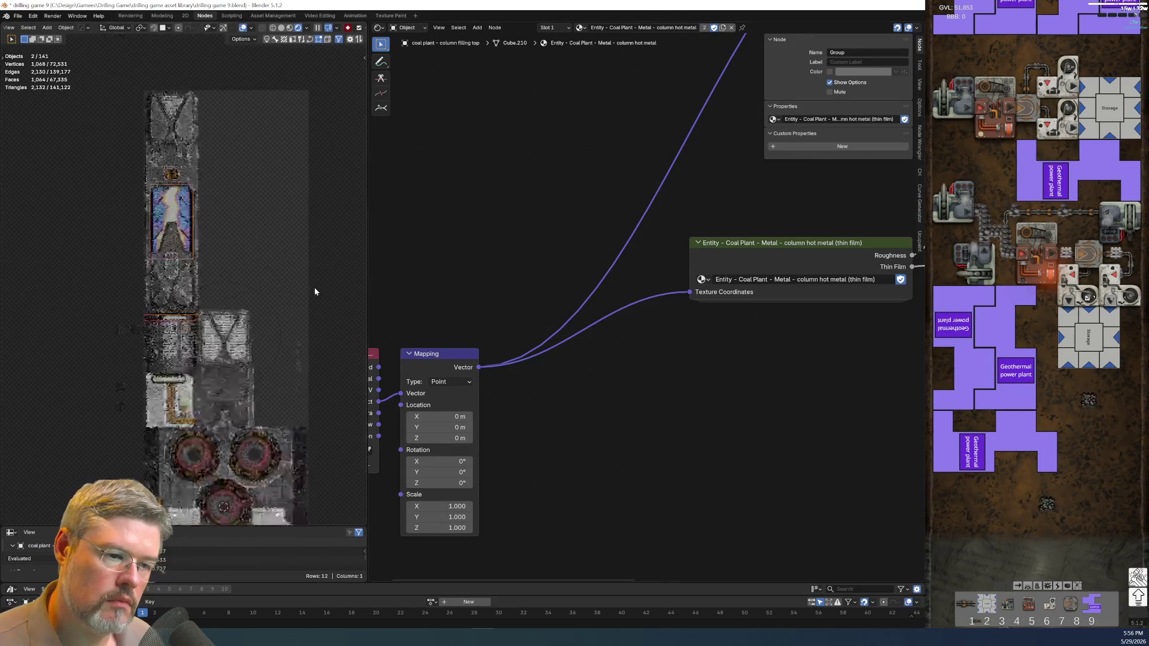
{"action": "left_click", "coordinate": [178, 320]}
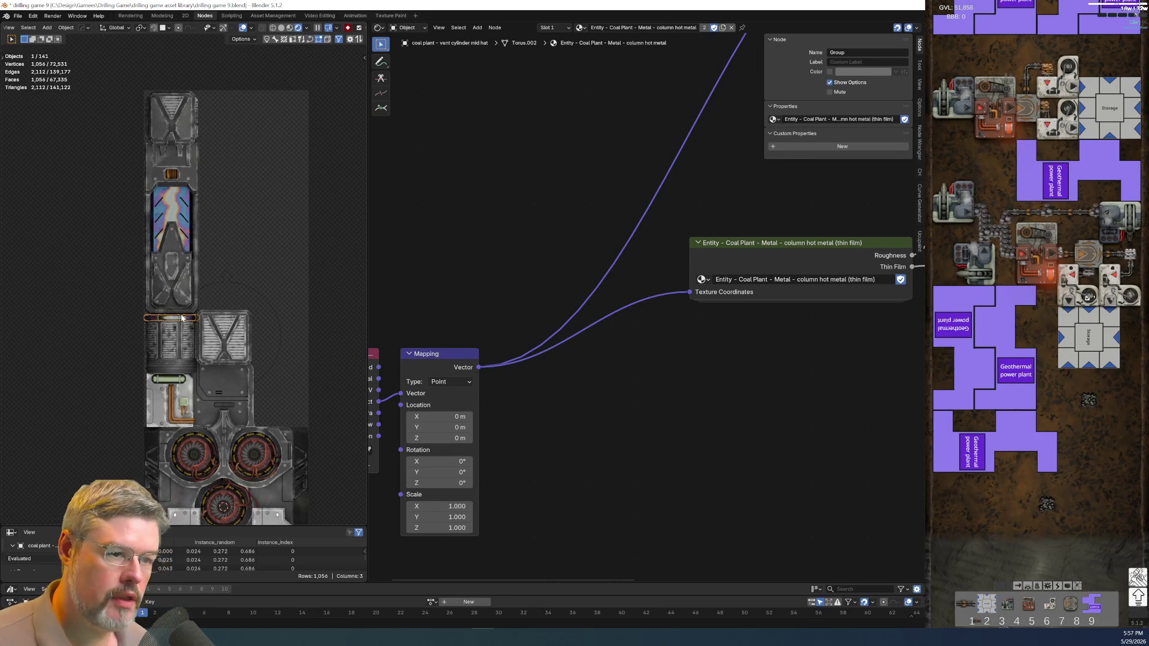
{"action": "scroll", "coordinate": [134, 380], "scroll_direction": "up", "scroll_amount": 4}
{"action": "scroll", "coordinate": [147, 380], "scroll_direction": "up", "scroll_amount": 5}
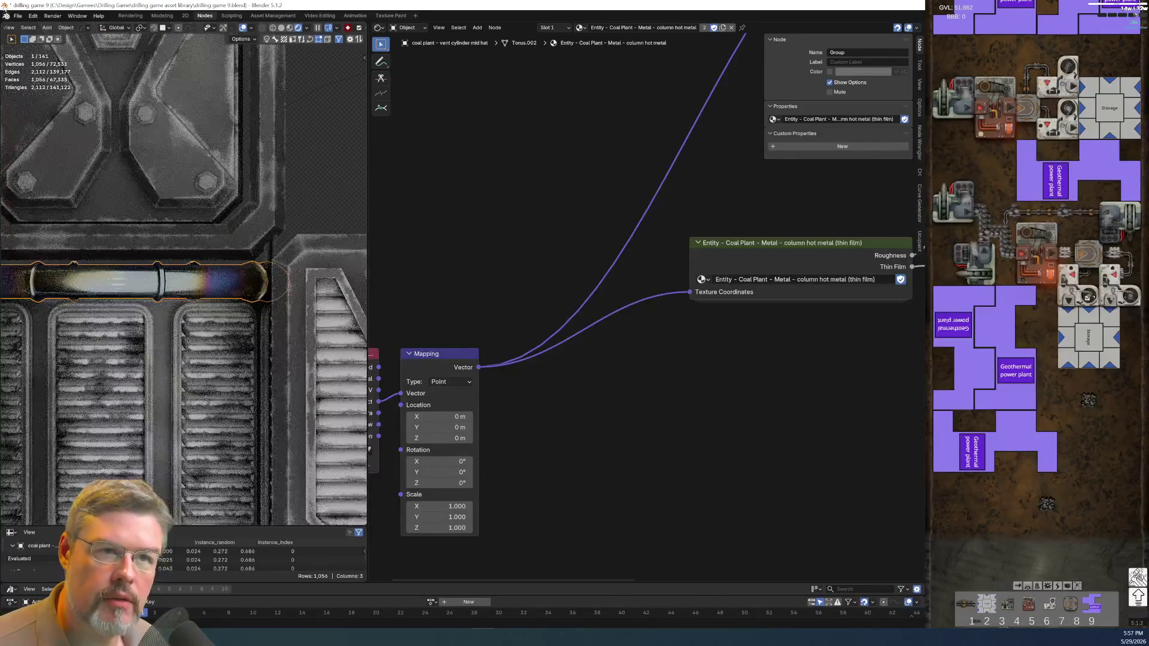
Save drilling game 9.blend.
{"action": "left_click", "coordinate": [18, 15]}
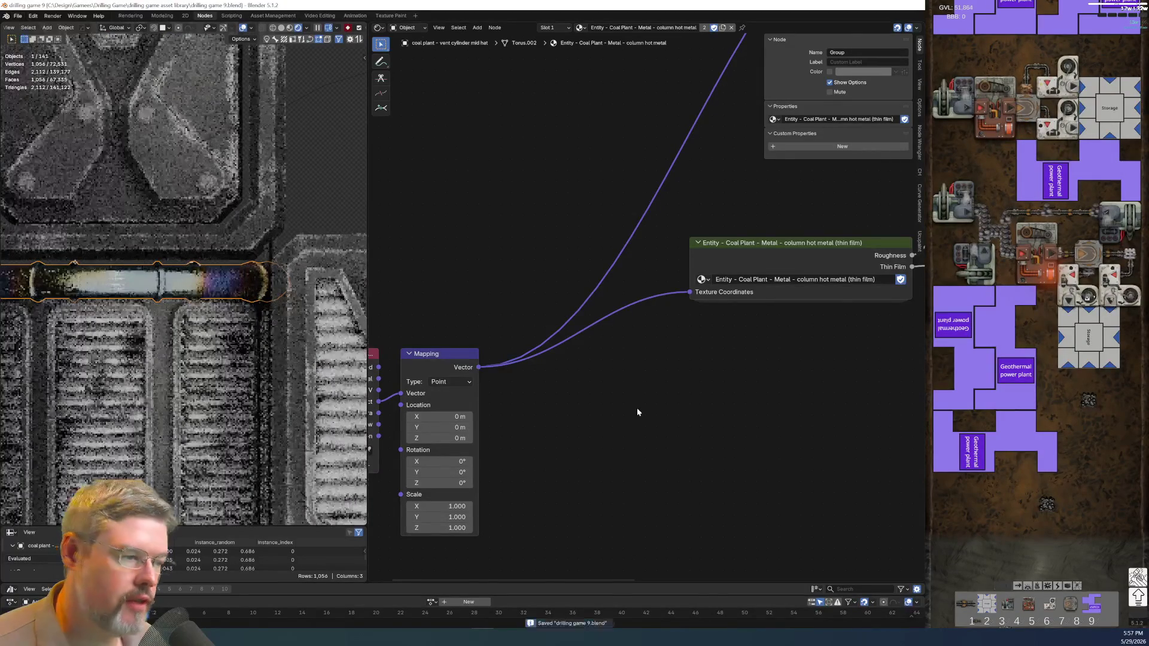
{"action": "scroll", "coordinate": [637, 408], "scroll_direction": "down", "scroll_amount": 6}
{"action": "mouse_move", "coordinate": [653, 350]}
{"action": "middle_mouse_down"}
{"action": "mouse_move", "coordinate": [661, 370]}
{"action": "mouse_move", "coordinate": [613, 388]}
{"action": "mouse_move", "coordinate": [777, 416]}
{"action": "middle_mouse_up"}
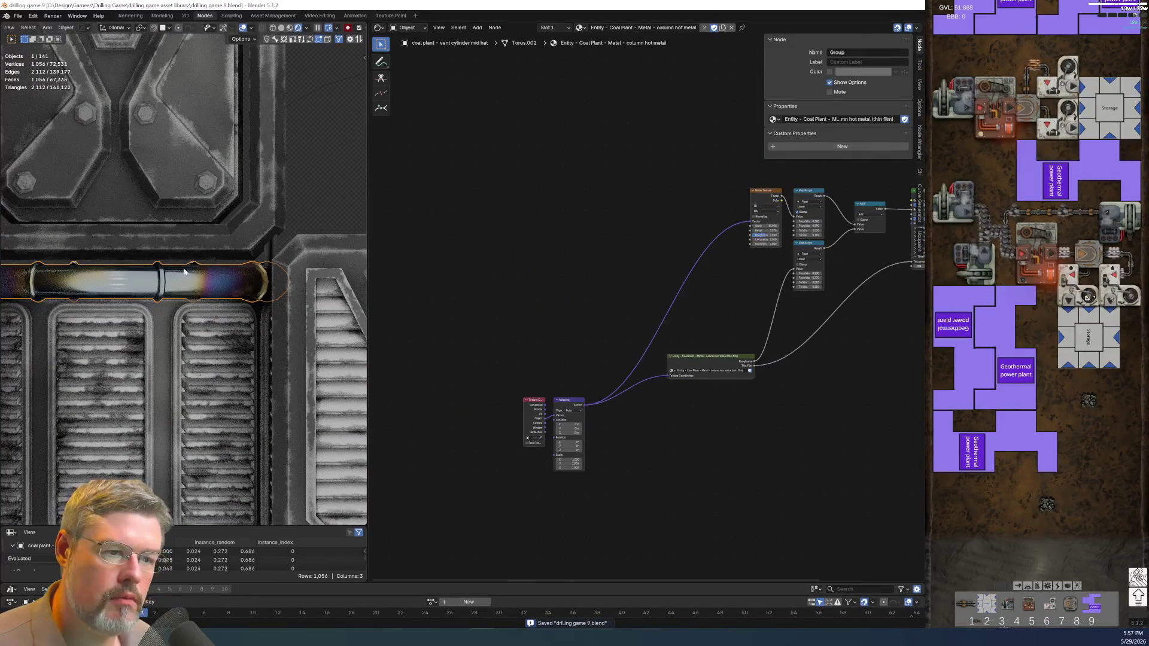
Rename the ring object and give it its own single-user material named vent cylinder mid hat.
{"action": "key", "text": "F2"}
{"action": "key", "text": "ctrl+v"}
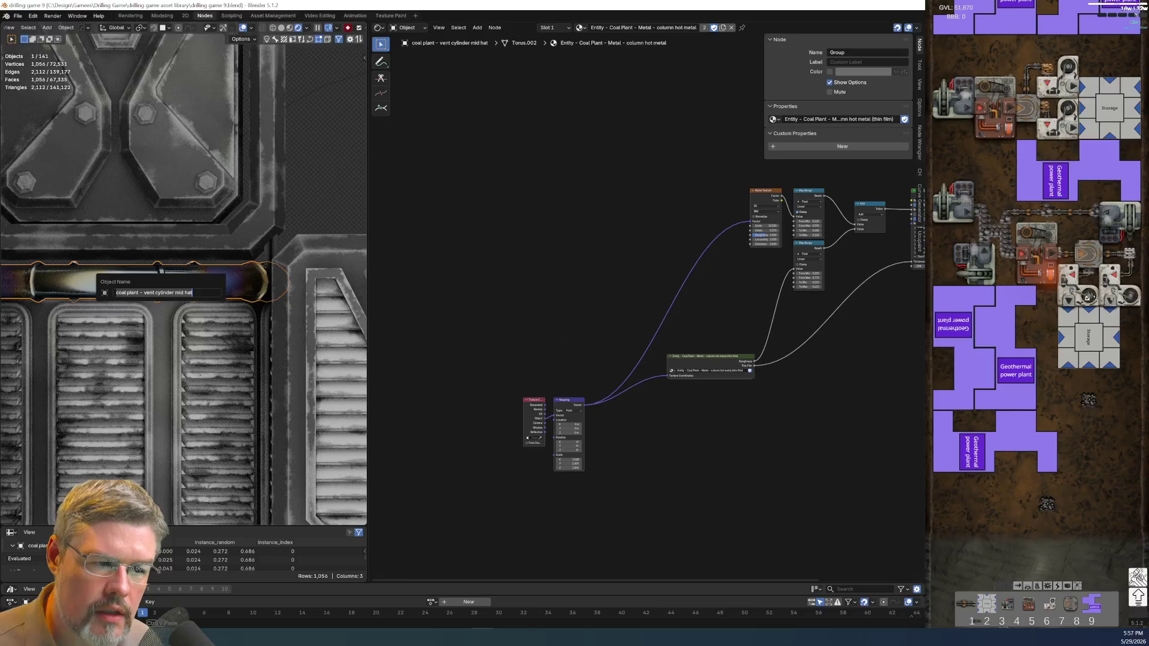
{"action": "left_click", "coordinate": [153, 292]}
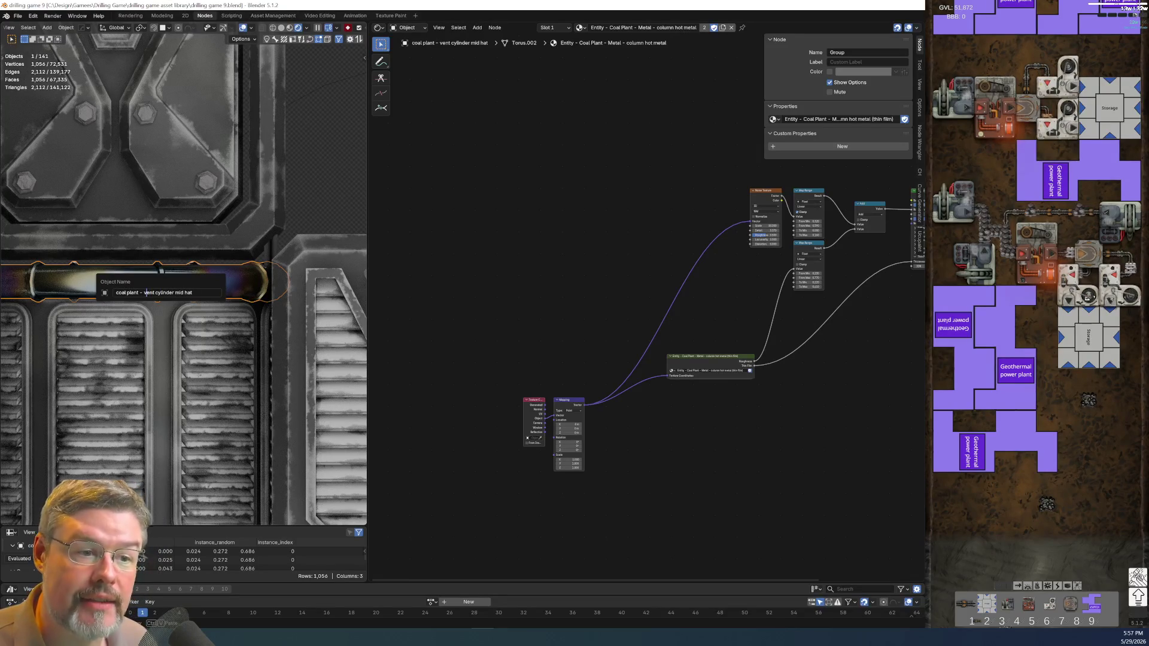
{"action": "key", "text": "Return"}
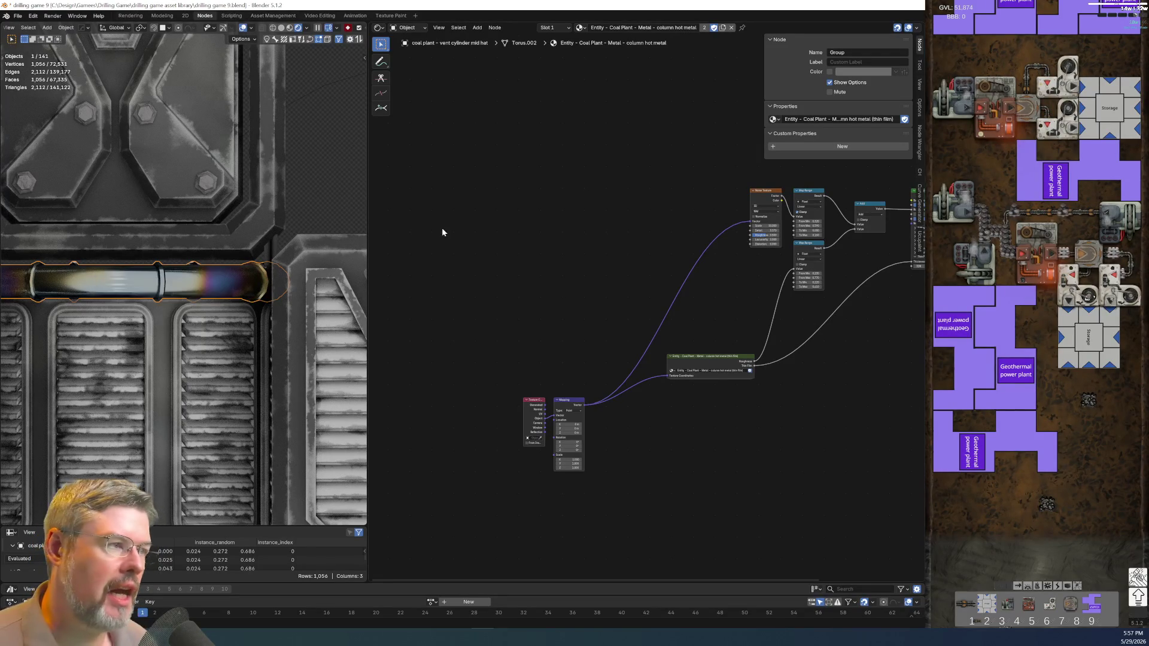
{"action": "left_click", "coordinate": [723, 27]}
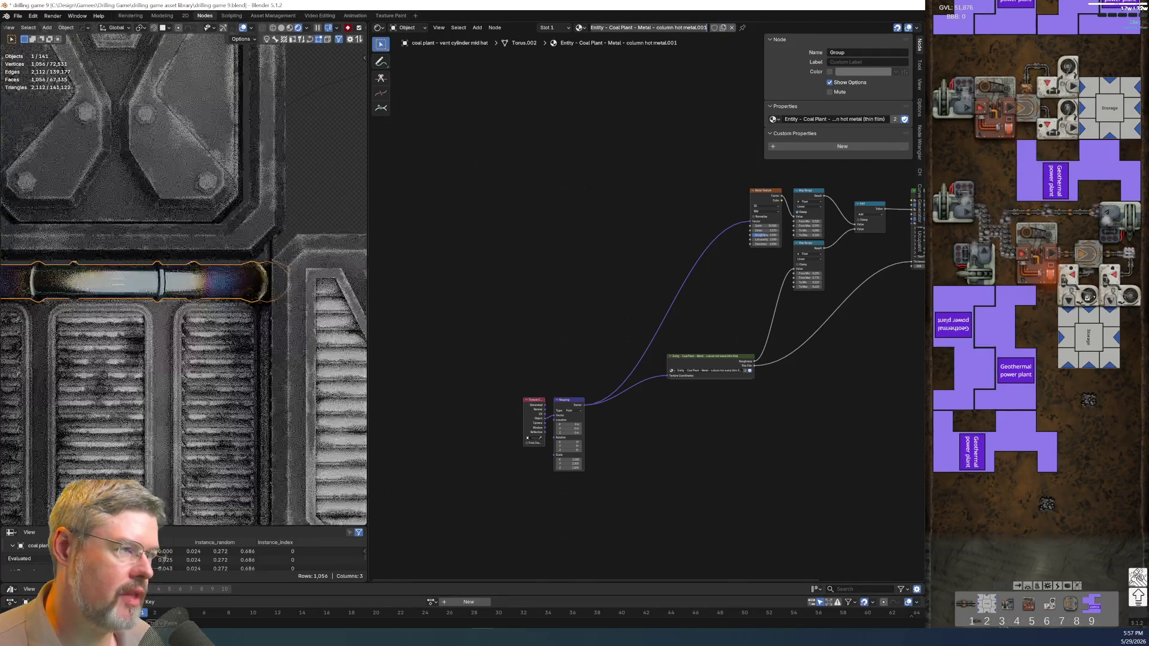
{"action": "type", "text": "vent cylinder mid hat"}
{"action": "key", "text": "Return"}
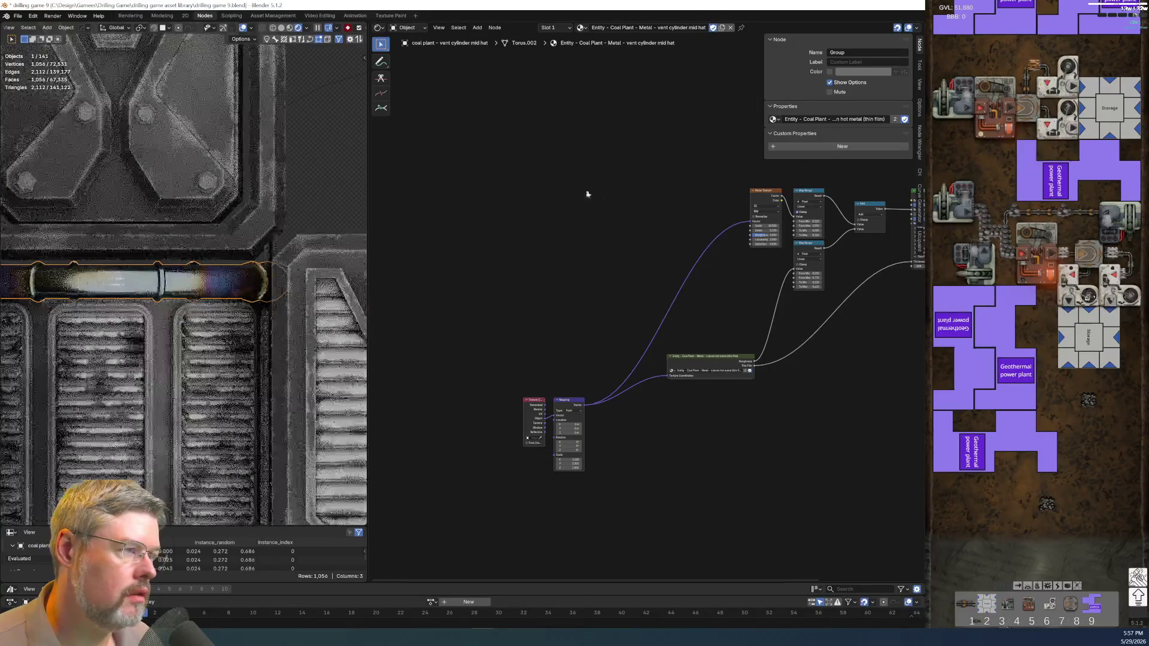
Make the thin-film node group single-user, rename it for vent cylinder mid hat, and enable Fake User.
{"action": "scroll", "coordinate": [587, 192], "scroll_direction": "down", "scroll_amount": 2}
{"action": "scroll", "coordinate": [185, 161], "scroll_direction": "down", "scroll_amount": 4}
{"action": "left_click", "coordinate": [128, 89]}
{"action": "left_click", "coordinate": [164, 276]}
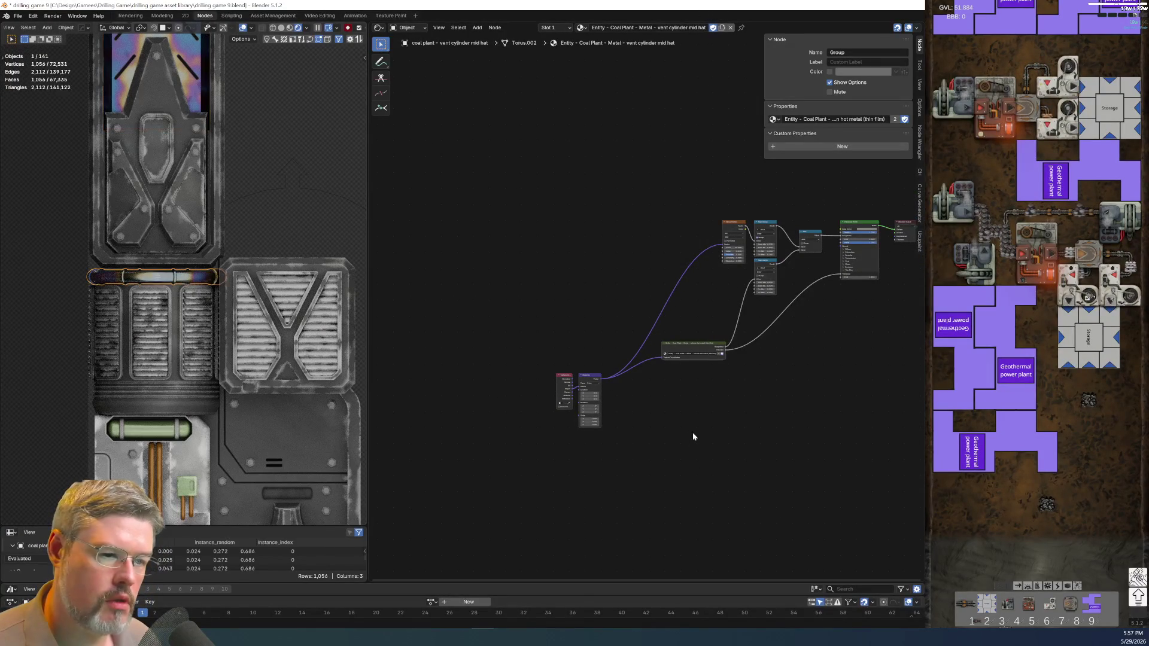
{"action": "scroll", "coordinate": [471, 405], "scroll_direction": "up", "scroll_amount": 5}
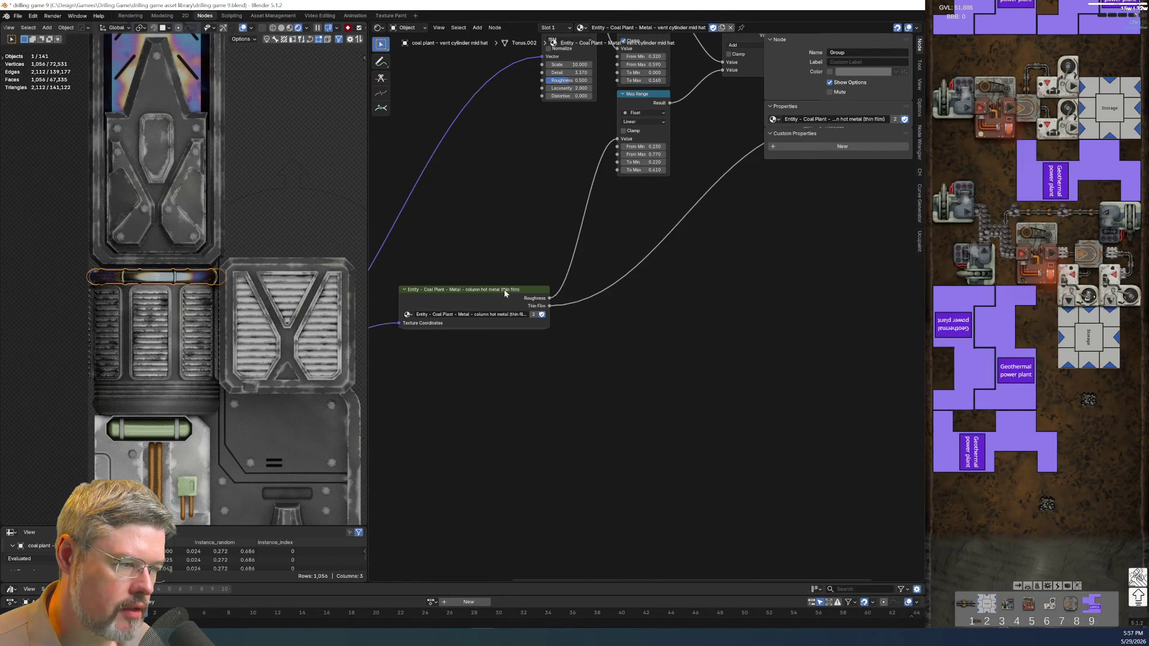
{"action": "key", "text": "KP_Decimal"}
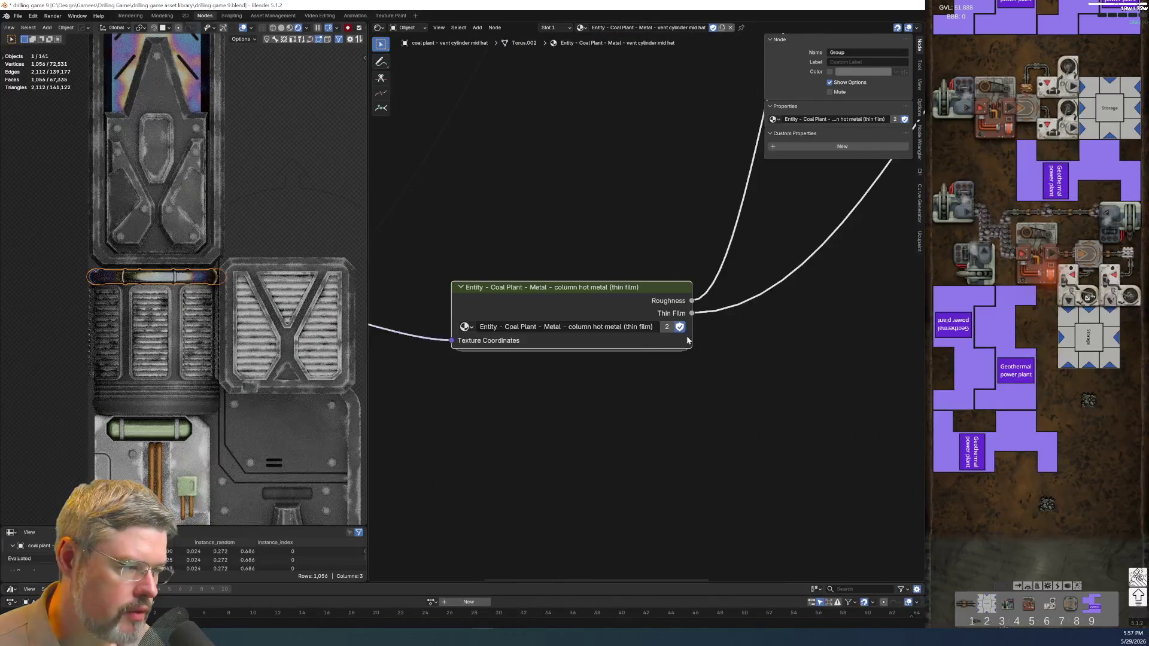
{"action": "left_click", "coordinate": [667, 327]}
{"action": "double_click", "coordinate": [581, 326]}
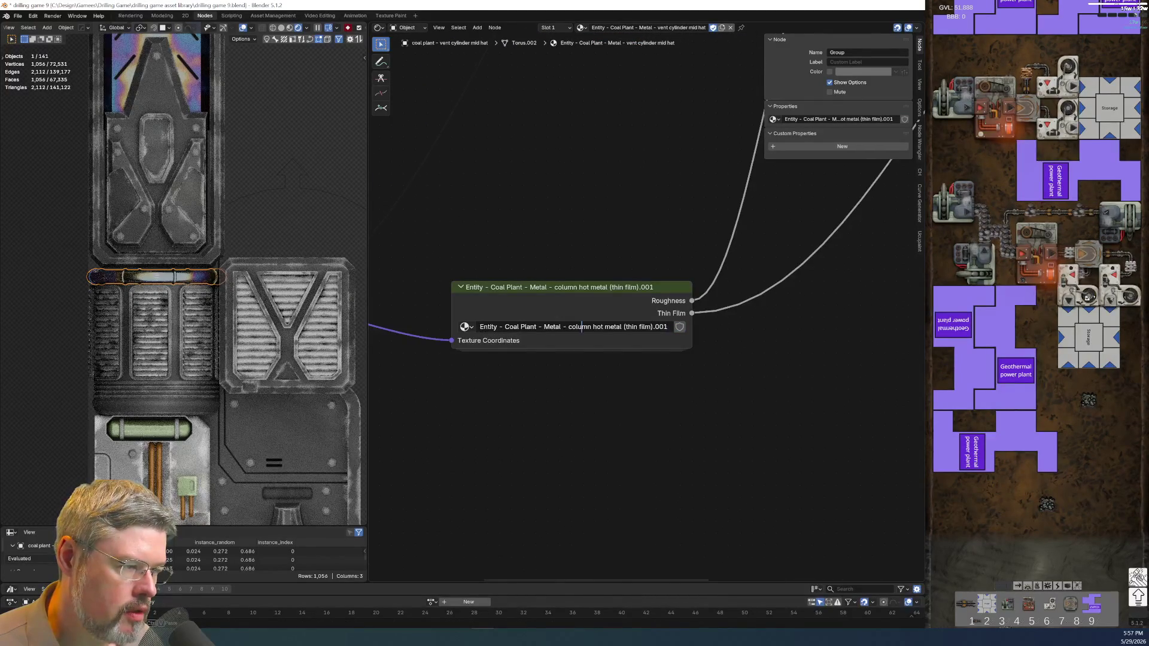
{"action": "type", "text": "vent cylinder mid hat"}
{"action": "key", "text": "End"}
{"action": "key", "text": "BackSpace"}
{"action": "key", "text": "BackSpace"}
{"action": "key", "text": "Return"}
{"action": "left_click", "coordinate": [680, 328]}
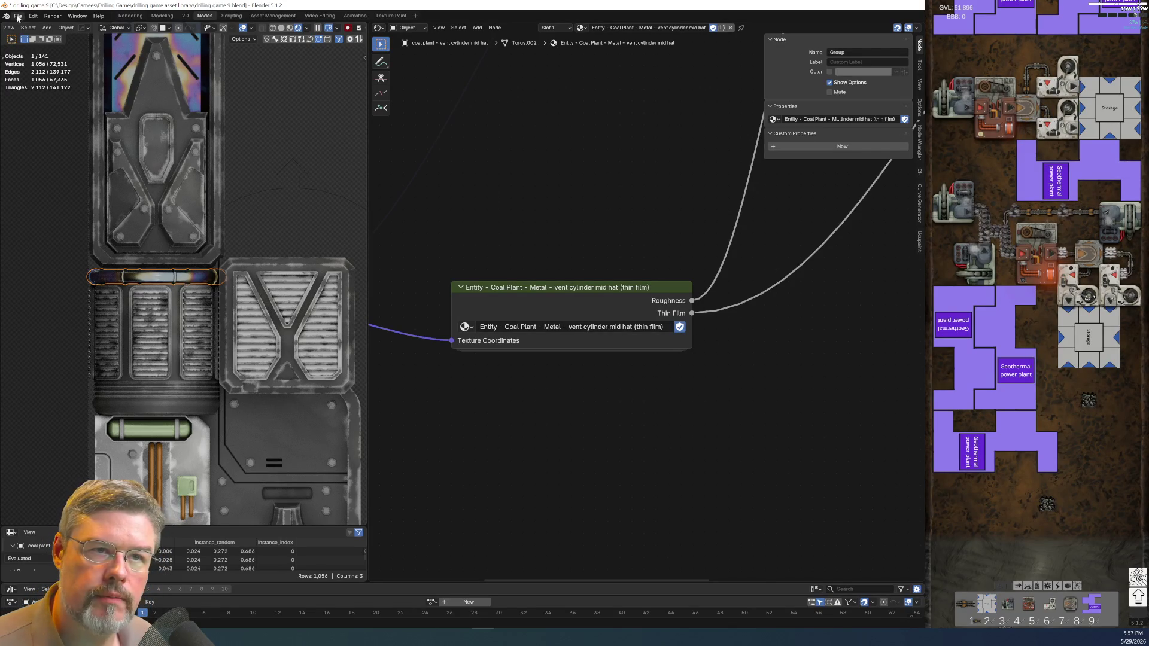
{"action": "left_click", "coordinate": [18, 17]}
Save the file, then set the thin-film Wave Texture bands to run along X.
{"action": "left_click", "coordinate": [27, 74]}
{"action": "key", "text": "Tab"}
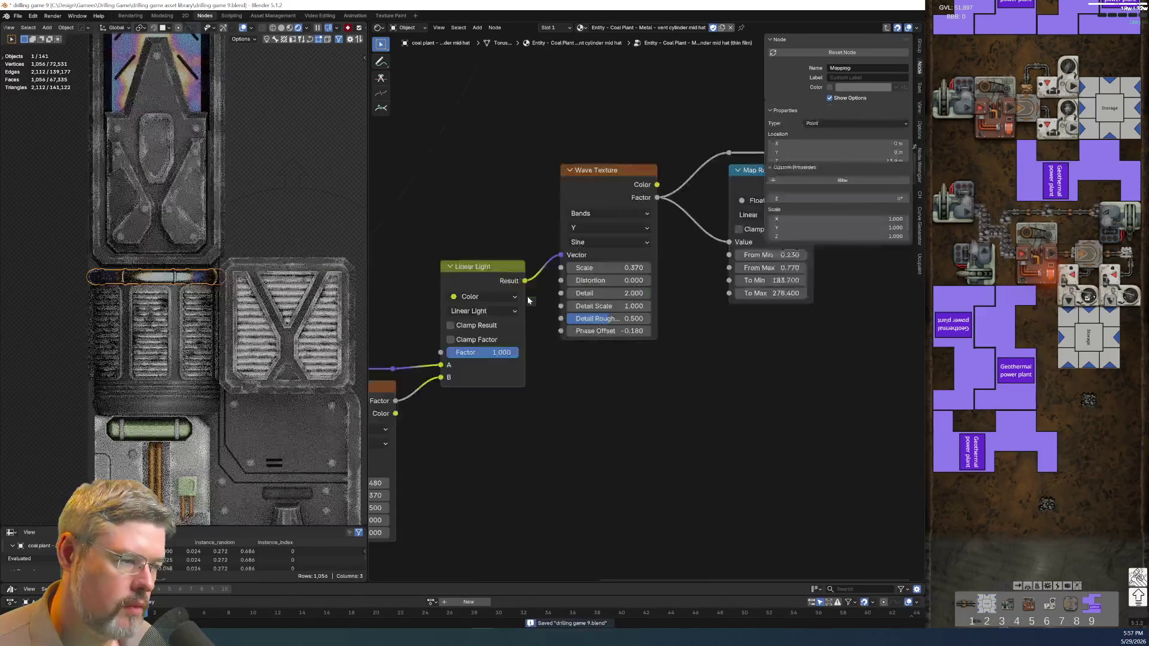
{"action": "scroll", "coordinate": [556, 372], "scroll_direction": "up", "scroll_amount": 1}
{"action": "mouse_move", "coordinate": [557, 404]}
{"action": "middle_mouse_down"}
{"action": "mouse_move", "coordinate": [567, 422]}
{"action": "mouse_move", "coordinate": [423, 506]}
{"action": "mouse_move", "coordinate": [508, 470]}
{"action": "middle_mouse_up"}
{"action": "scroll", "coordinate": [506, 264], "scroll_direction": "up", "scroll_amount": 2}
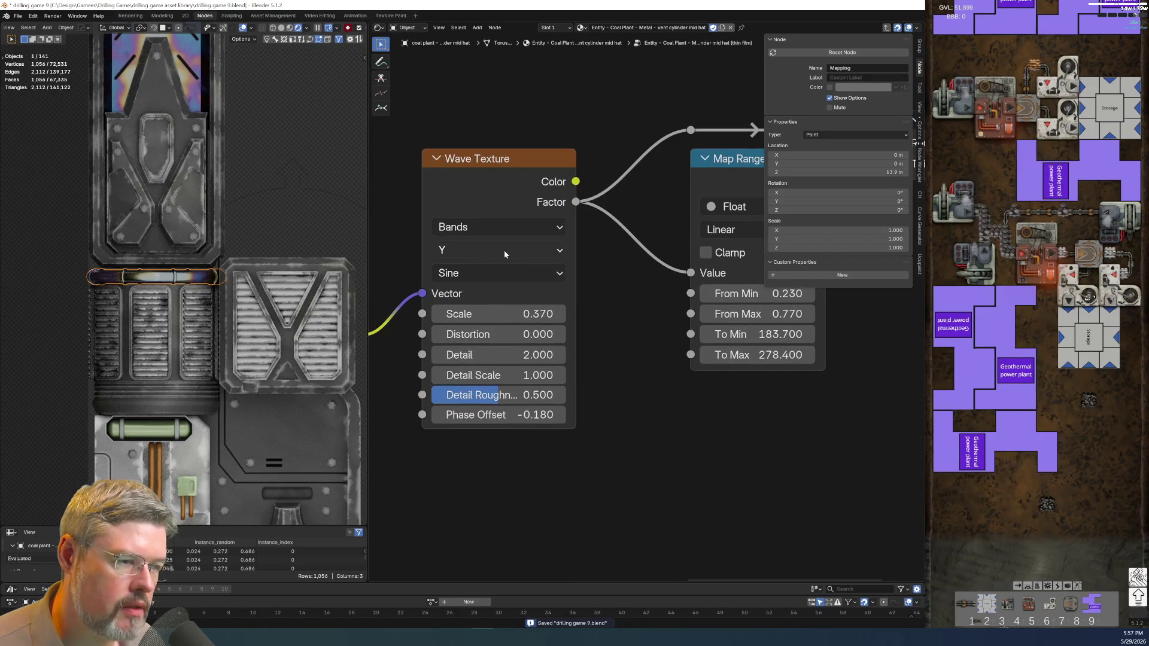
{"action": "left_click", "coordinate": [487, 250]}
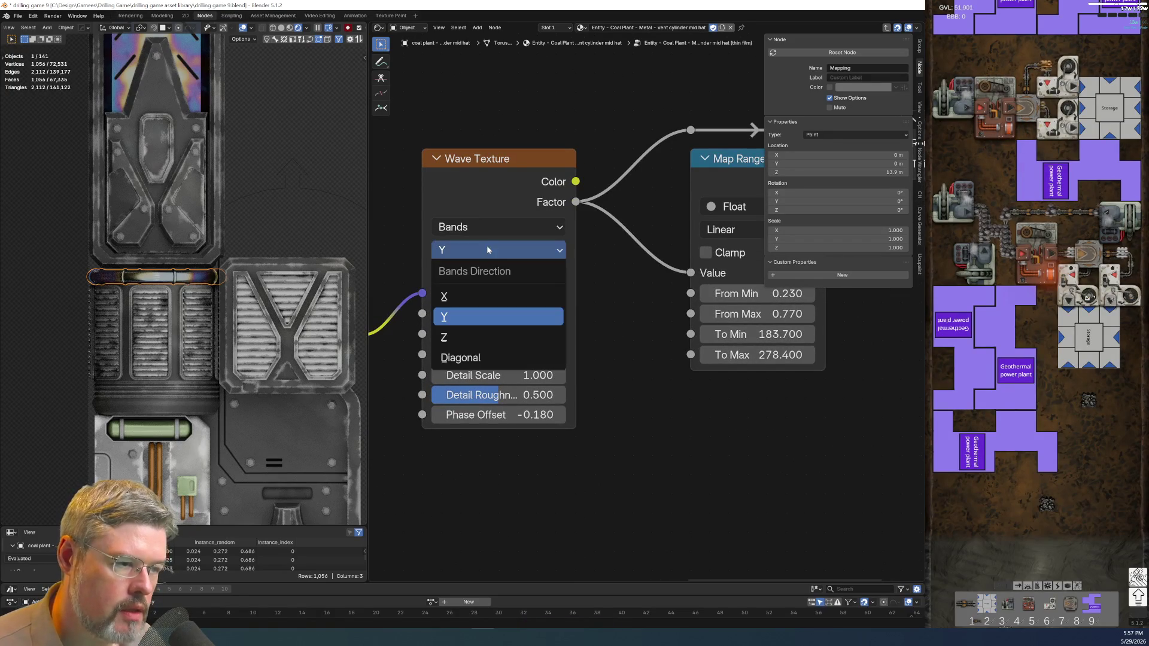
{"action": "left_click", "coordinate": [488, 297]}
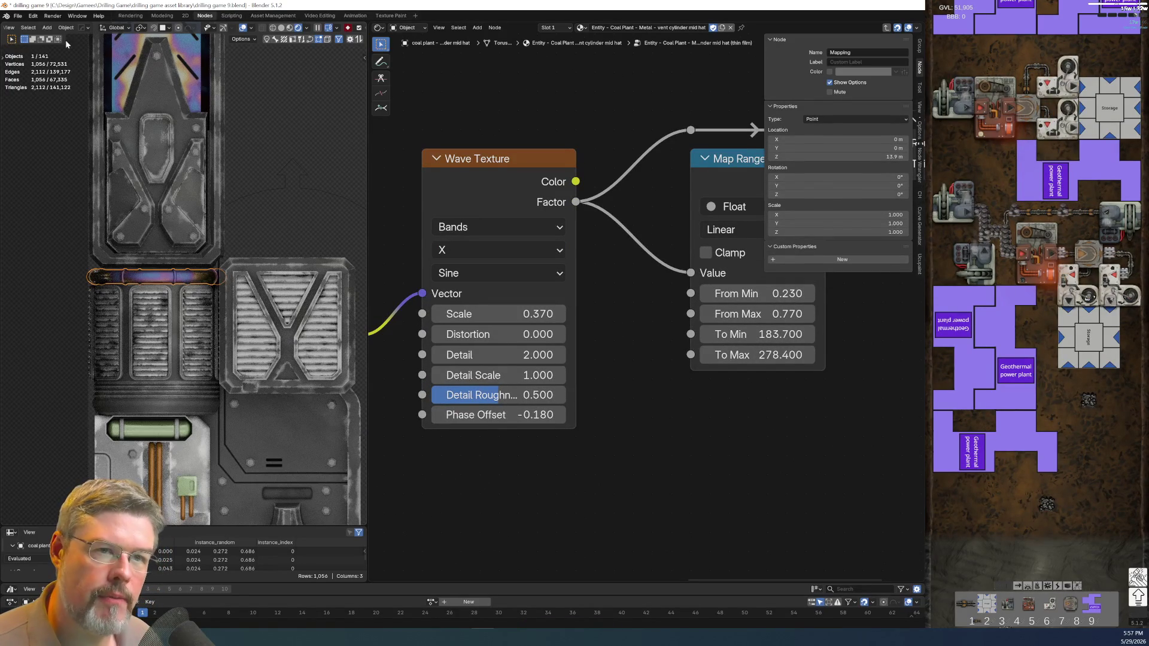
Raise the Wave Texture Scale from 0.370 to 0.740, then select Circle.012.
{"action": "left_click", "coordinate": [17, 16]}
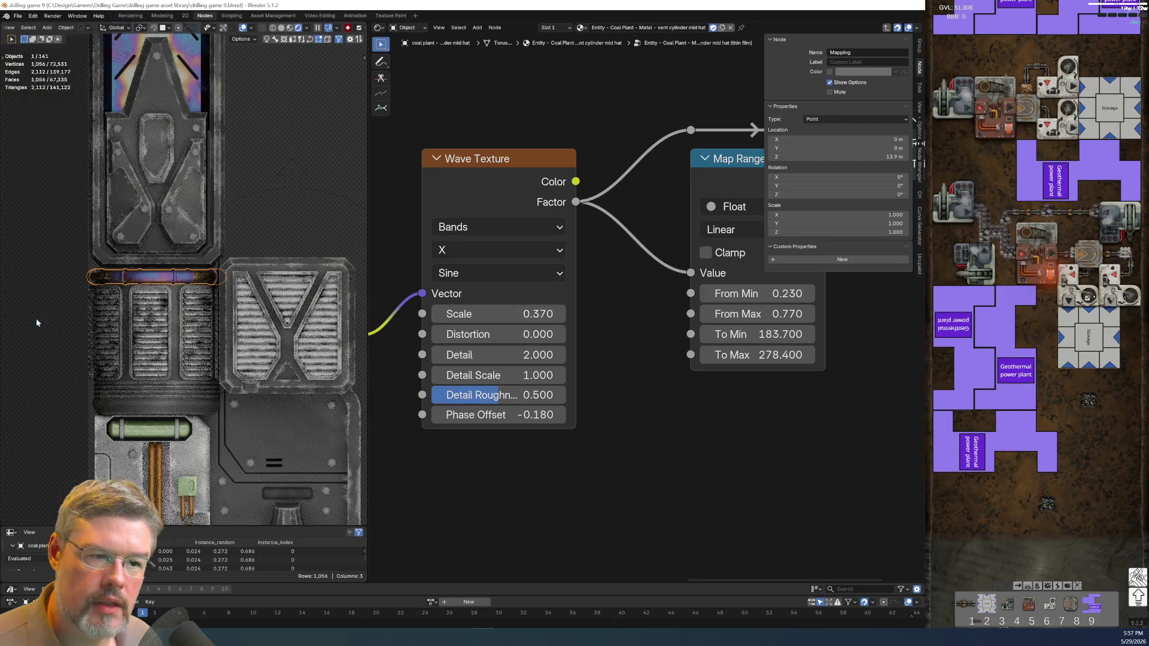
{"action": "scroll", "coordinate": [248, 446], "scroll_direction": "down", "scroll_amount": 5}
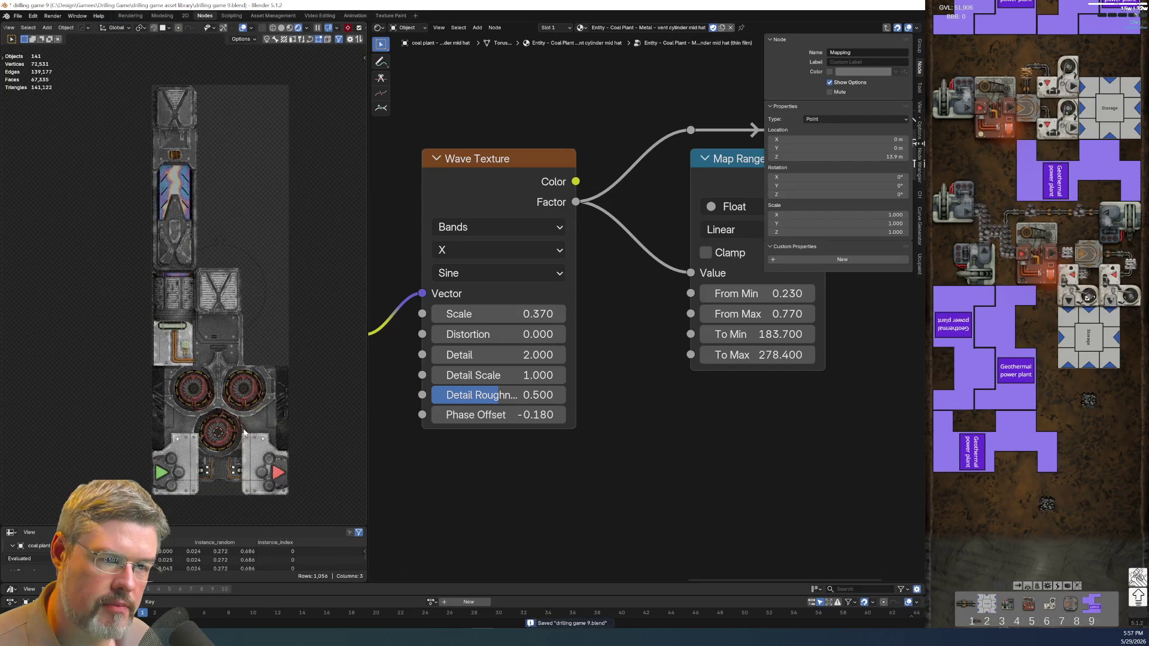
{"action": "scroll", "coordinate": [243, 432], "scroll_direction": "up", "scroll_amount": 8}
{"action": "middle_click_drag", "start_coordinate": [524, 318], "coordinate": [626, 267]}
{"action": "mouse_move", "coordinate": [627, 267]}
{"action": "left_mouse_down"}
{"action": "mouse_move", "coordinate": [568, 267]}
{"action": "mouse_move", "coordinate": [692, 267]}
{"action": "left_mouse_up"}
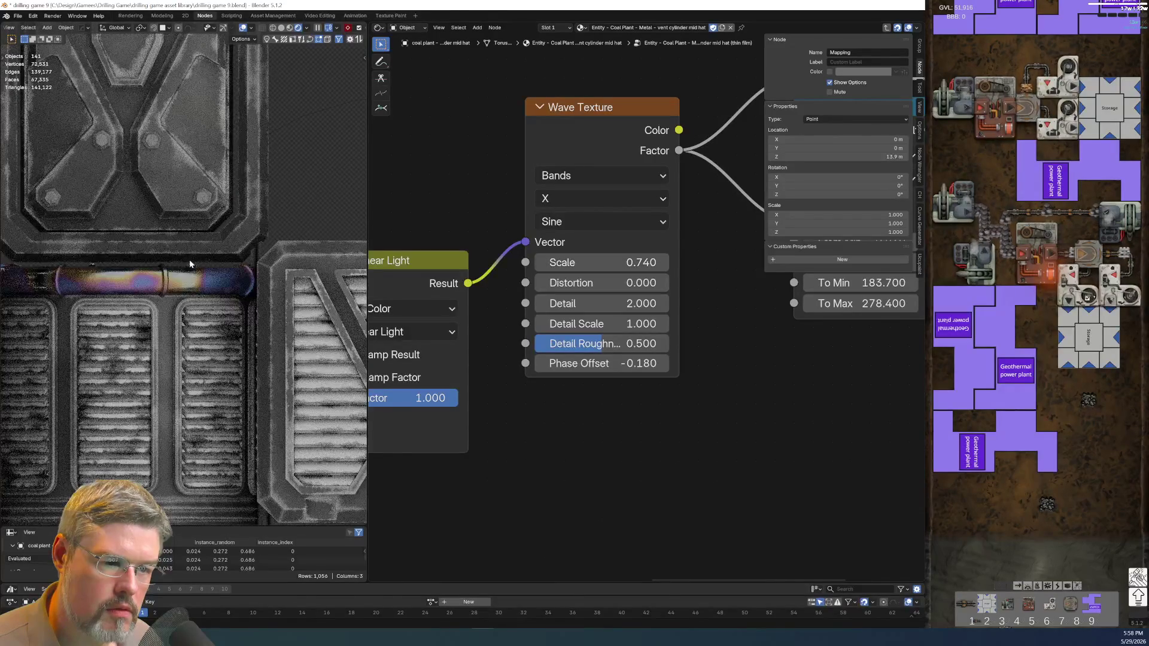
{"action": "scroll", "coordinate": [189, 264], "scroll_direction": "down", "scroll_amount": 3}
{"action": "left_click", "coordinate": [306, 225]}
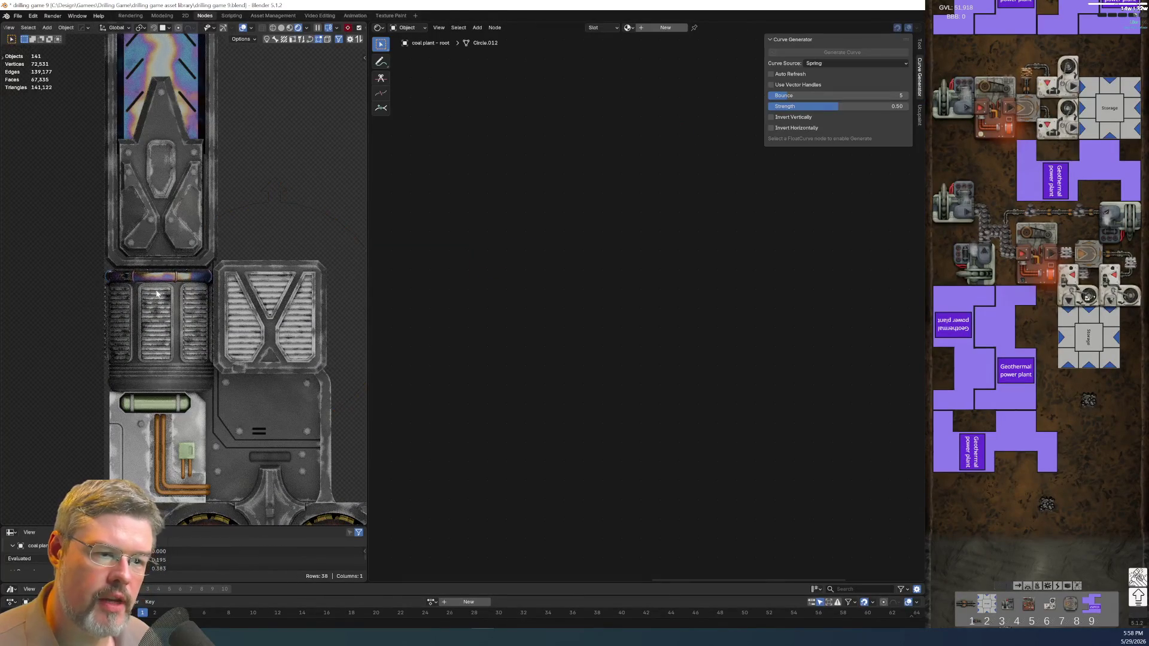
Save drilling game 9.blend again.
{"action": "scroll", "coordinate": [56, 359], "scroll_direction": "down", "scroll_amount": 3}
{"action": "scroll", "coordinate": [147, 297], "scroll_direction": "up", "scroll_amount": 5}
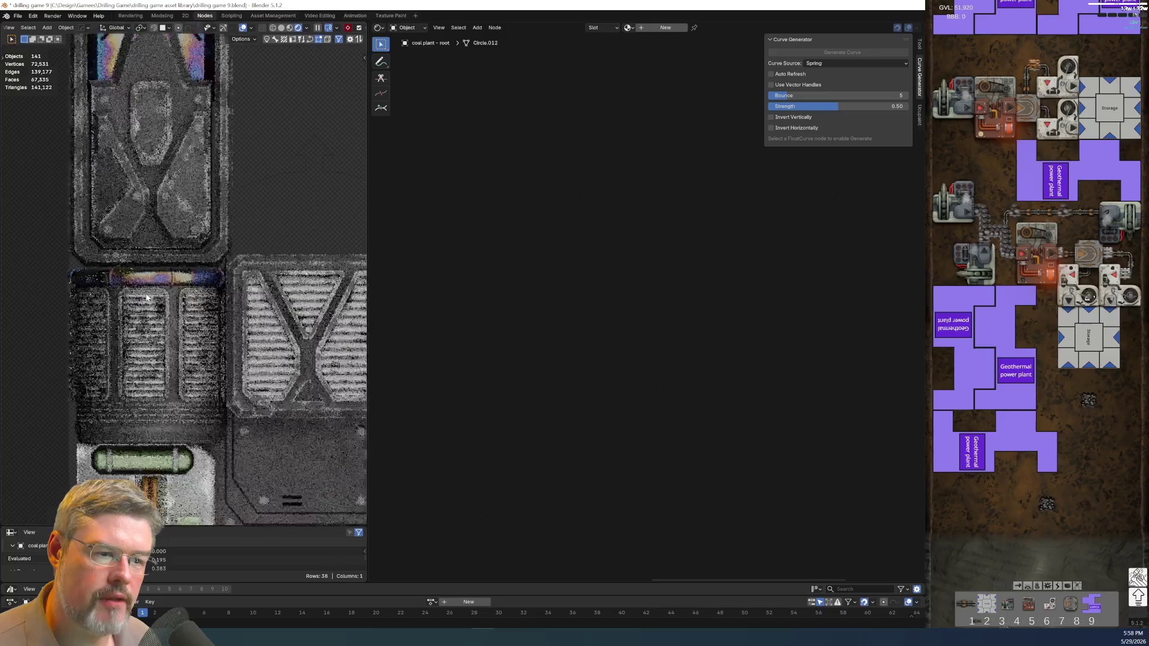
{"action": "scroll", "coordinate": [146, 297], "scroll_direction": "up", "scroll_amount": 4}
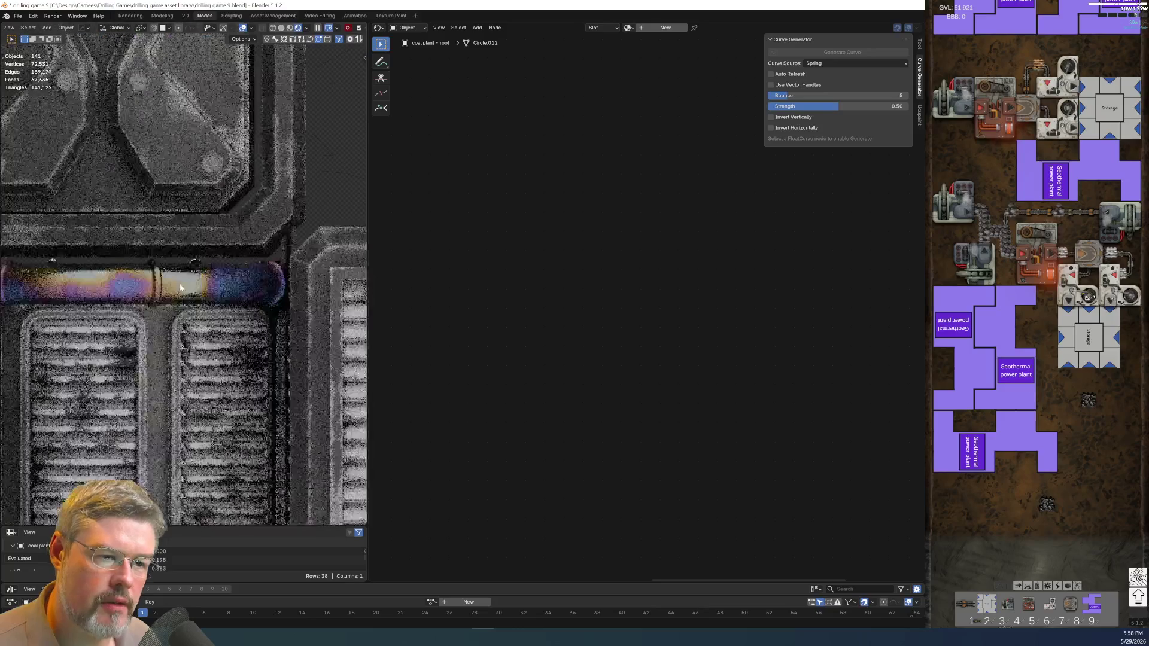
{"action": "left_click", "coordinate": [17, 15]}
{"action": "left_click", "coordinate": [27, 84]}
Select the vent cylinder's pipe band and open it in Edit Mode.
{"action": "scroll", "coordinate": [237, 464], "scroll_direction": "down", "scroll_amount": 6}
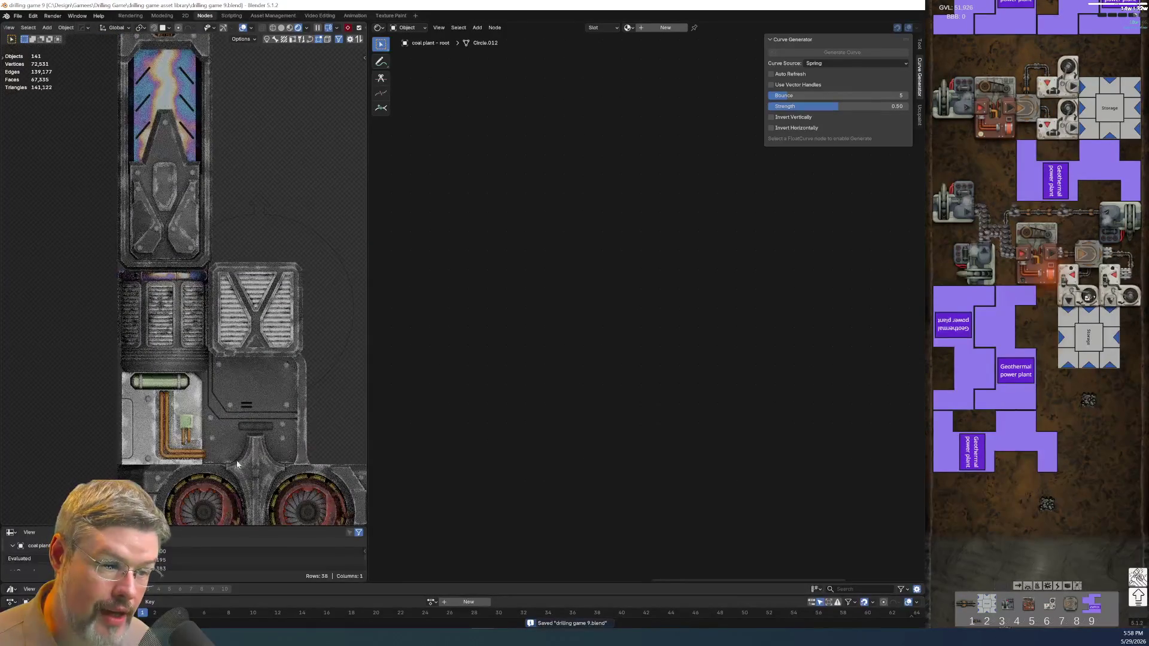
{"action": "left_click", "coordinate": [213, 478]}
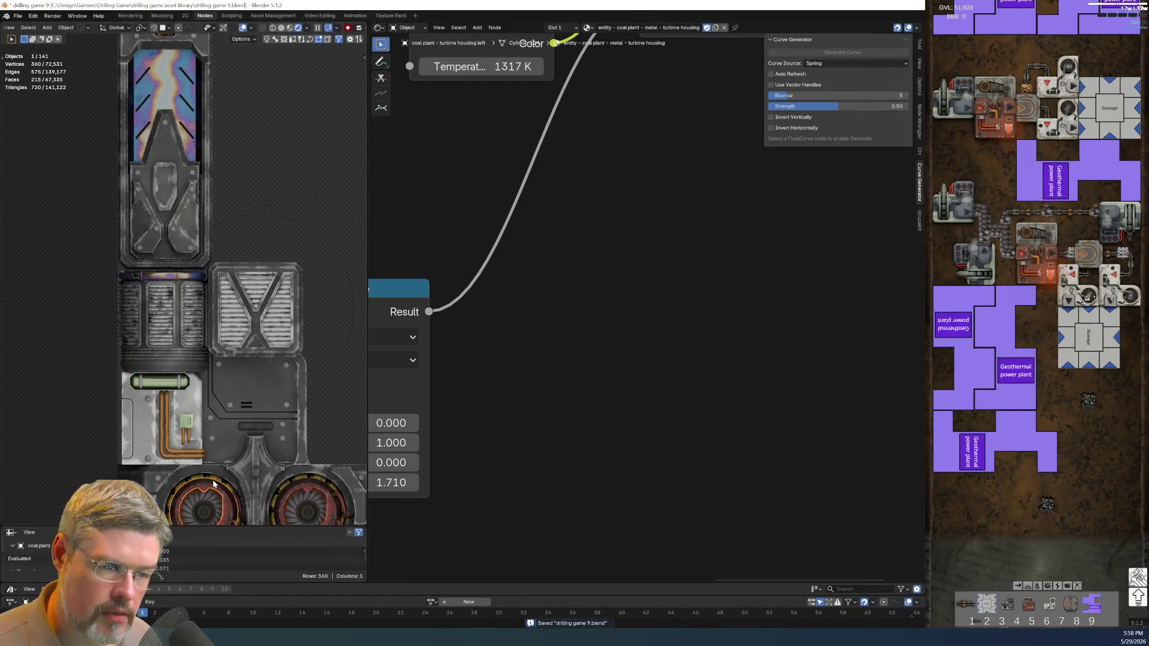
{"action": "scroll", "coordinate": [158, 290], "scroll_direction": "up", "scroll_amount": 4}
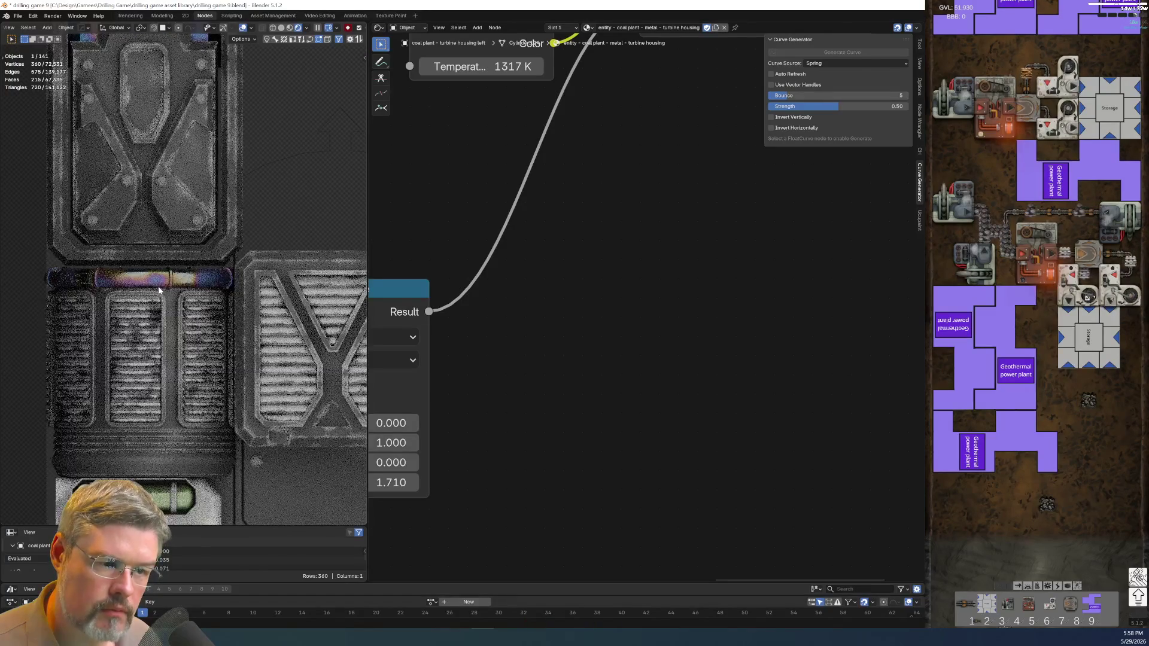
{"action": "left_click", "coordinate": [159, 290]}
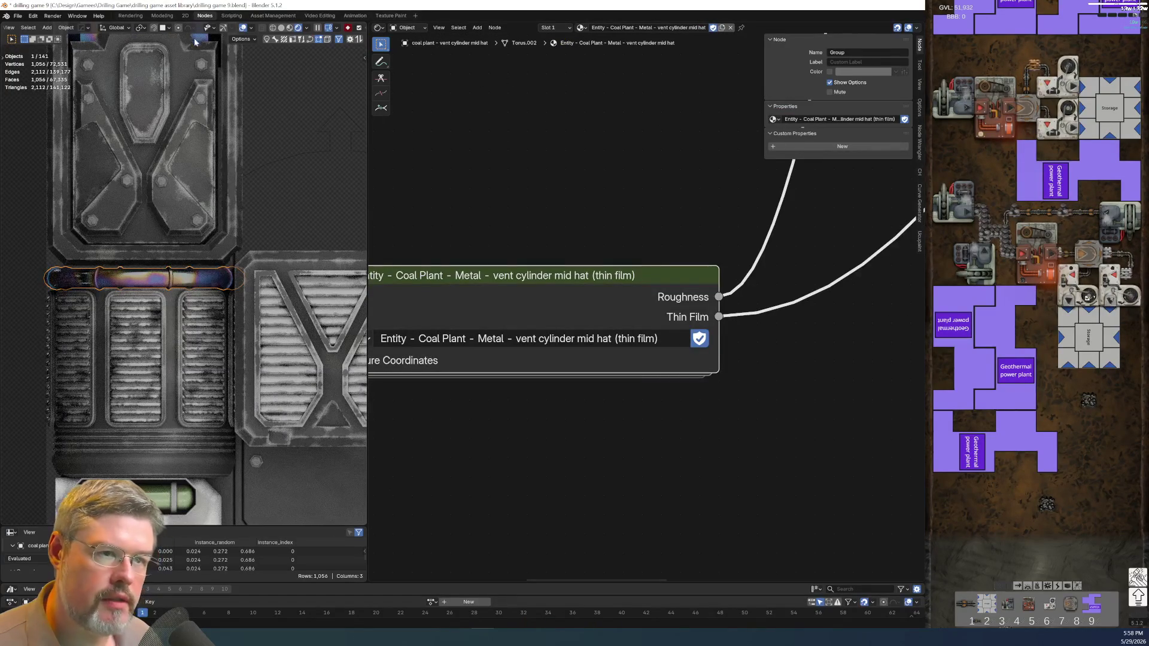
{"action": "left_click", "coordinate": [162, 16]}
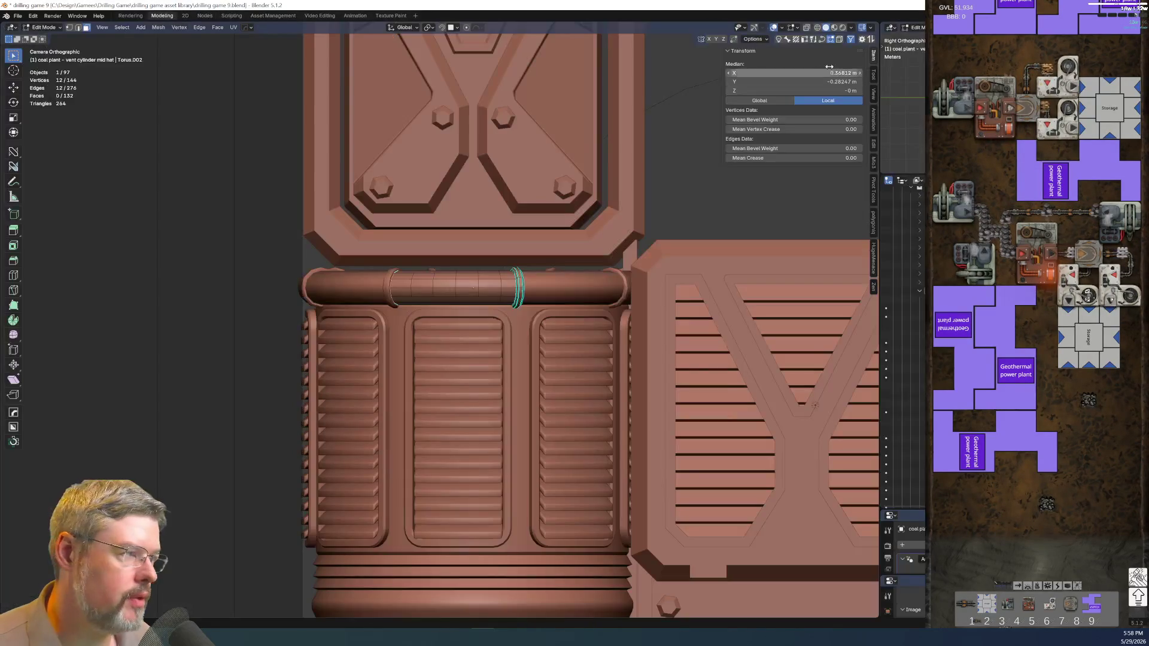
Select the narrow ring band faces around the vent cylinder mesh.
{"action": "middle_click_drag", "start_coordinate": [500, 326], "coordinate": [455, 331]}
{"action": "scroll", "coordinate": [455, 331], "scroll_direction": "up", "scroll_amount": 5}
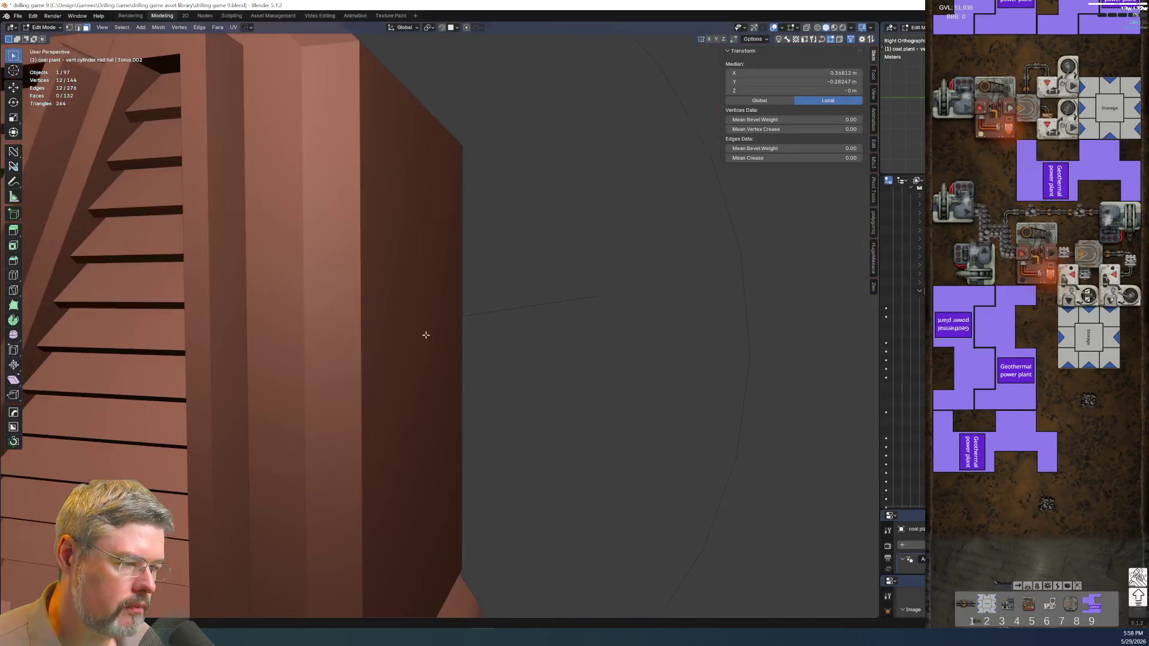
{"action": "scroll", "coordinate": [426, 335], "scroll_direction": "down", "scroll_amount": 5}
{"action": "right_click", "coordinate": [434, 335]}
{"action": "key", "text": "Escape"}
{"action": "right_click", "coordinate": [435, 336]}
{"action": "key", "text": "Escape"}
{"action": "key", "text": "ctrl+l"}
{"action": "key", "text": "KP_Decimal"}
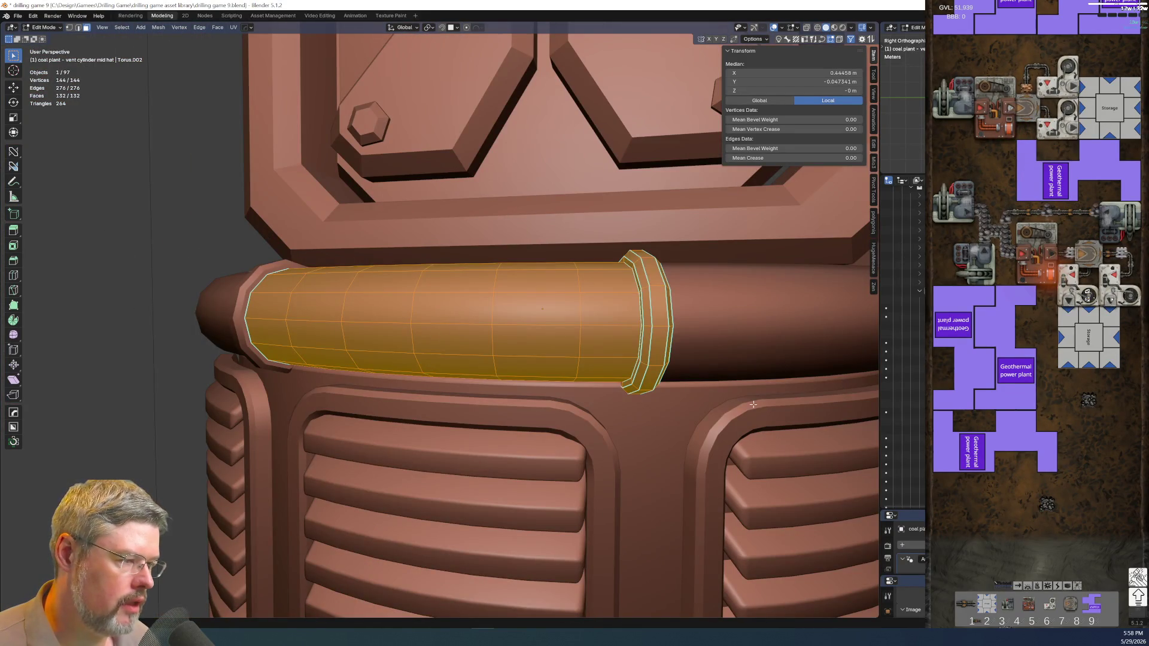
{"action": "key", "text": "alt+a"}
{"action": "left_click", "coordinate": [449, 280], "text": "alt"}
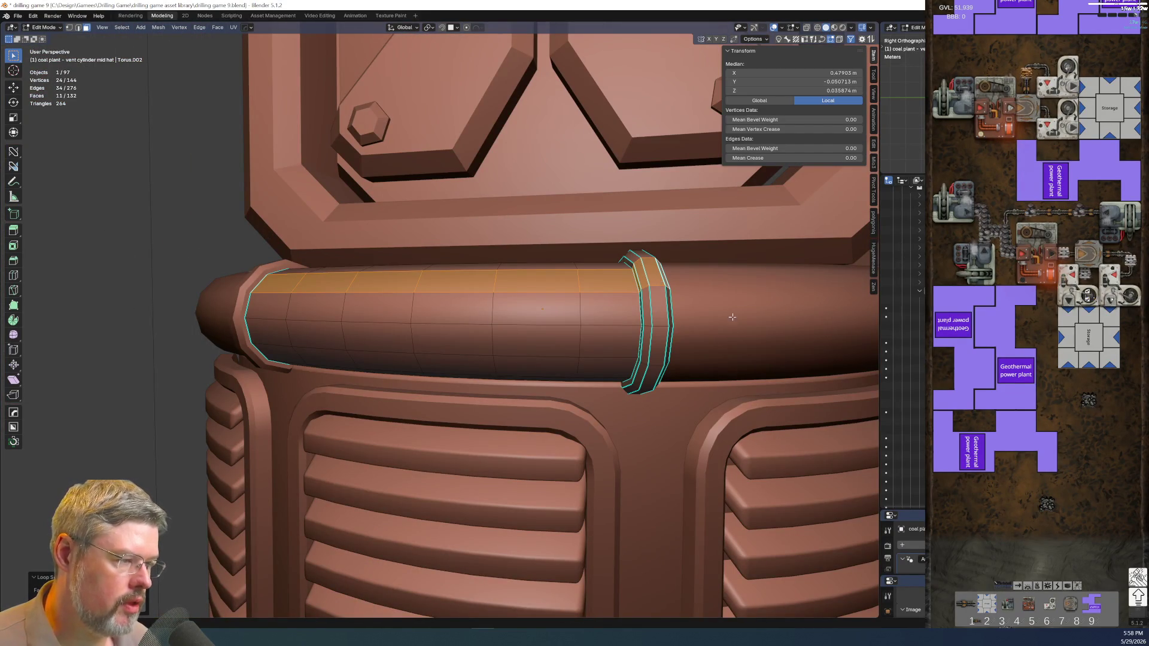
{"action": "key", "text": "alt+a"}
{"action": "key", "text": "l"}
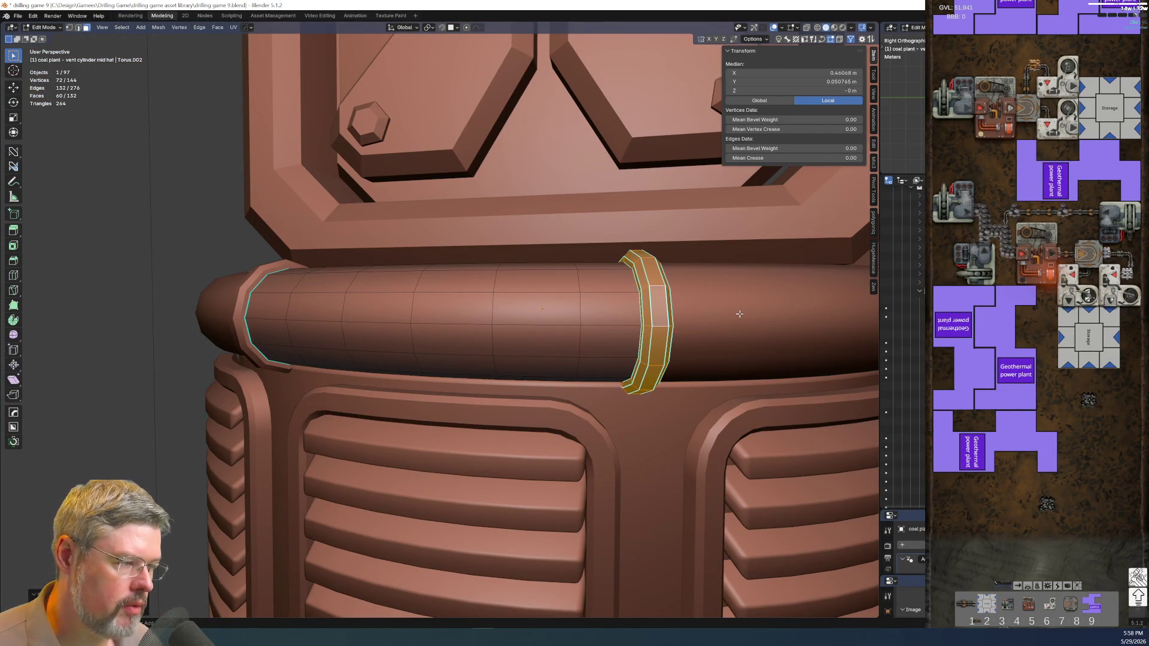
{"action": "middle_click_drag", "start_coordinate": [663, 305], "coordinate": [639, 297]}
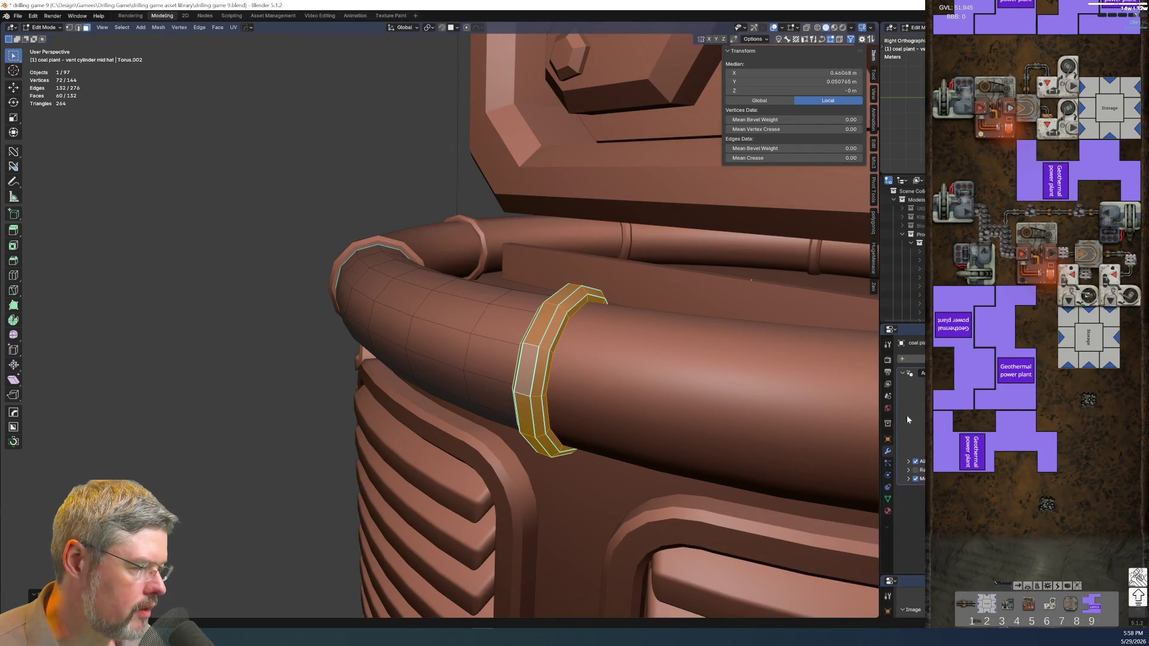
Assign a brass material to the selected ring band, found by searching 'brass'.
{"action": "left_click", "coordinate": [887, 512]}
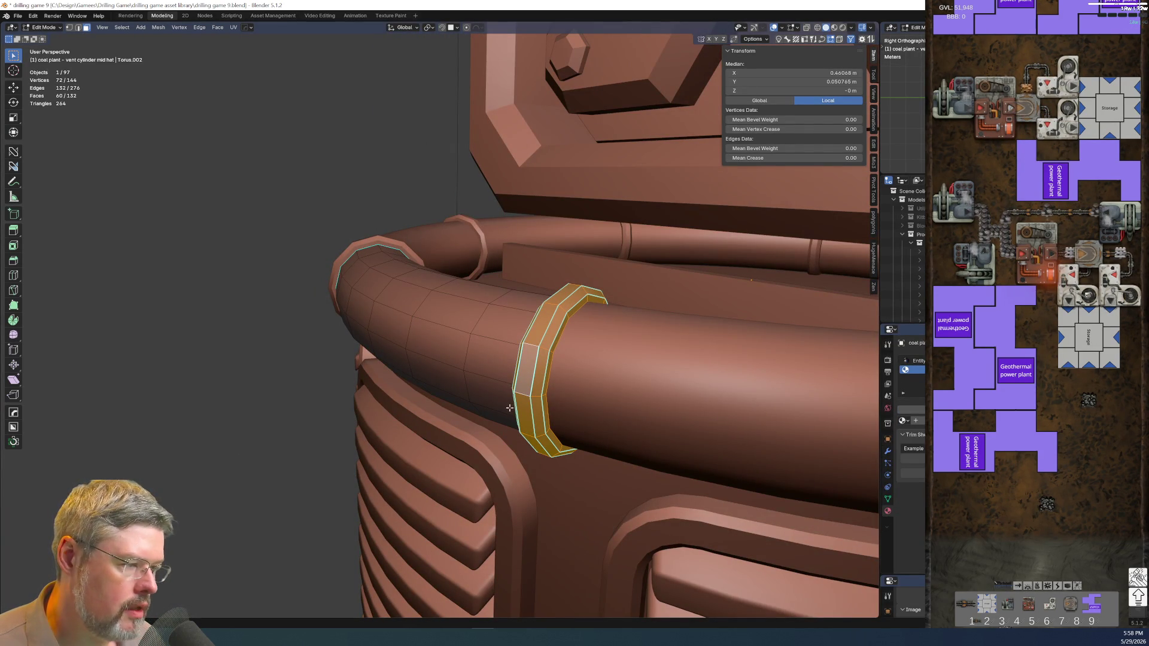
{"action": "left_click", "coordinate": [902, 421]}
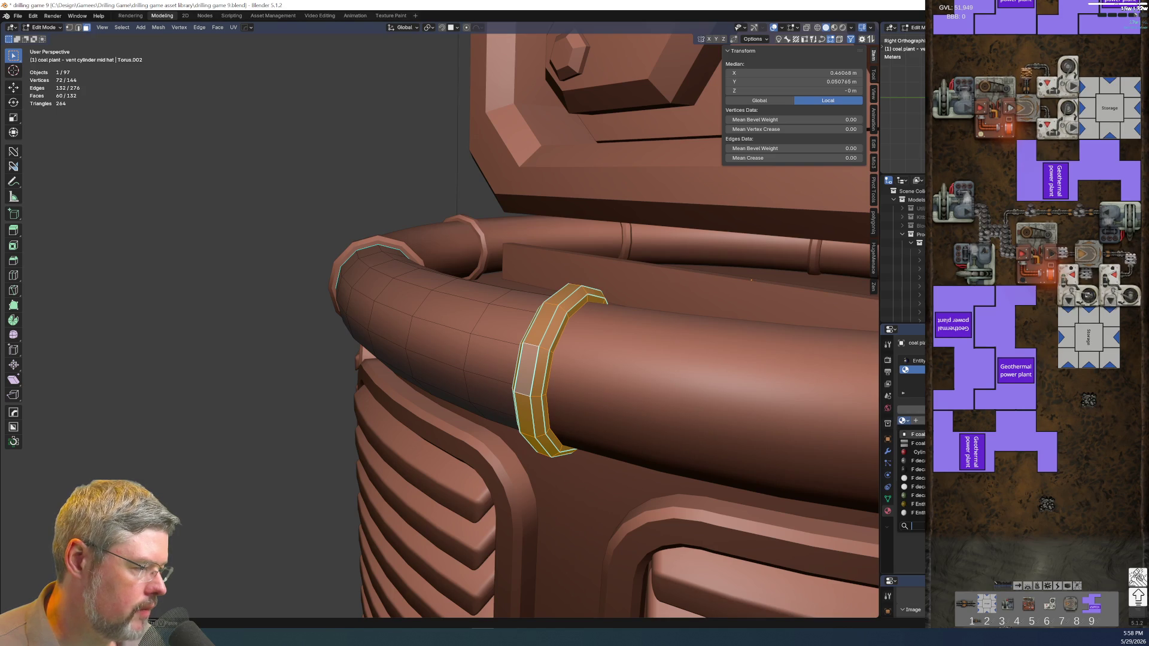
{"action": "type", "text": "brass"}
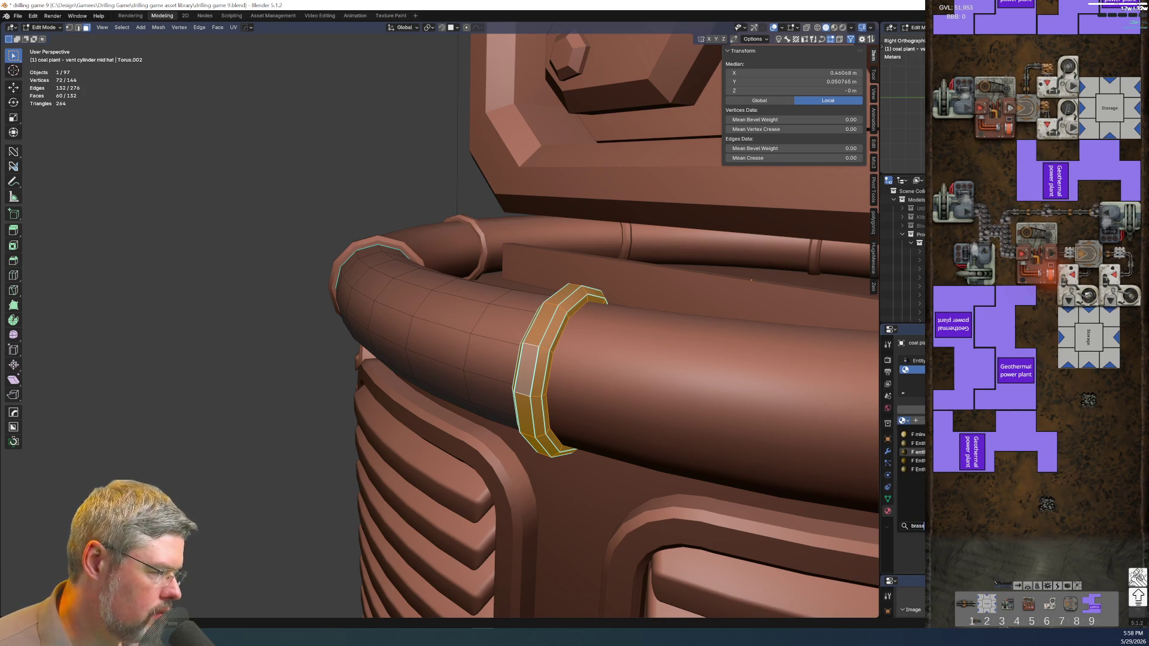
{"action": "key", "text": "Return"}
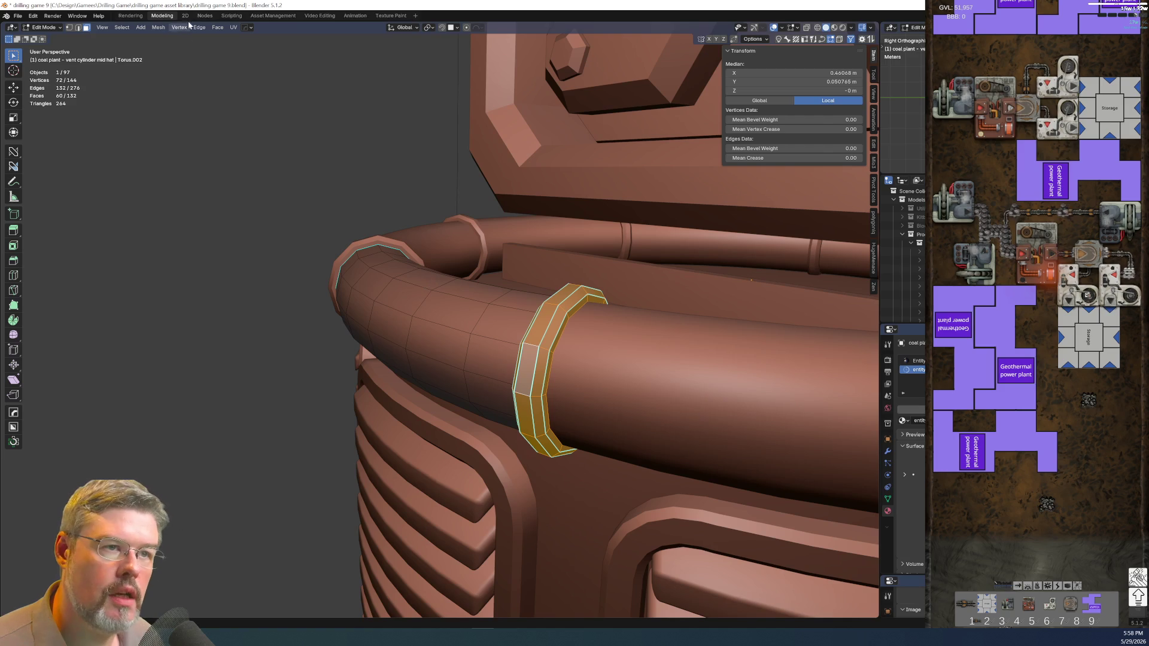
{"action": "left_click", "coordinate": [205, 15]}
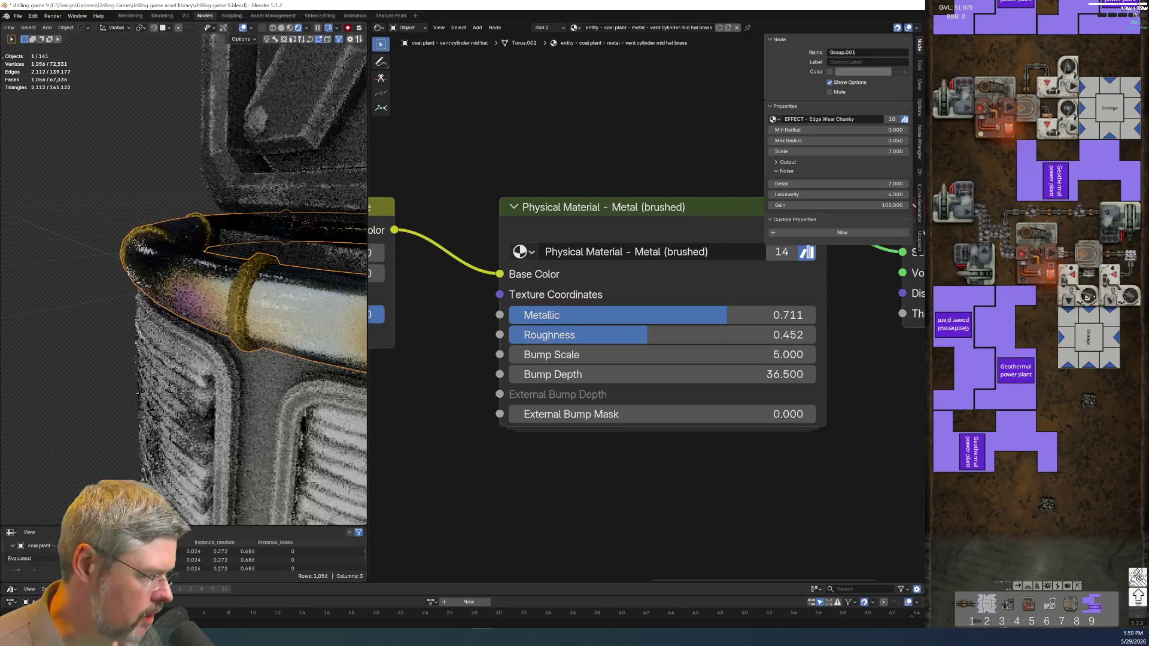
Revert the ring to the original vent cylinder mid hat brass material and bring up Save As.
{"action": "key", "text": "ctrl+z"}
{"action": "scroll", "coordinate": [235, 338], "scroll_direction": "down", "scroll_amount": 5}
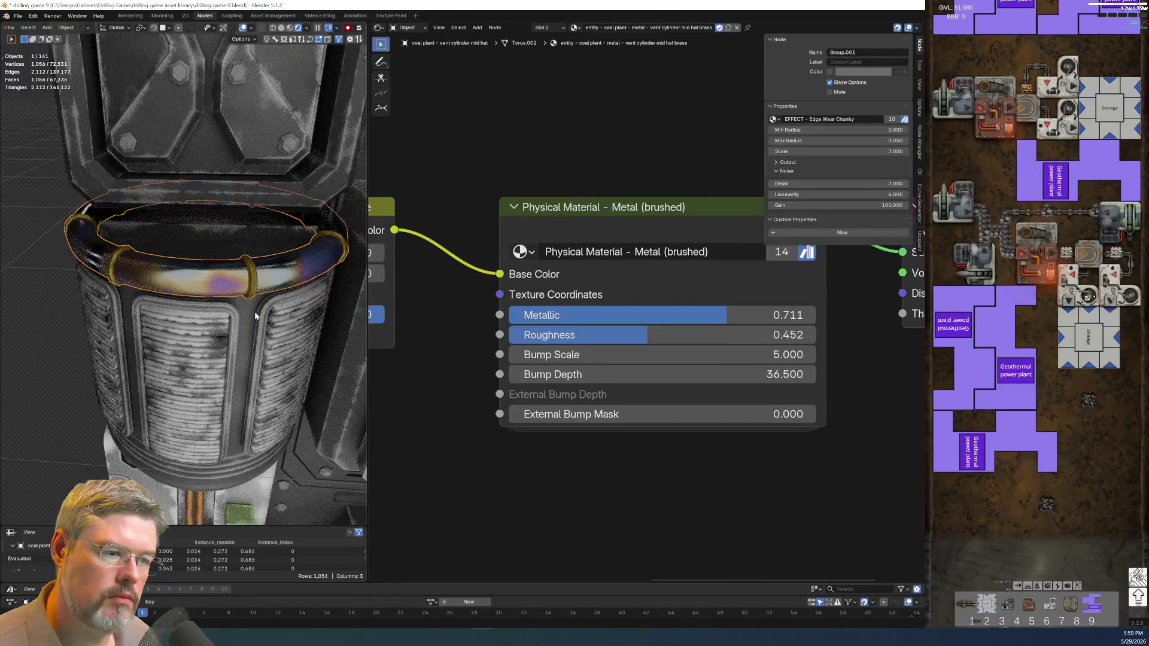
{"action": "scroll", "coordinate": [256, 329], "scroll_direction": "up", "scroll_amount": 5}
{"action": "scroll", "coordinate": [254, 316], "scroll_direction": "down", "scroll_amount": 3}
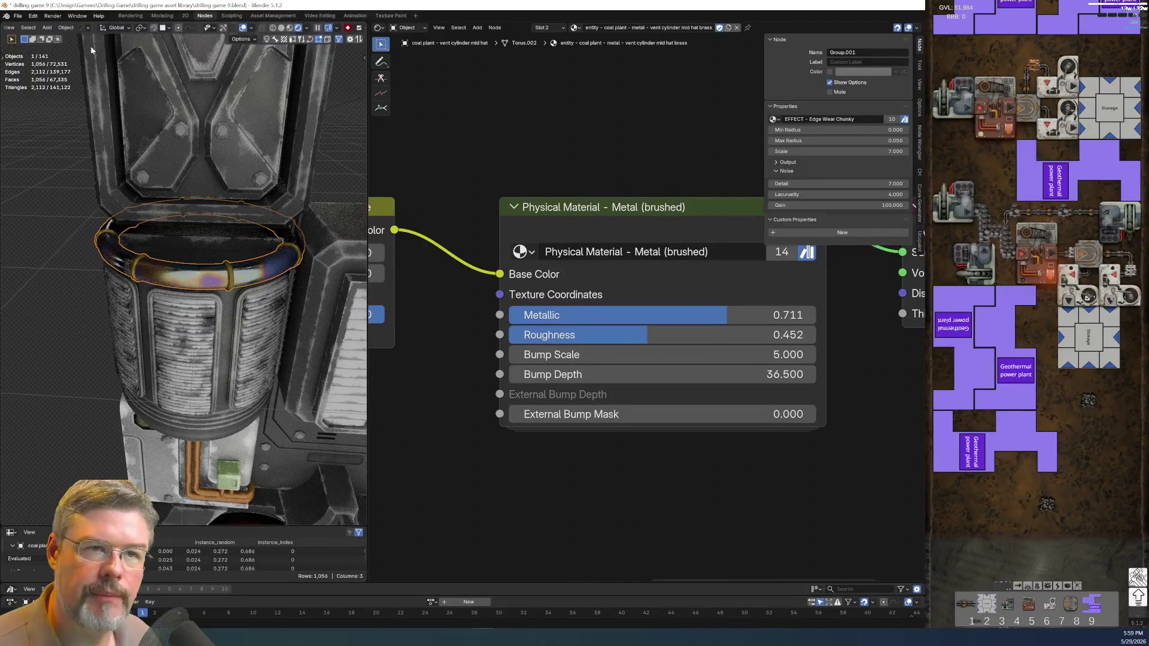
{"action": "left_click", "coordinate": [18, 15]}
{"action": "left_click", "coordinate": [35, 81]}
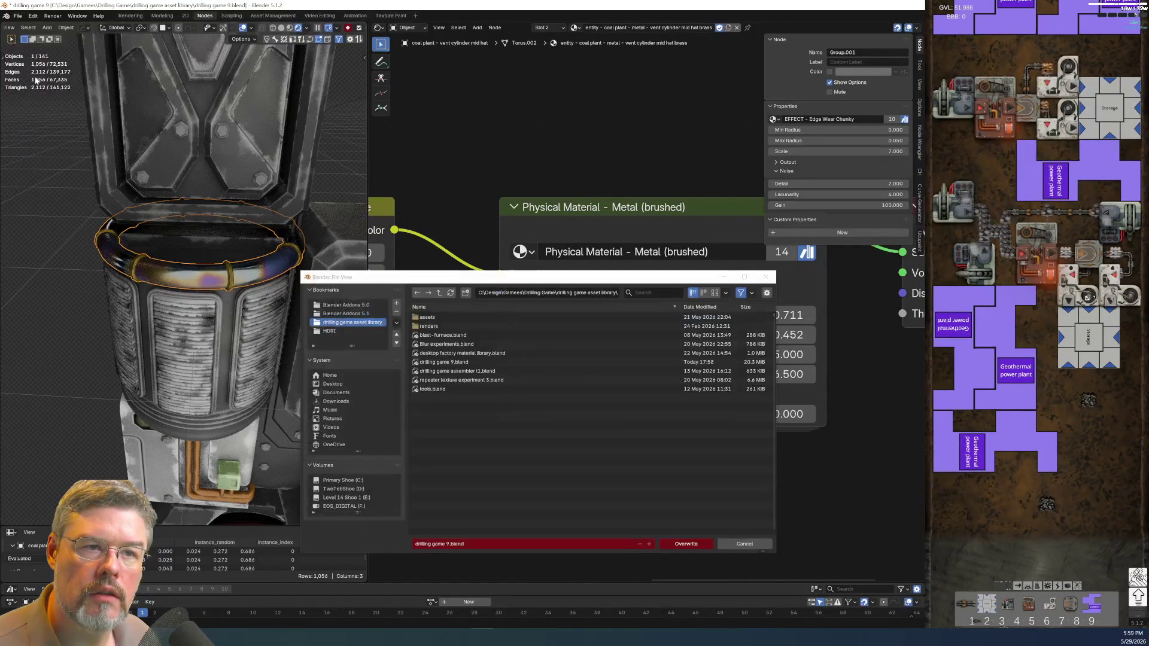
Overwrite drilling game 9.blend, deselect the vent cylinder, and switch to front orthographic view.
{"action": "left_click", "coordinate": [688, 545]}
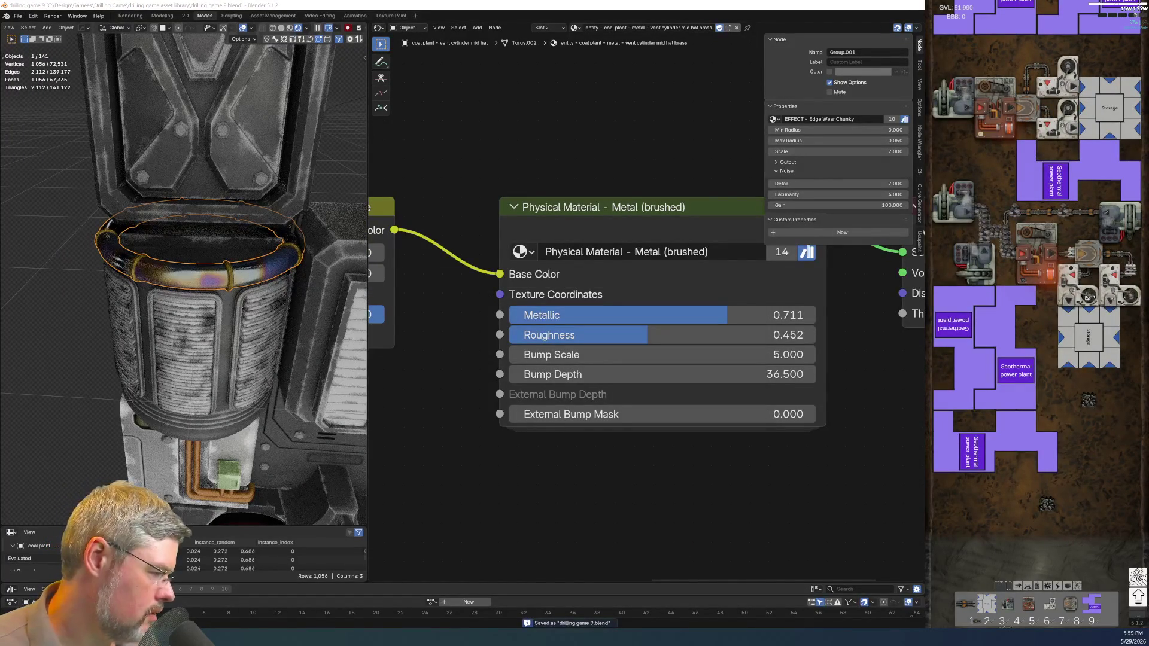
{"action": "left_click", "coordinate": [80, 332]}
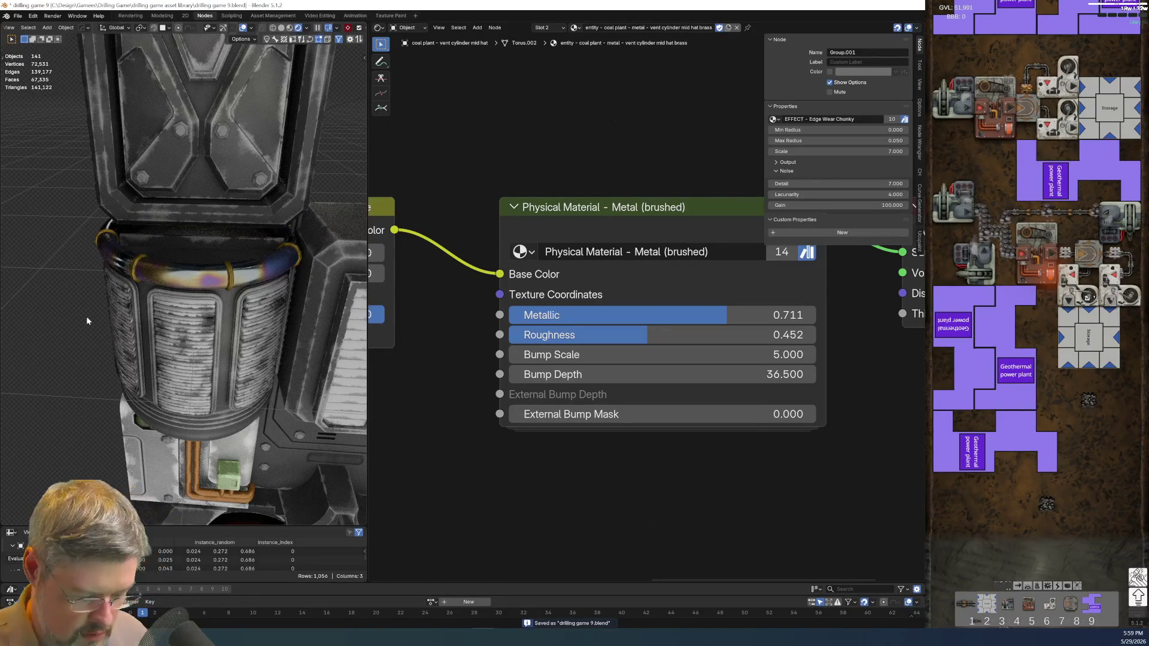
{"action": "key", "text": "KP_1"}
Select the coal plant body lower main fan section and enter Edit Mode.
{"action": "scroll", "coordinate": [86, 316], "scroll_direction": "down", "scroll_amount": 5}
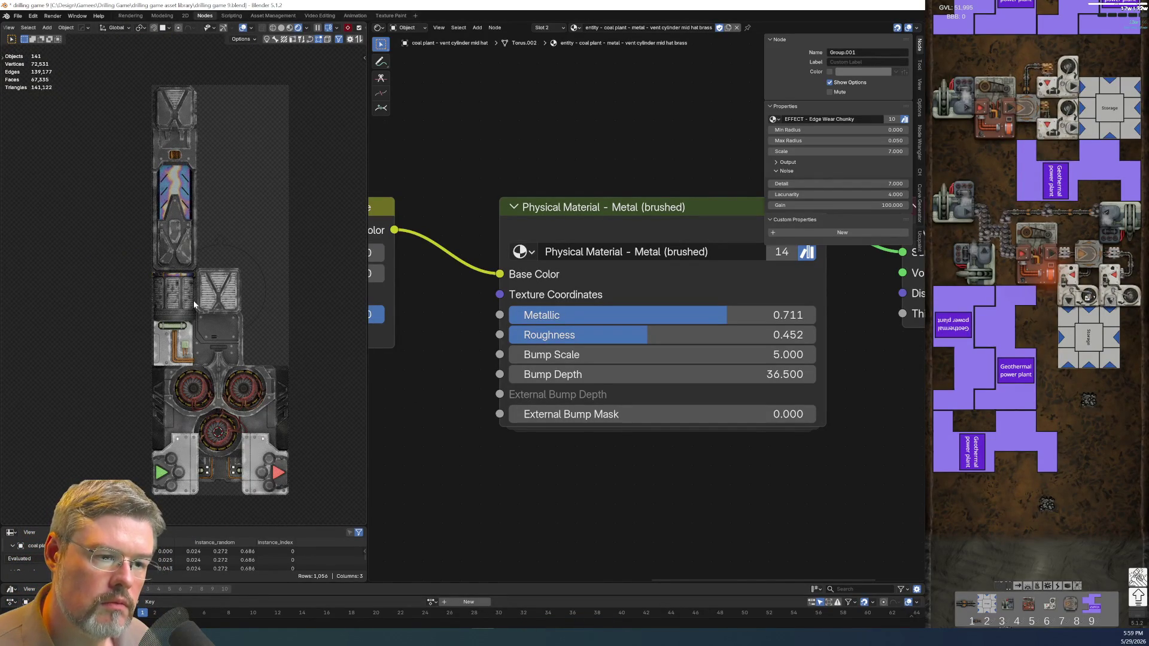
{"action": "left_click", "coordinate": [275, 408]}
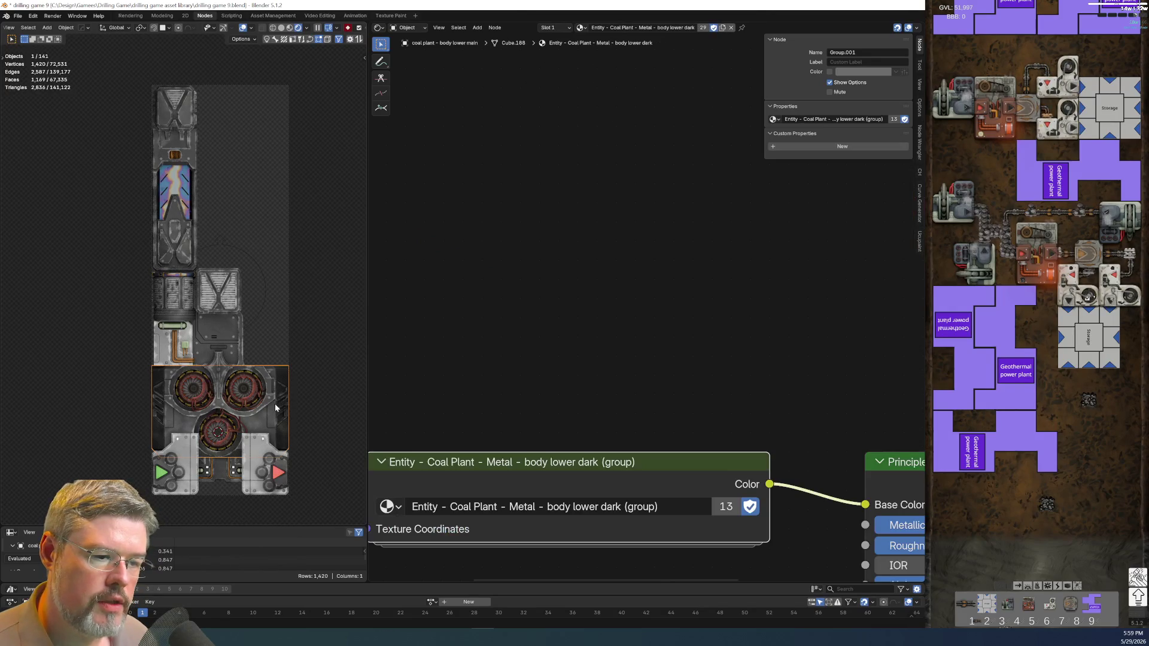
{"action": "middle_click_drag", "start_coordinate": [276, 409], "coordinate": [290, 434]}
{"action": "key", "text": "Tab"}
{"action": "left_click", "coordinate": [300, 379]}
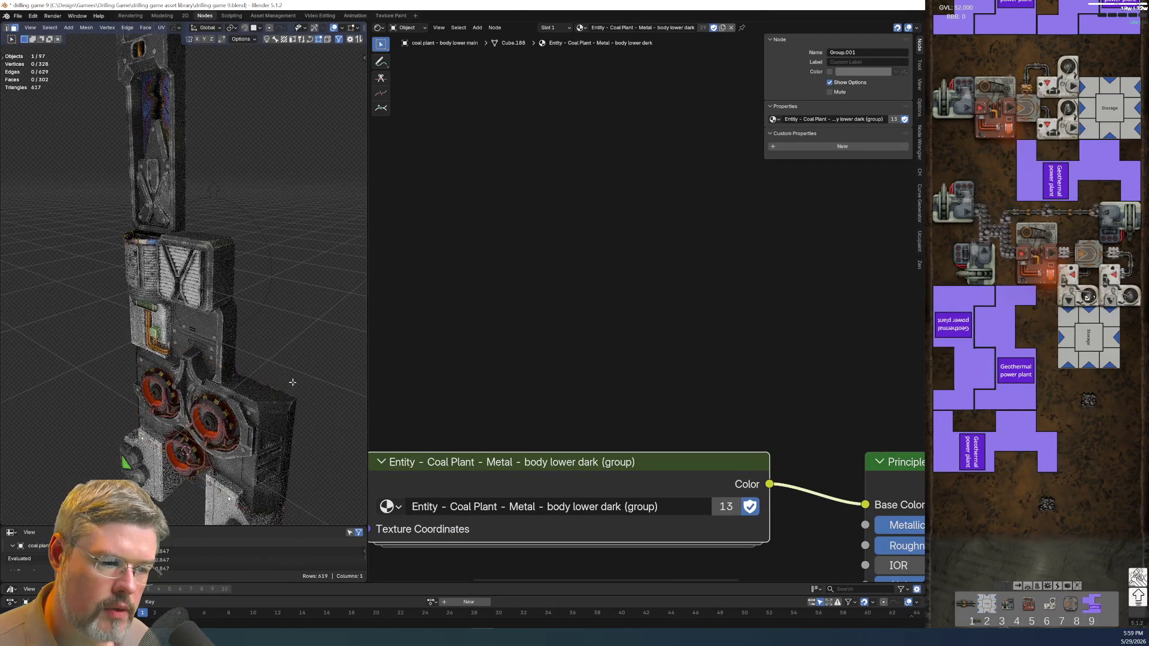
{"action": "left_click", "coordinate": [163, 16]}
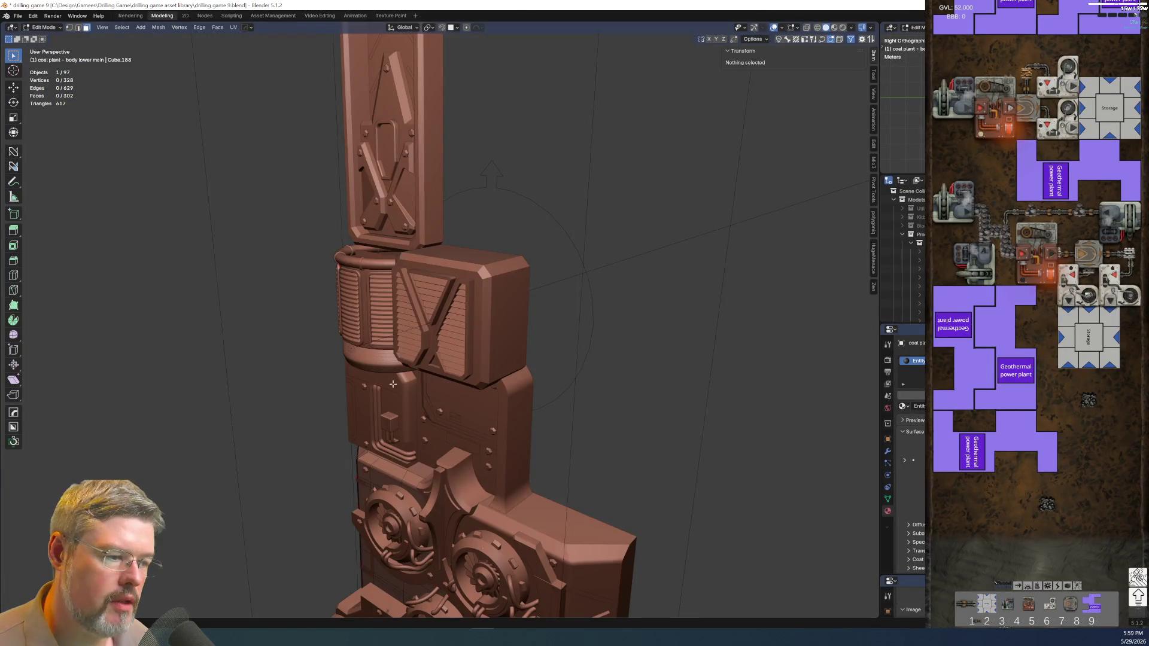
Orbit around the lower machinery, switching between Object and Edit Mode.
{"action": "middle_click_drag", "start_coordinate": [527, 371], "coordinate": [547, 402]}
{"action": "key", "text": "Tab"}
{"action": "left_click", "coordinate": [465, 416]}
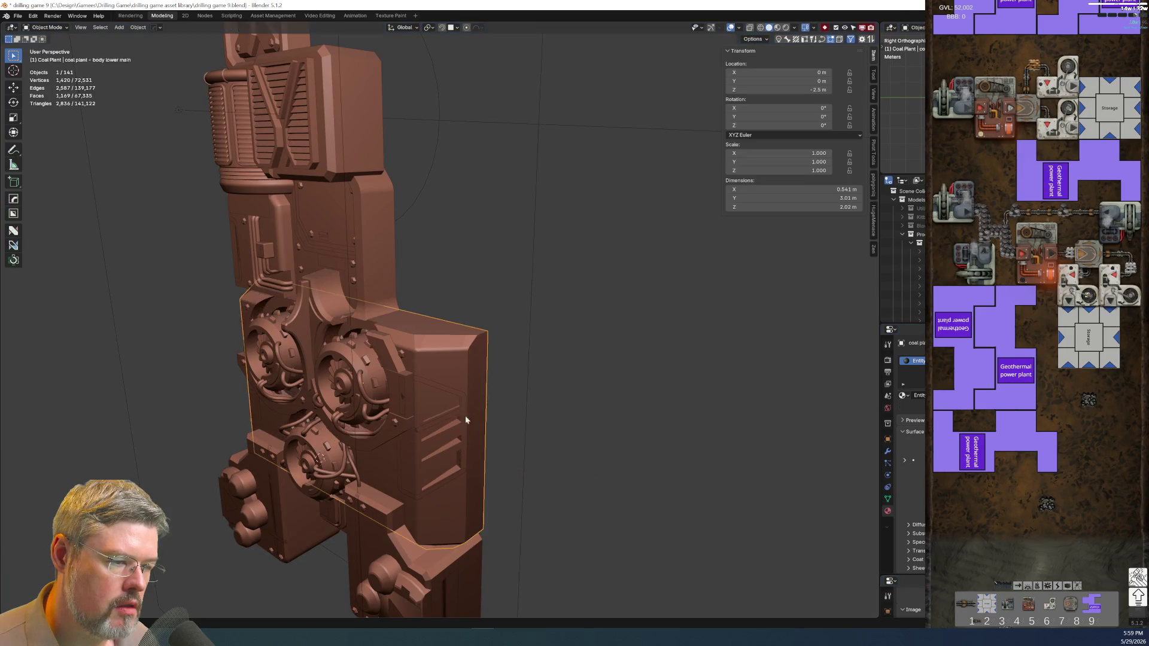
{"action": "scroll", "coordinate": [465, 416], "scroll_direction": "up", "scroll_amount": 5}
{"action": "middle_click_drag", "start_coordinate": [465, 416], "coordinate": [408, 401]}
{"action": "key", "text": "Tab"}
{"action": "left_click", "coordinate": [410, 353]}
{"action": "mouse_move", "coordinate": [410, 353]}
{"action": "middle_mouse_down"}
{"action": "mouse_move", "coordinate": [371, 383]}
{"action": "mouse_move", "coordinate": [129, 205]}
{"action": "middle_mouse_up"}
{"action": "scroll", "coordinate": [371, 383], "scroll_direction": "up", "scroll_amount": 4}
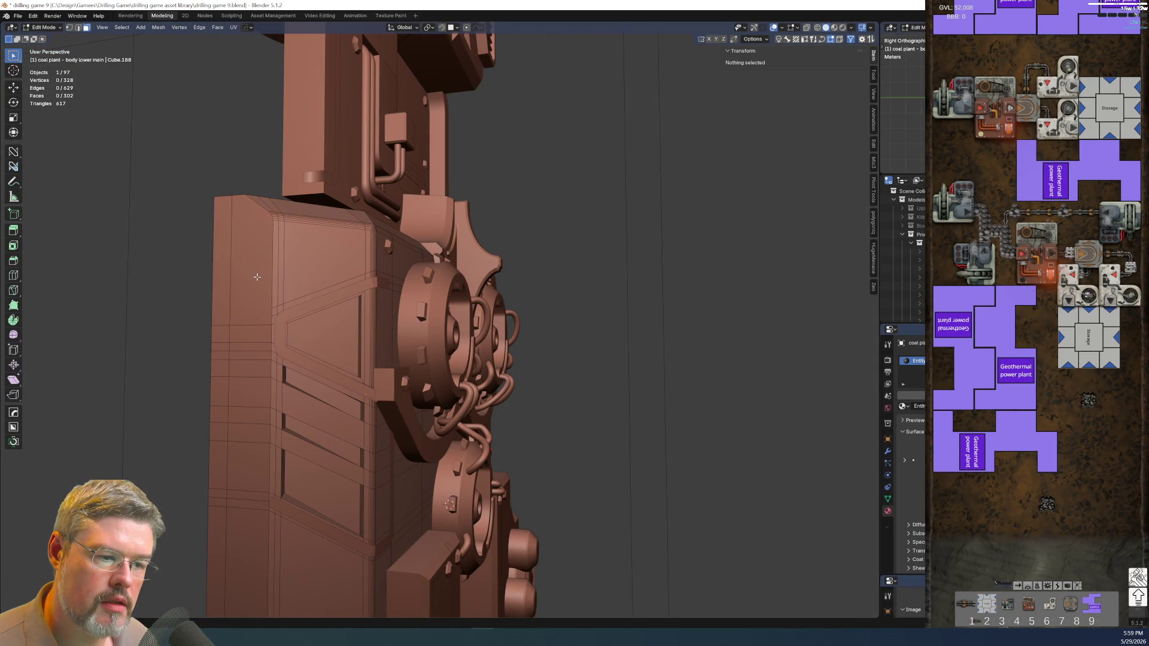
Orbit out to see the whole tall model, then switch to Rendered viewport shading.
{"action": "mouse_move", "coordinate": [257, 283]}
{"action": "middle_mouse_down"}
{"action": "mouse_move", "coordinate": [282, 321]}
{"action": "mouse_move", "coordinate": [255, 291]}
{"action": "middle_mouse_up"}
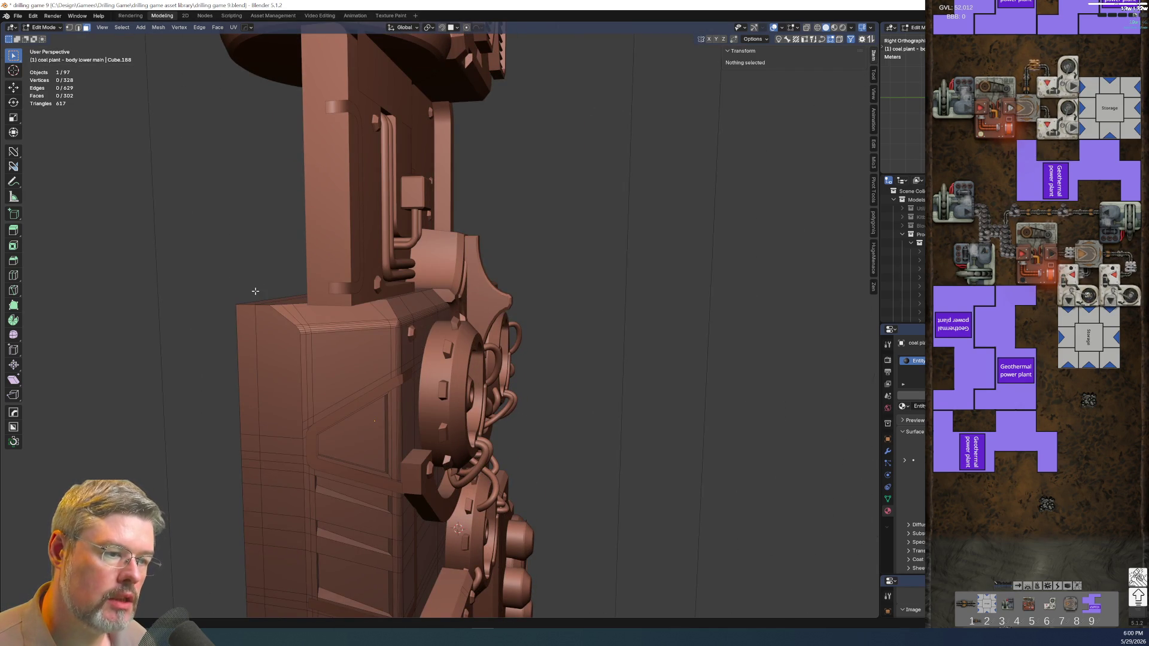
{"action": "mouse_move", "coordinate": [255, 291]}
{"action": "middle_mouse_down"}
{"action": "mouse_move", "coordinate": [298, 328]}
{"action": "mouse_move", "coordinate": [464, 384]}
{"action": "middle_mouse_up"}
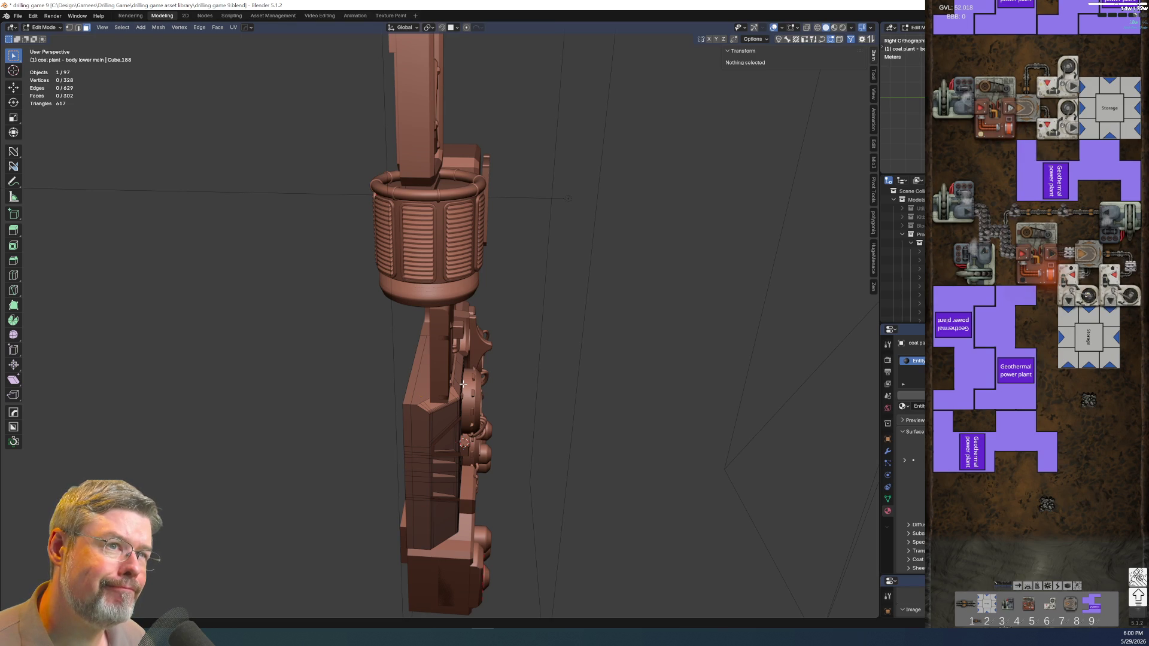
{"action": "scroll", "coordinate": [463, 383], "scroll_direction": "up", "scroll_amount": 3}
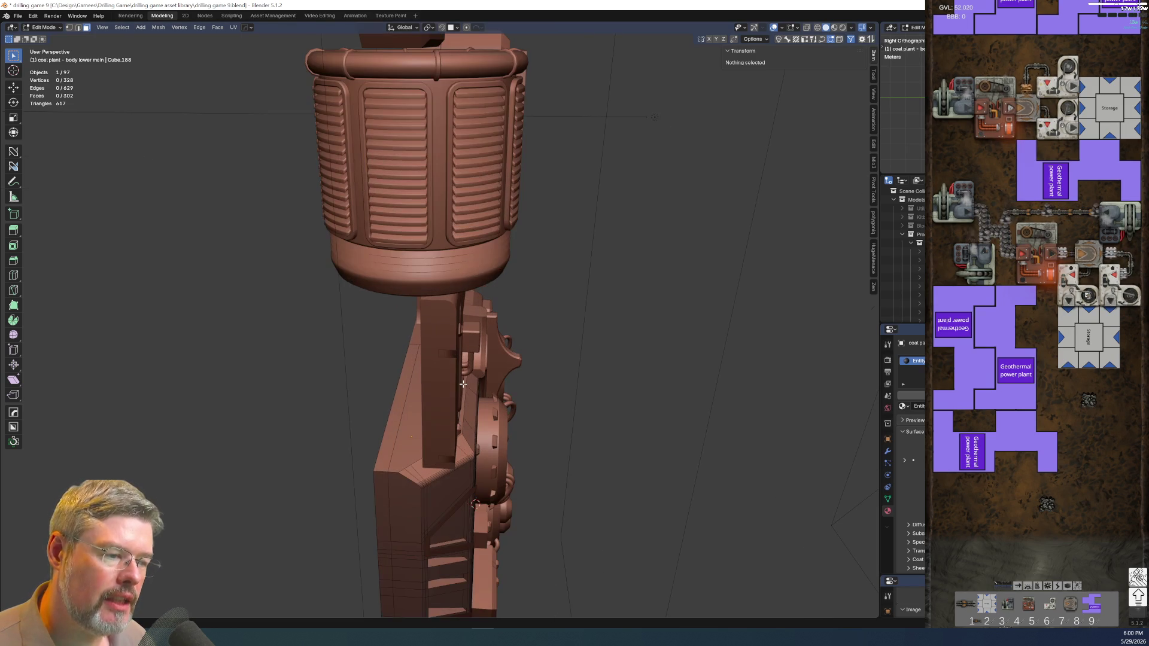
{"action": "scroll", "coordinate": [463, 384], "scroll_direction": "up", "scroll_amount": 5}
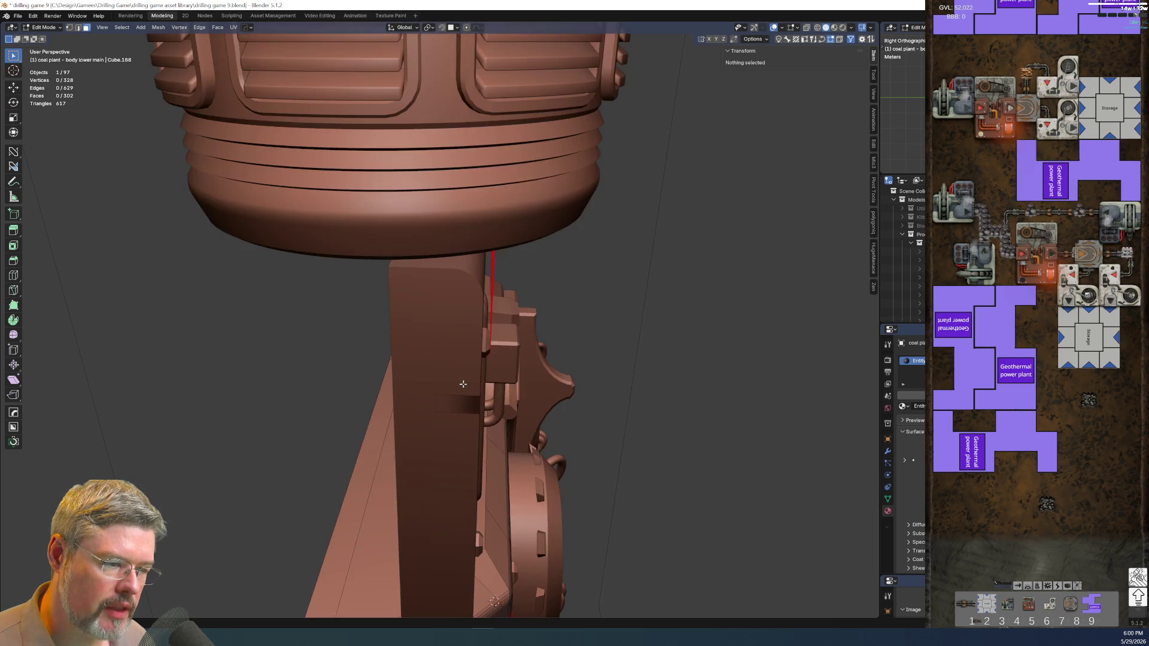
{"action": "middle_click_drag", "start_coordinate": [417, 371], "coordinate": [414, 366]}
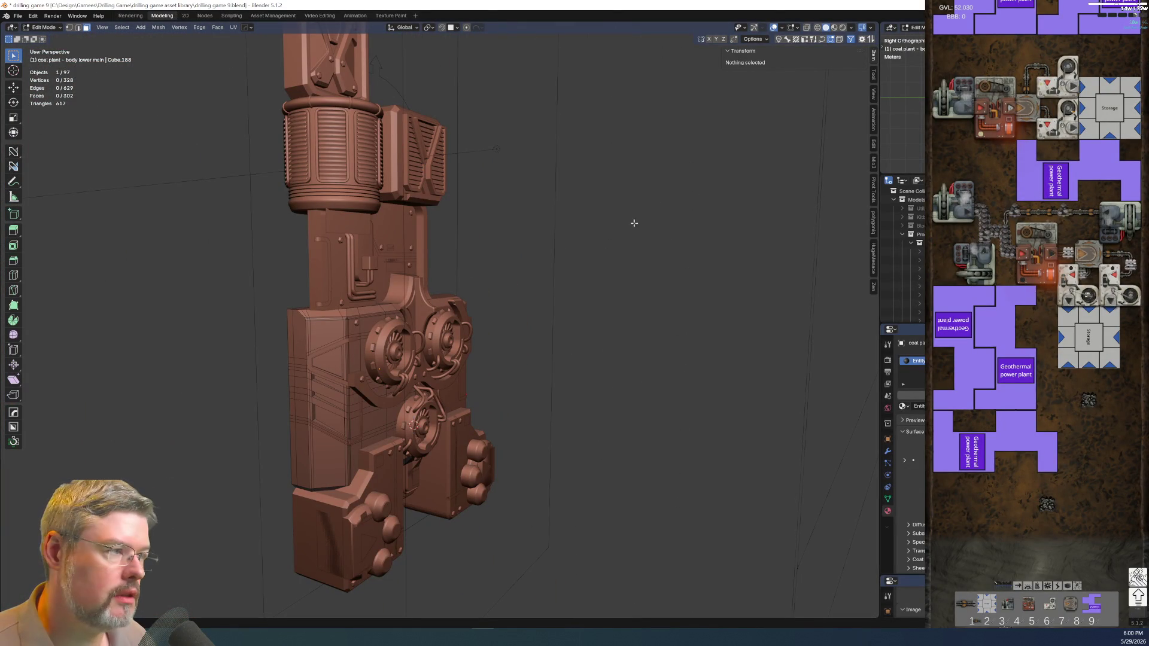
{"action": "scroll", "coordinate": [634, 223], "scroll_direction": "down", "scroll_amount": 5}
{"action": "left_click", "coordinate": [844, 28]}
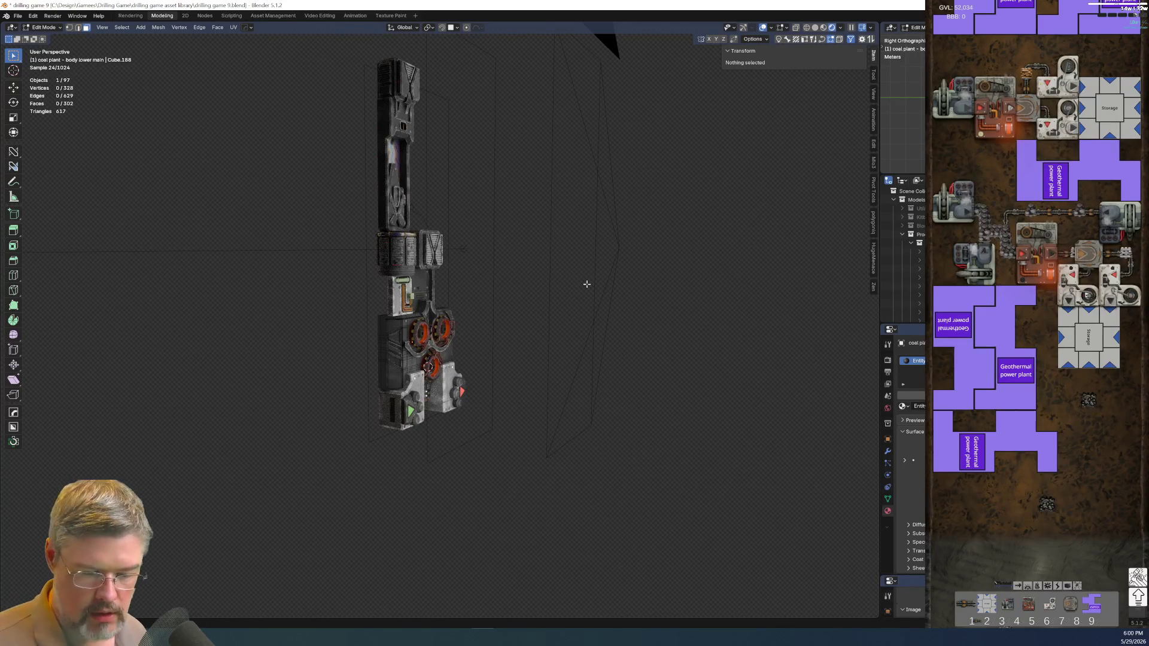
Frame the coal plant in flat Right Orthographic view with viewport overlays hidden.
{"action": "scroll", "coordinate": [587, 284], "scroll_direction": "up", "scroll_amount": 5}
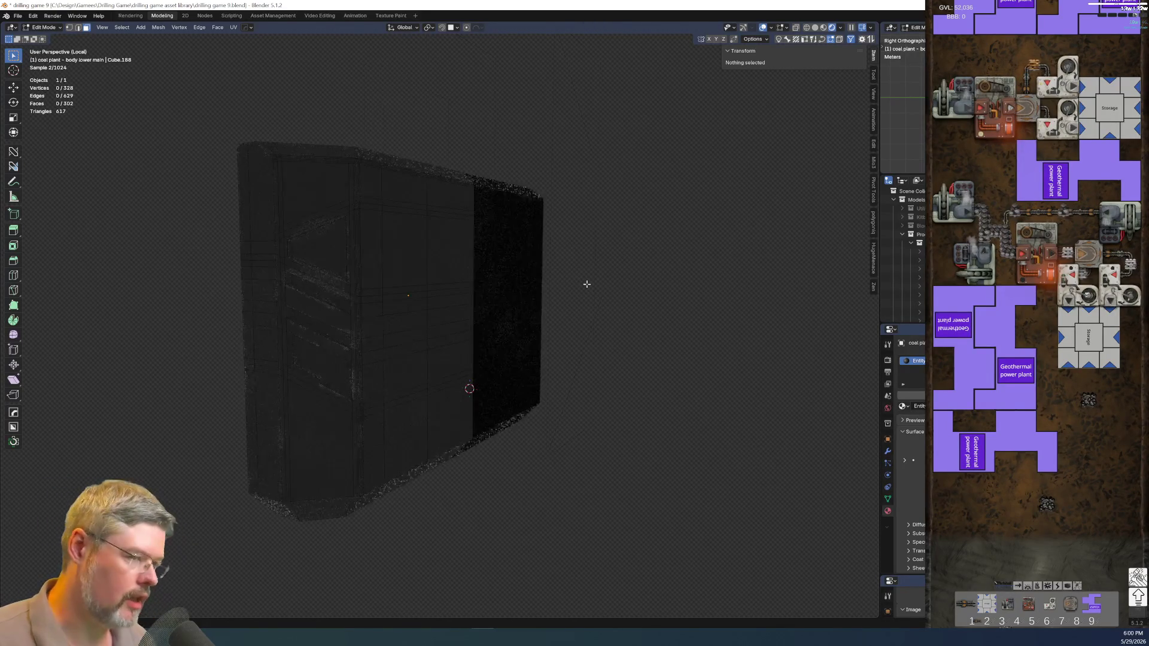
{"action": "scroll", "coordinate": [587, 282], "scroll_direction": "down", "scroll_amount": 5}
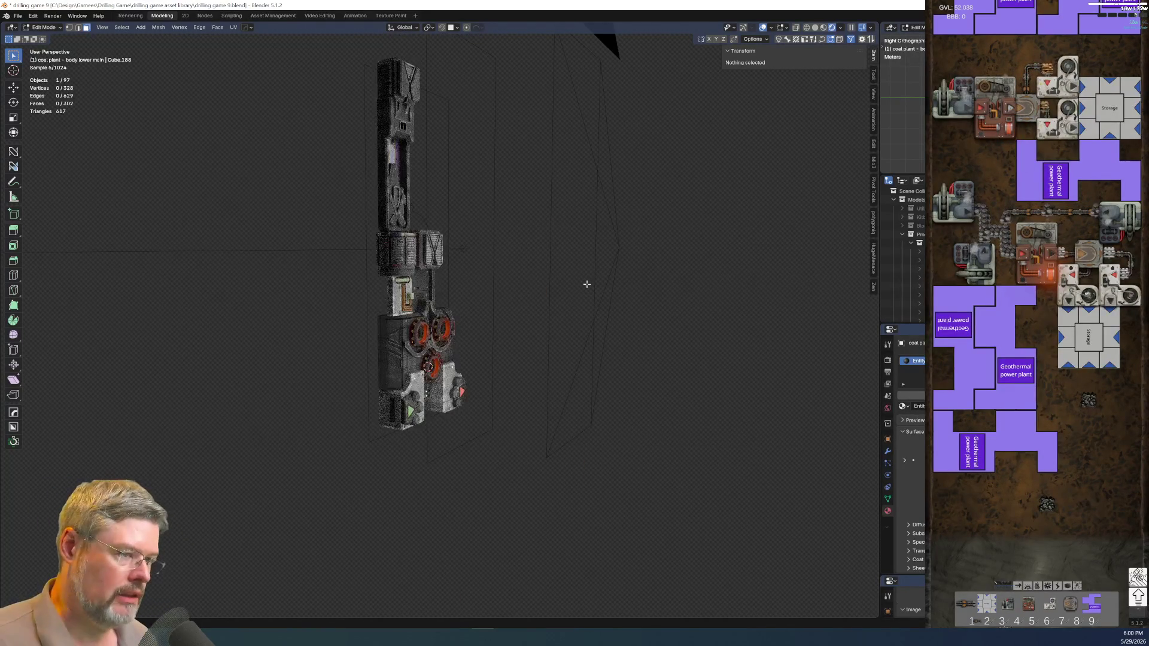
{"action": "middle_click_drag", "start_coordinate": [587, 282], "coordinate": [549, 349]}
{"action": "scroll", "coordinate": [549, 349], "scroll_direction": "up", "scroll_amount": 2}
{"action": "key", "text": "KP_3"}
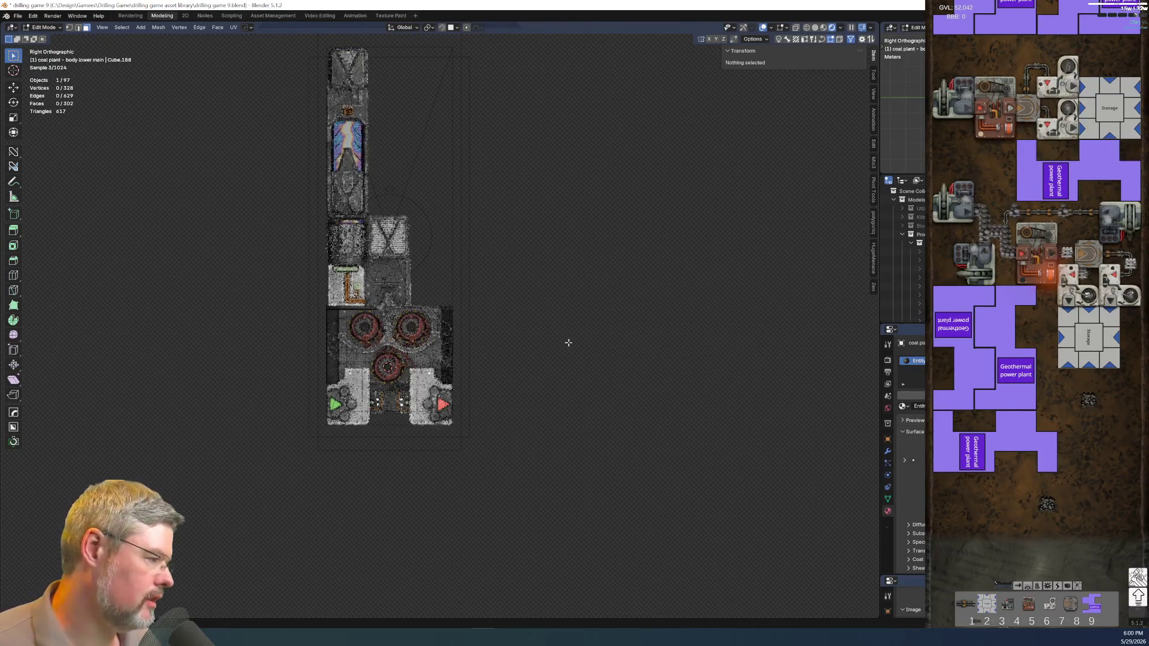
{"action": "scroll", "coordinate": [567, 342], "scroll_direction": "up", "scroll_amount": 2}
{"action": "middle_click_drag", "start_coordinate": [544, 293], "coordinate": [592, 376], "text": "shift"}
{"action": "scroll", "coordinate": [592, 376], "scroll_direction": "down", "scroll_amount": 2}
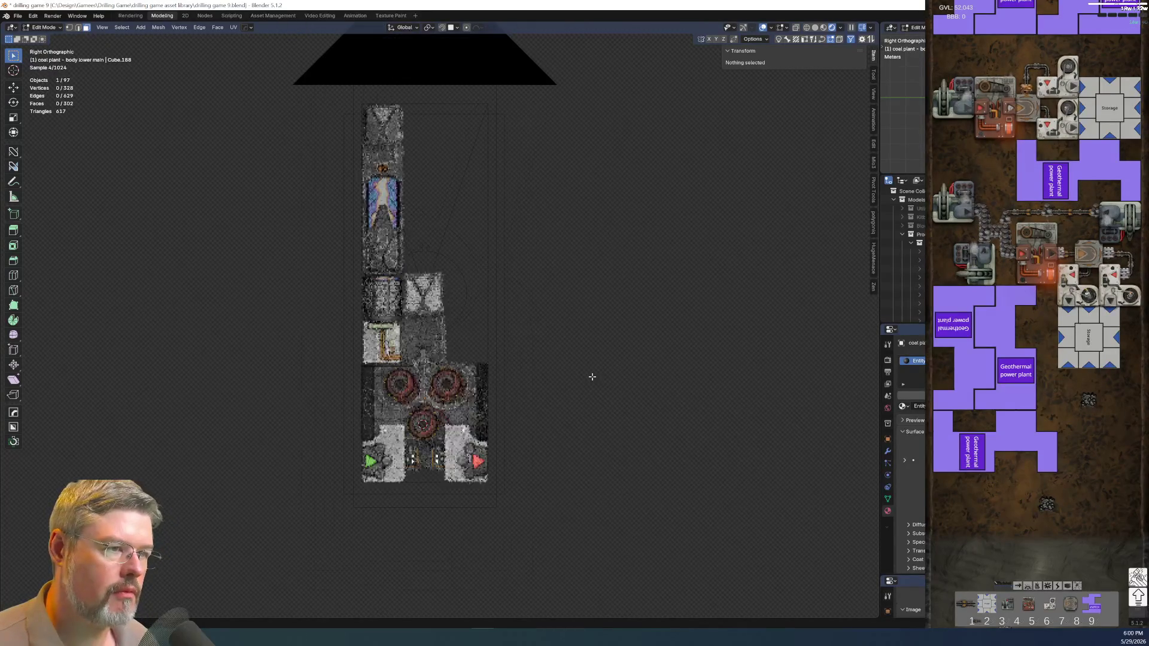
{"action": "left_click", "coordinate": [762, 27]}
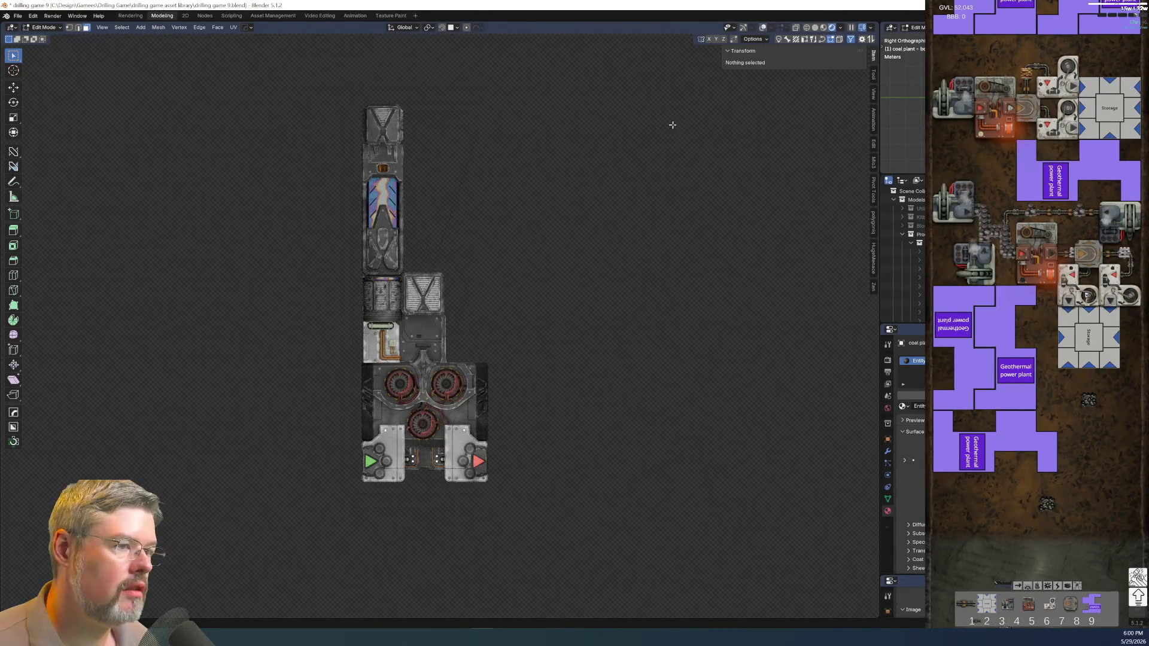
Save drilling game 9.blend and start a screen snip.
{"action": "scroll", "coordinate": [551, 341], "scroll_direction": "up", "scroll_amount": 1}
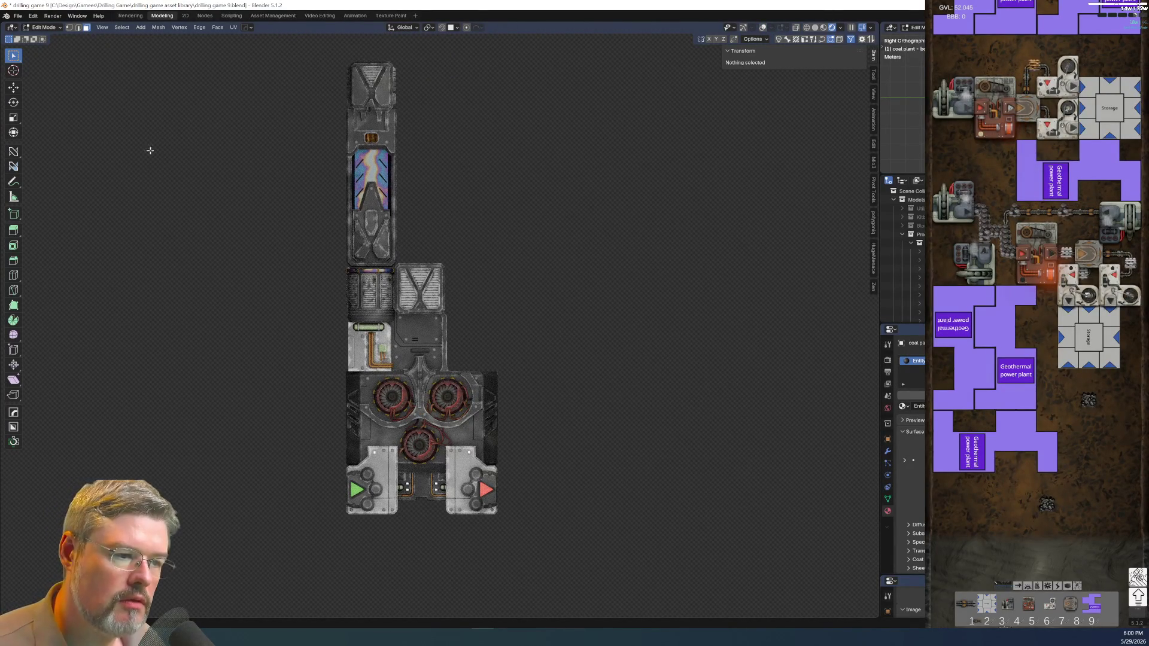
{"action": "left_click", "coordinate": [18, 15]}
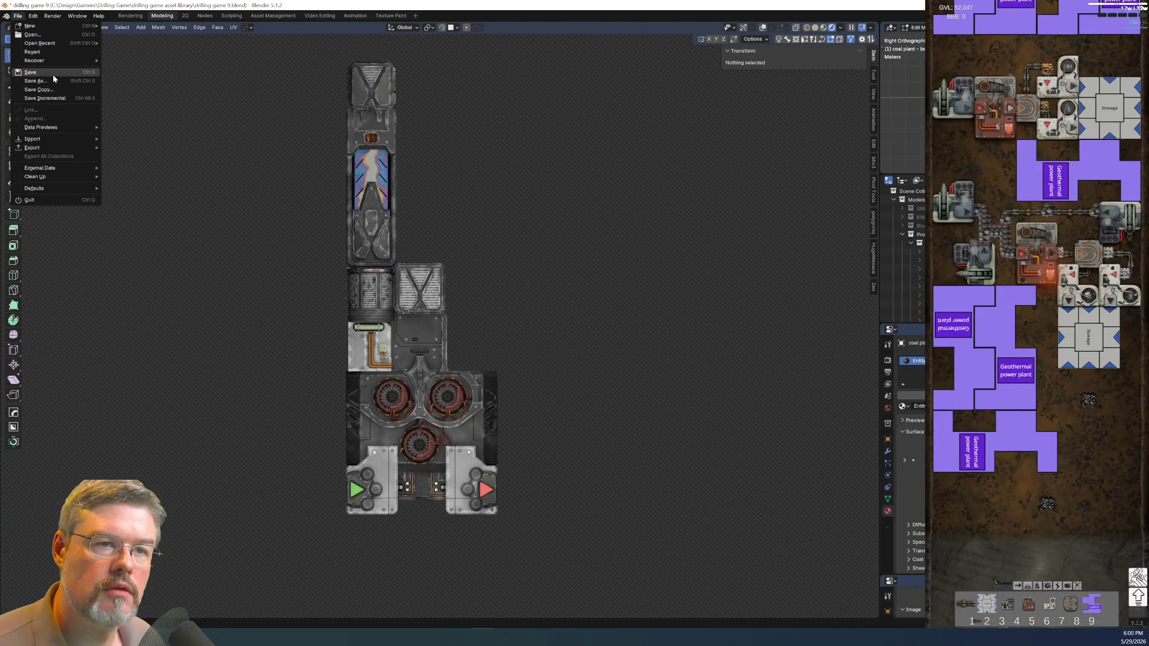
{"action": "left_click", "coordinate": [52, 73]}
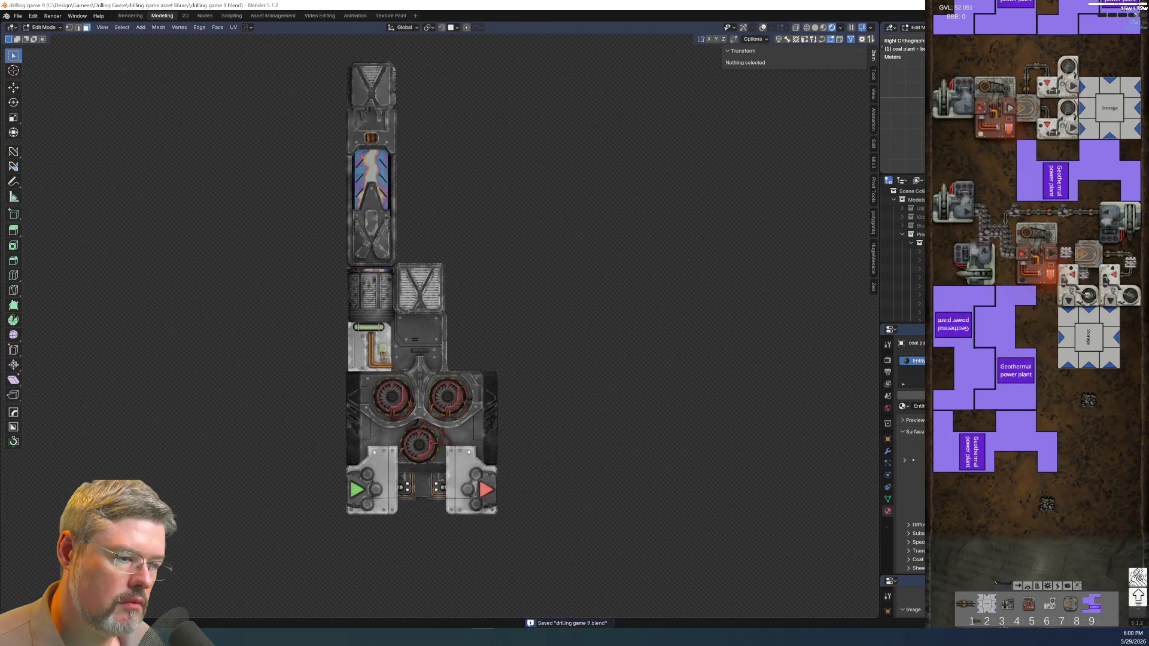
{"action": "key", "text": "super+shift+s"}
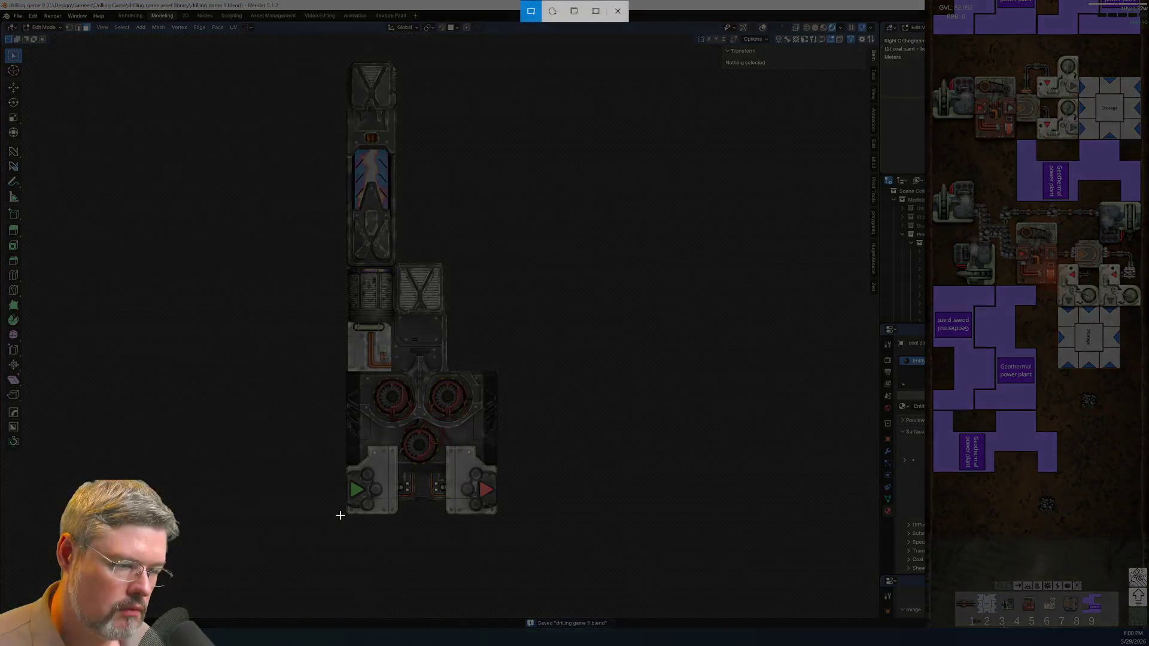
Capture a screenshot of the textured model, then pick the Annotate tool.
{"action": "mouse_move", "coordinate": [343, 518]}
{"action": "left_mouse_down"}
{"action": "mouse_move", "coordinate": [523, 114]}
{"action": "mouse_move", "coordinate": [490, 54]}
{"action": "mouse_move", "coordinate": [504, 56]}
{"action": "left_mouse_up"}
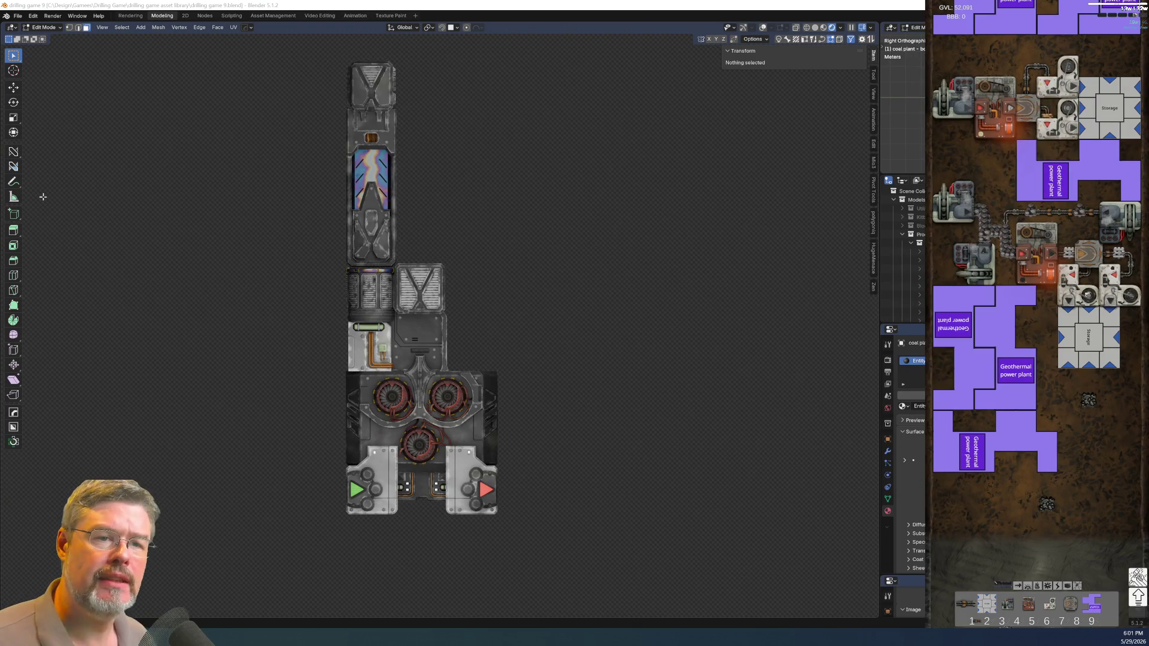
{"action": "left_click", "coordinate": [14, 181]}
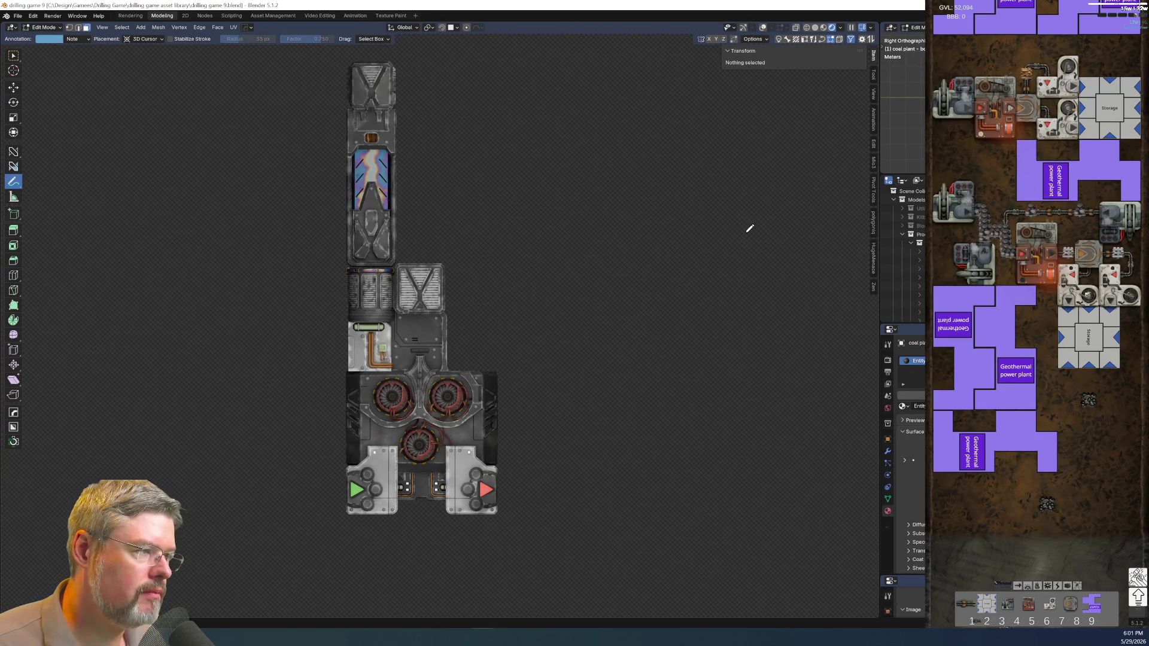
Add a new annotation layer in the sidebar View settings and draw a first stroke.
{"action": "left_click", "coordinate": [873, 94]}
{"action": "left_click", "coordinate": [729, 304]}
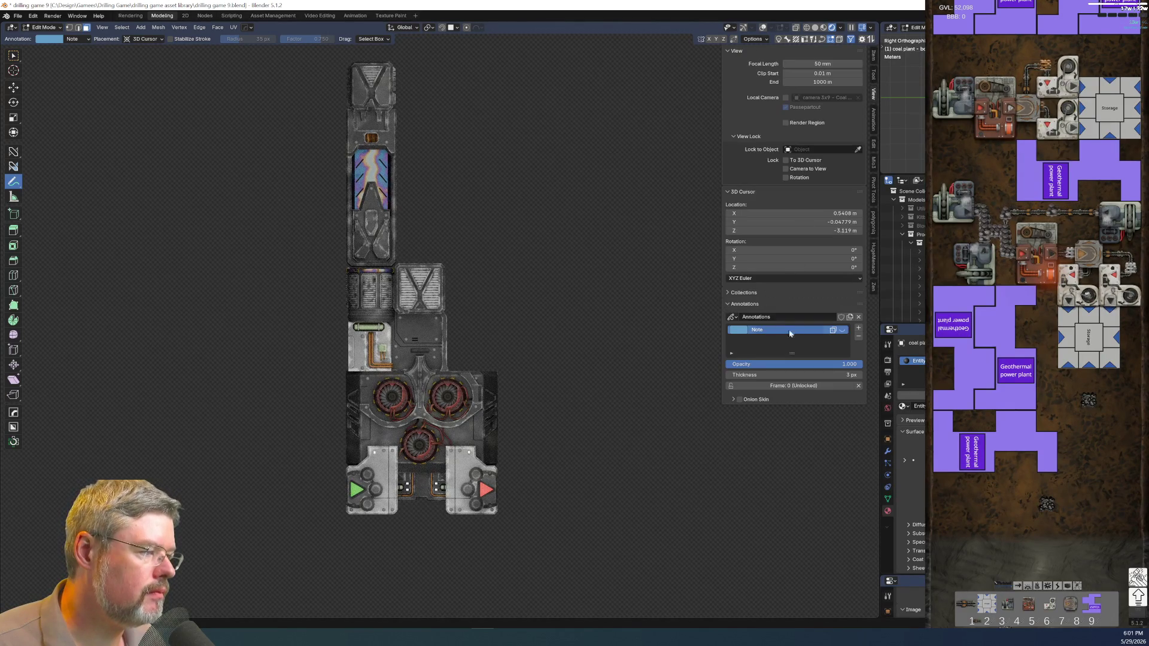
{"action": "left_click", "coordinate": [859, 328]}
{"action": "left_click", "coordinate": [551, 160]}
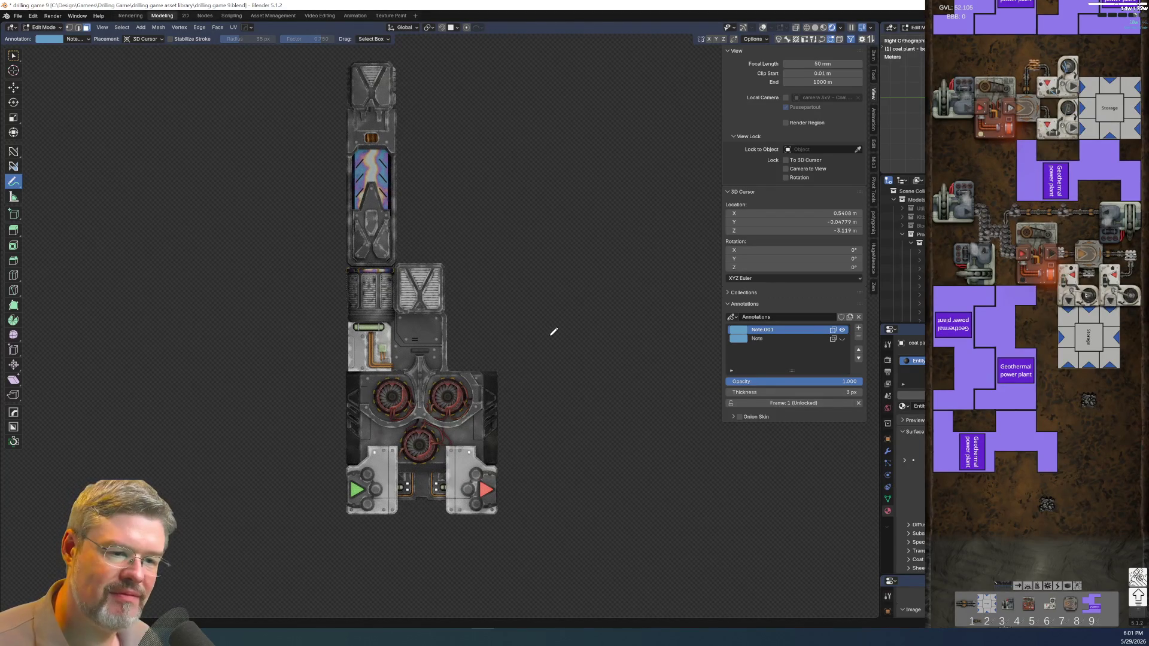
Return to Object Mode, restore overlays, and replace the Note.001 scribble with a fresh annotation layer.
{"action": "key", "text": "ctrl+Tab"}
{"action": "left_click", "coordinate": [555, 297]}
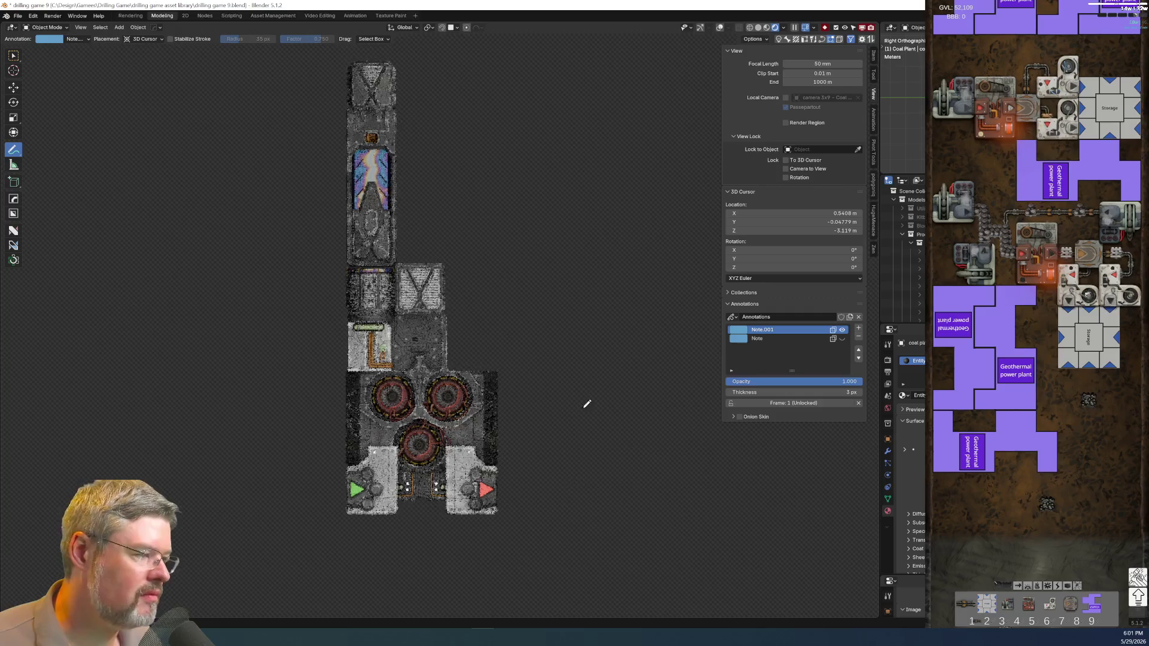
{"action": "mouse_move", "coordinate": [568, 255]}
{"action": "middle_mouse_down"}
{"action": "mouse_move", "coordinate": [559, 251]}
{"action": "mouse_move", "coordinate": [567, 234]}
{"action": "middle_mouse_up"}
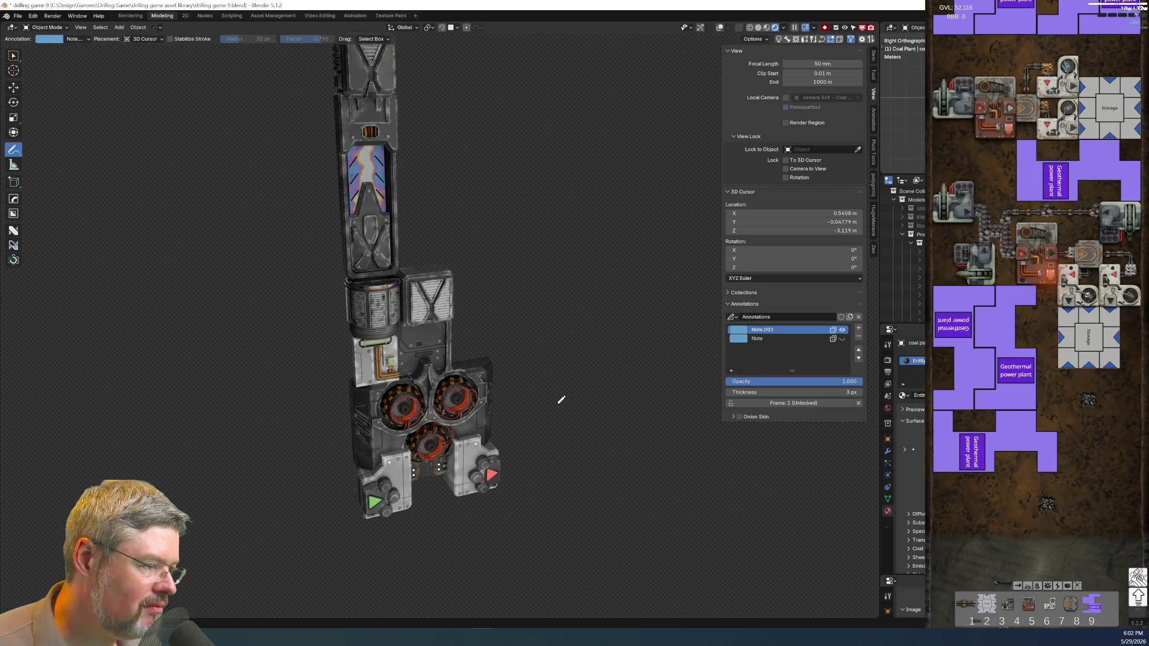
{"action": "left_click", "coordinate": [842, 339]}
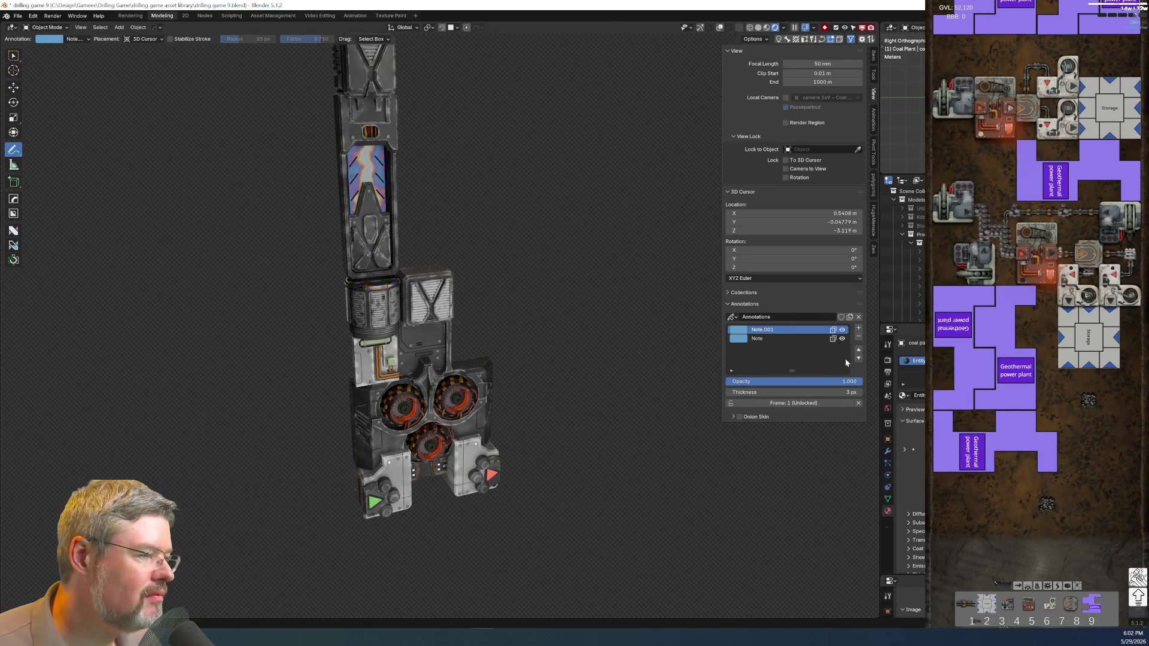
{"action": "left_click", "coordinate": [842, 339]}
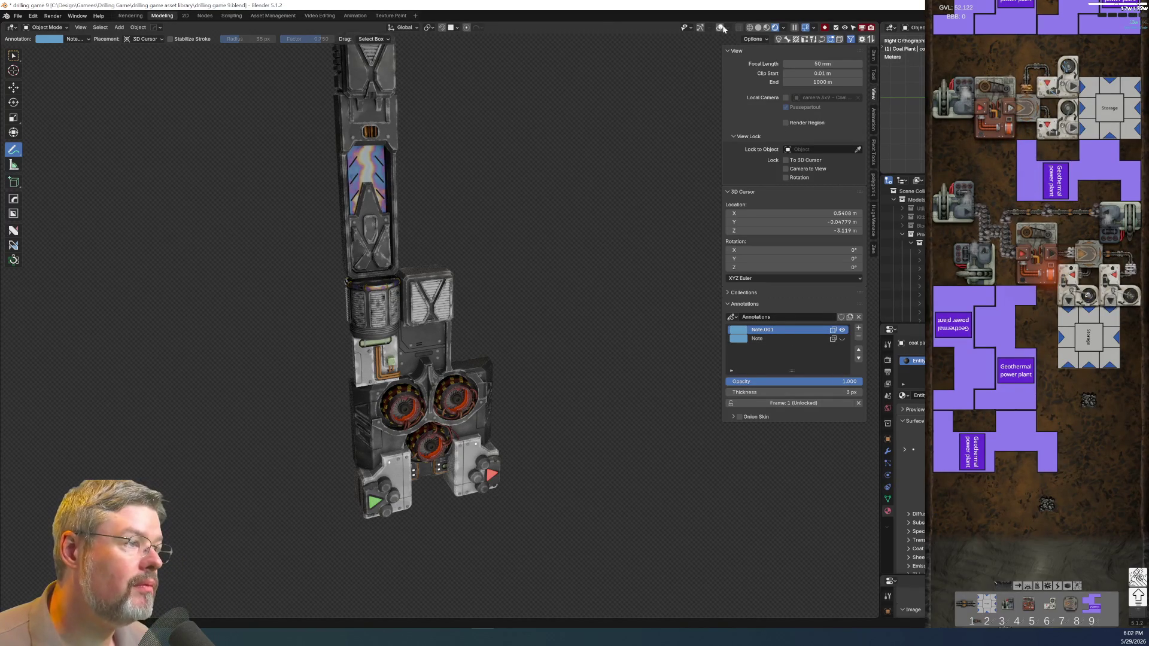
{"action": "left_click", "coordinate": [722, 28]}
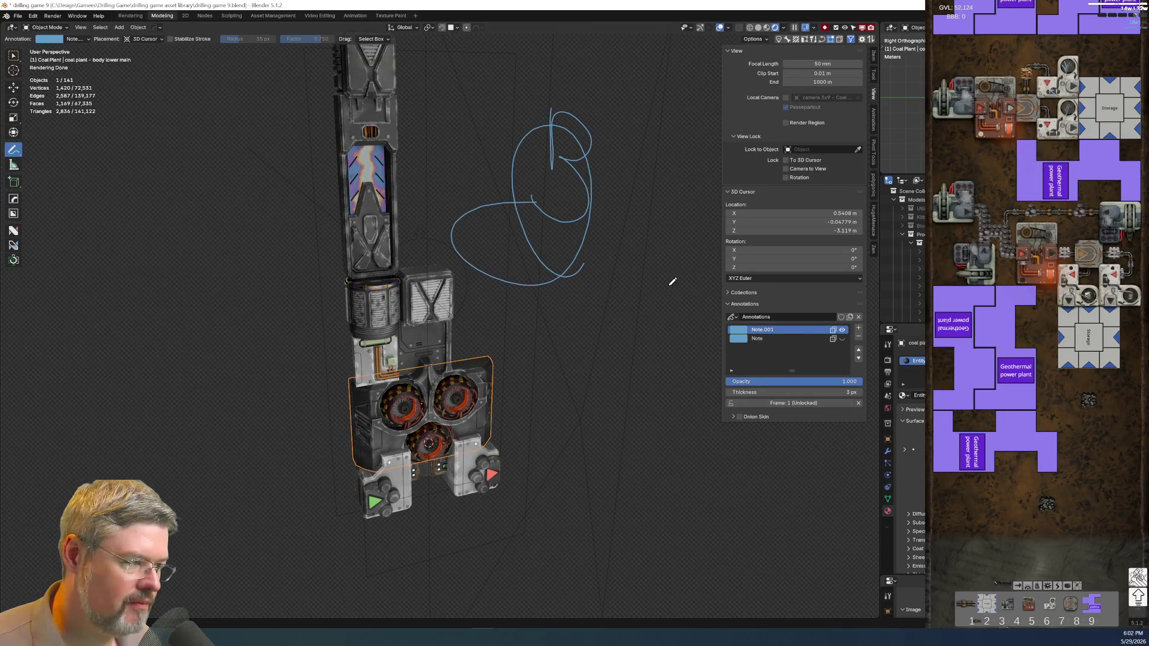
{"action": "left_click", "coordinate": [859, 337]}
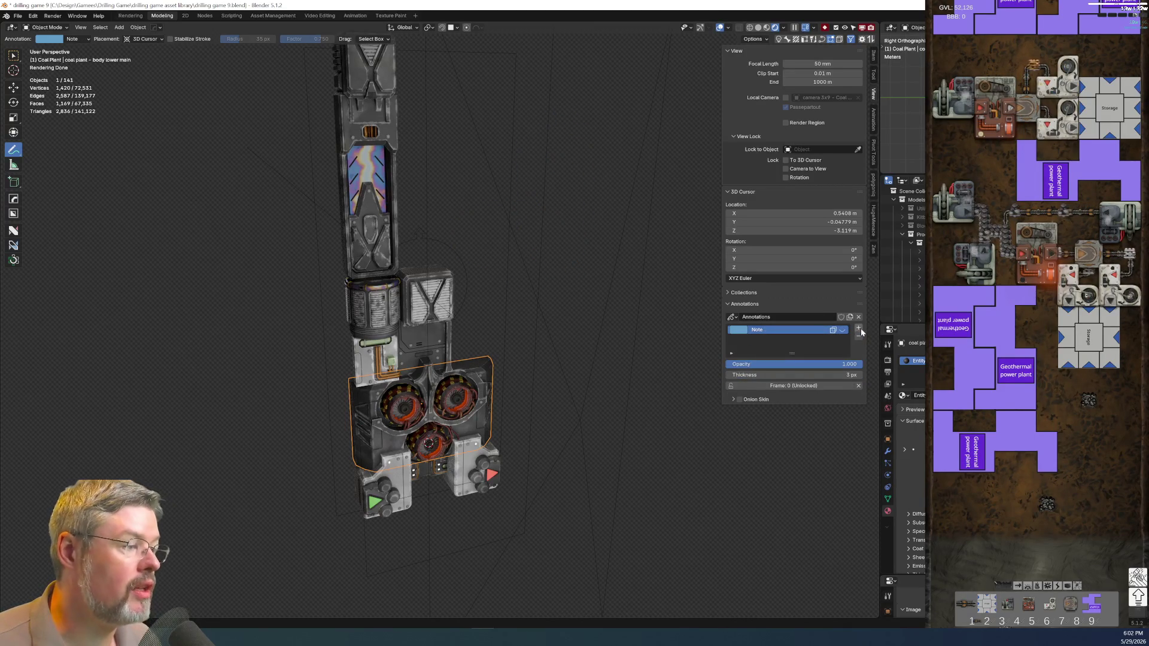
{"action": "left_click", "coordinate": [858, 329]}
In Right Orthographic view, write 'Brb' with a downward arrow beside the model.
{"action": "middle_click_drag", "start_coordinate": [546, 224], "coordinate": [526, 133]}
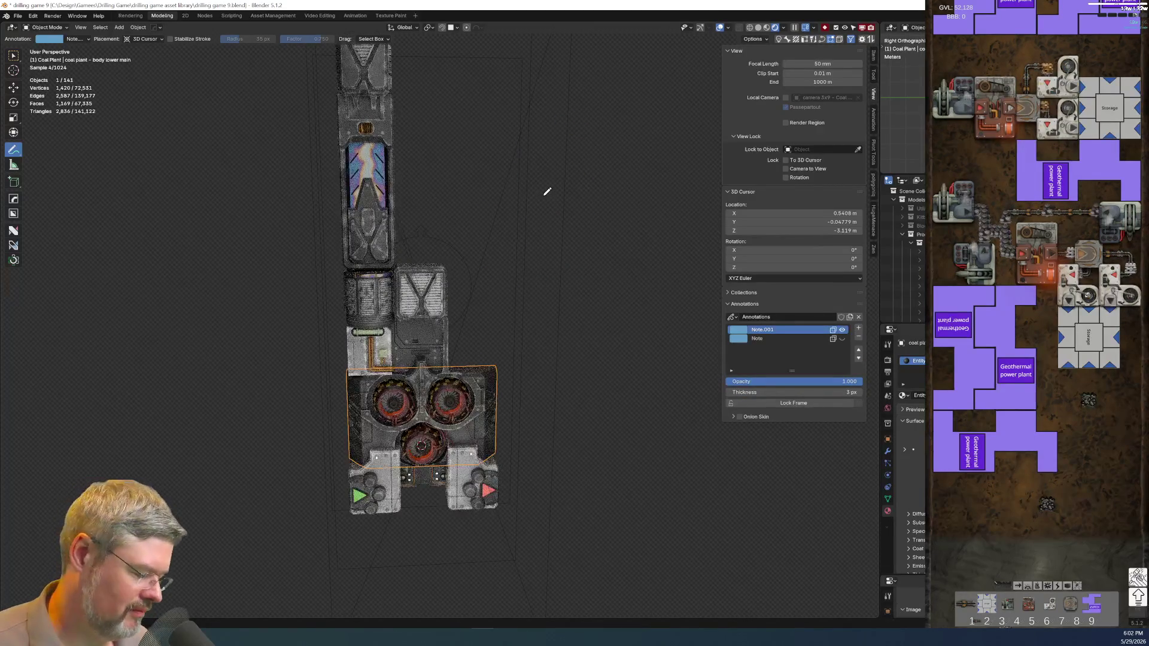
{"action": "key", "text": "KP_3"}
{"action": "mouse_move", "coordinate": [569, 224]}
{"action": "left_mouse_down"}
{"action": "mouse_move", "coordinate": [559, 164]}
{"action": "mouse_move", "coordinate": [565, 225]}
{"action": "mouse_move", "coordinate": [625, 194]}
{"action": "mouse_move", "coordinate": [665, 204]}
{"action": "mouse_move", "coordinate": [628, 299]}
{"action": "left_mouse_up"}
{"action": "mouse_move", "coordinate": [638, 250]}
{"action": "left_mouse_down"}
{"action": "mouse_move", "coordinate": [644, 306]}
{"action": "mouse_move", "coordinate": [673, 306]}
{"action": "left_mouse_up"}
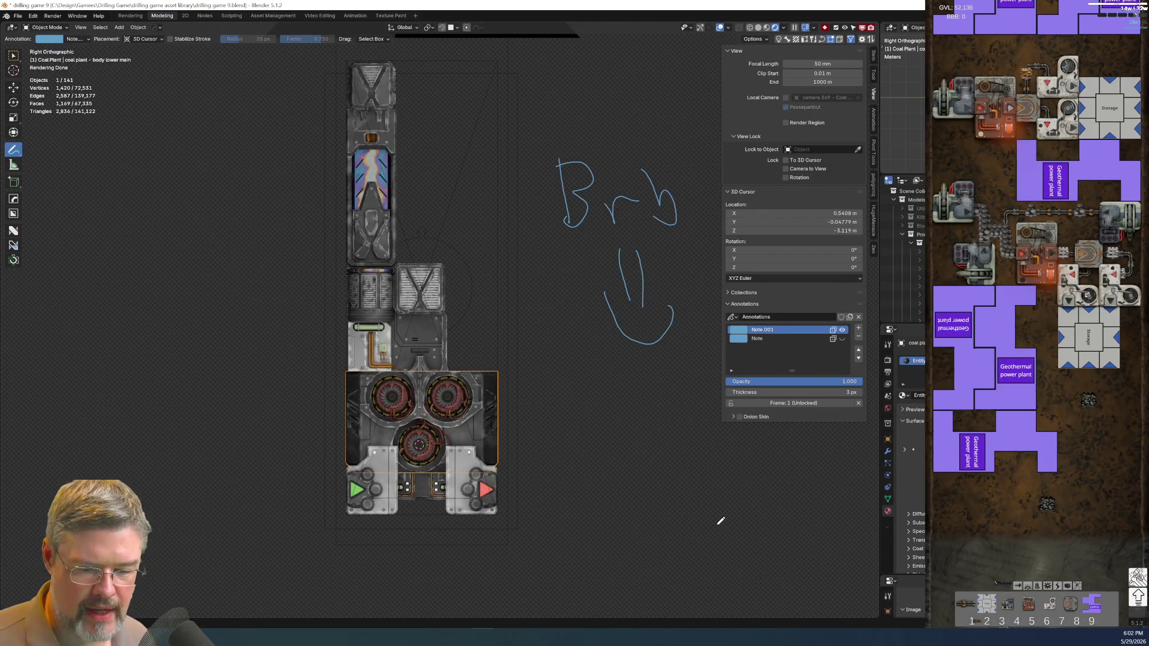